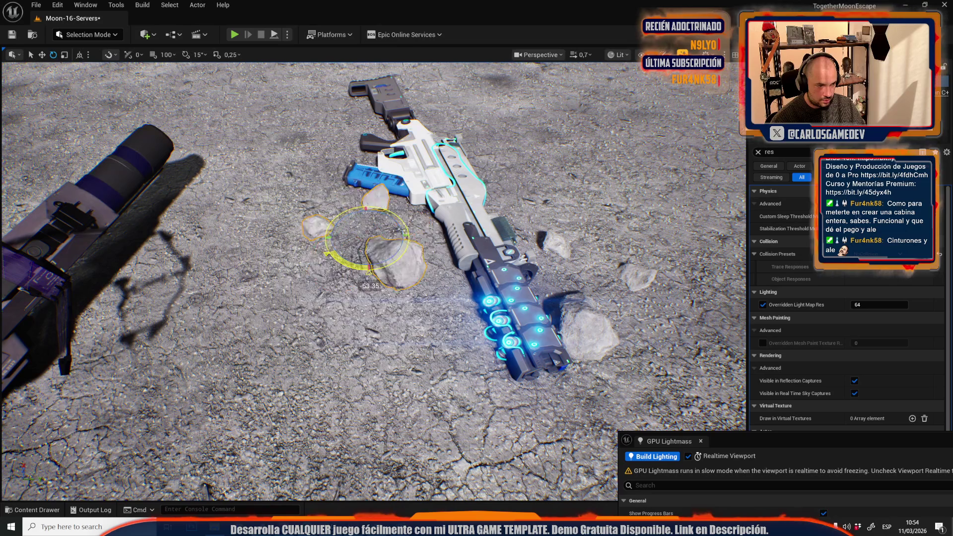
Alt-drag a copy of the three rocks next to the launcher's support leg
mouse_move(377, 238)
left_mouse_down()
mouse_move(343, 173)
mouse_move(348, 211)
left_mouse_up()
left_click_drag(525, 153, 326, 296)
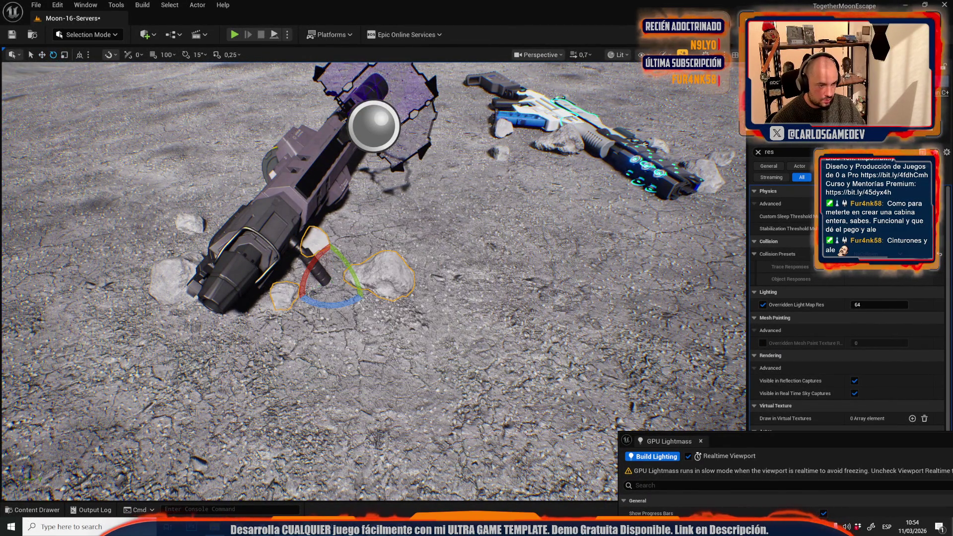
key("r")
mouse_move(348, 298)
left_mouse_down()
mouse_move(358, 308)
mouse_move(399, 311)
left_mouse_up()
key("w")
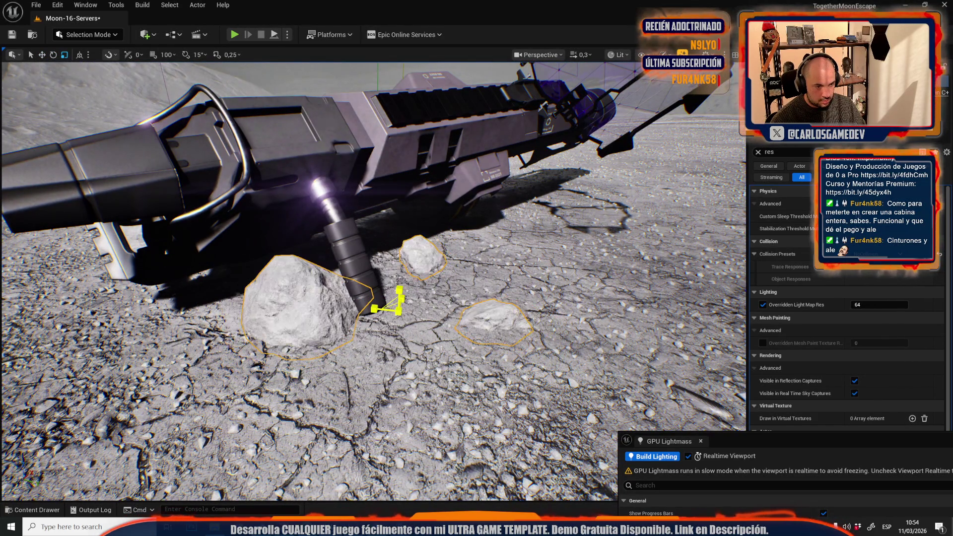
left_click_drag(317, 357, 335, 334)
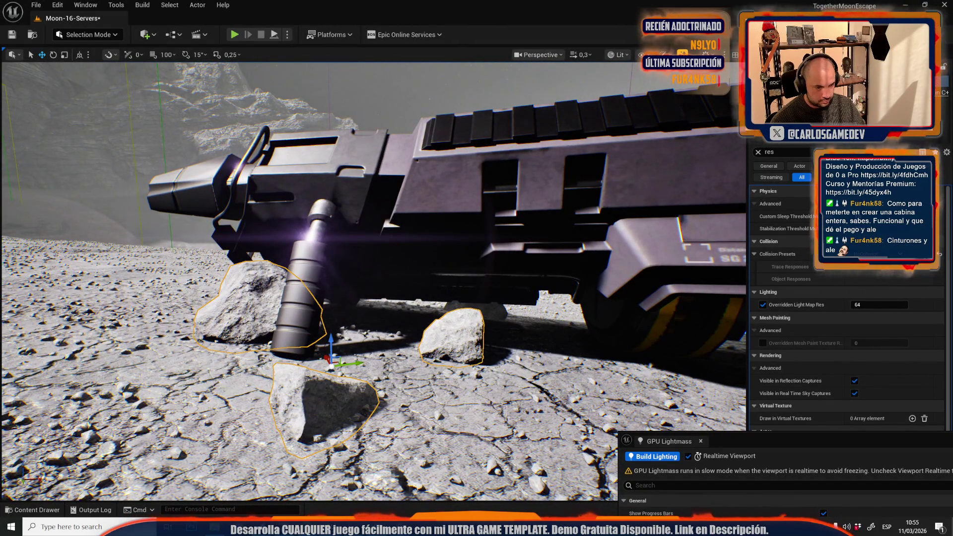
Rotate the copied rocks about 7 degrees so they look naturally scattered
mouse_move(483, 332)
left_mouse_down()
mouse_move(476, 342)
mouse_move(429, 322)
left_mouse_up()
scroll(441, 328, "up", 2)
left_click_drag(114, 259, 114, 261)
left_click_drag(476, 298, 471, 238)
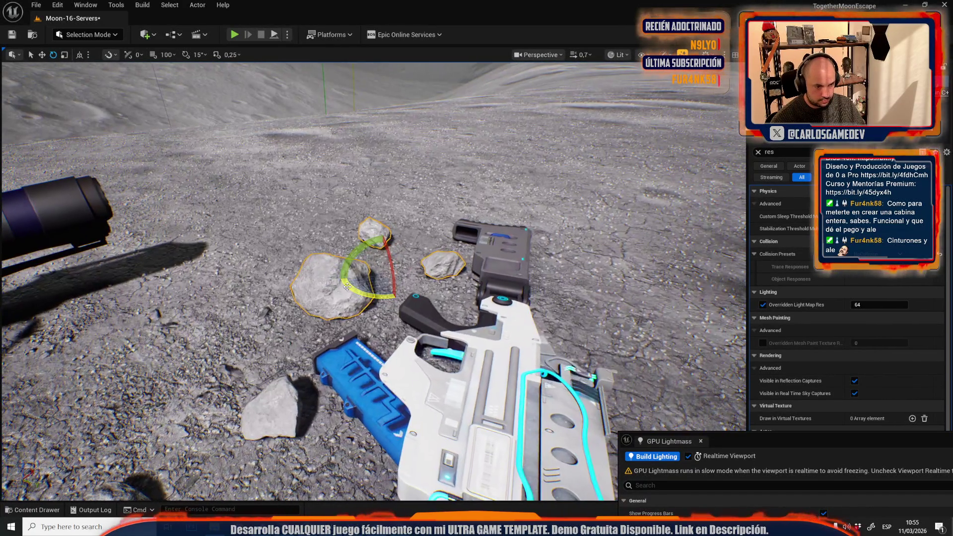
mouse_move(343, 278)
left_mouse_down()
mouse_move(223, 272)
mouse_move(192, 255)
mouse_move(228, 254)
mouse_move(238, 278)
mouse_move(228, 317)
mouse_move(193, 366)
mouse_move(353, 254)
mouse_move(393, 267)
mouse_move(397, 218)
left_mouse_up()
key("e")
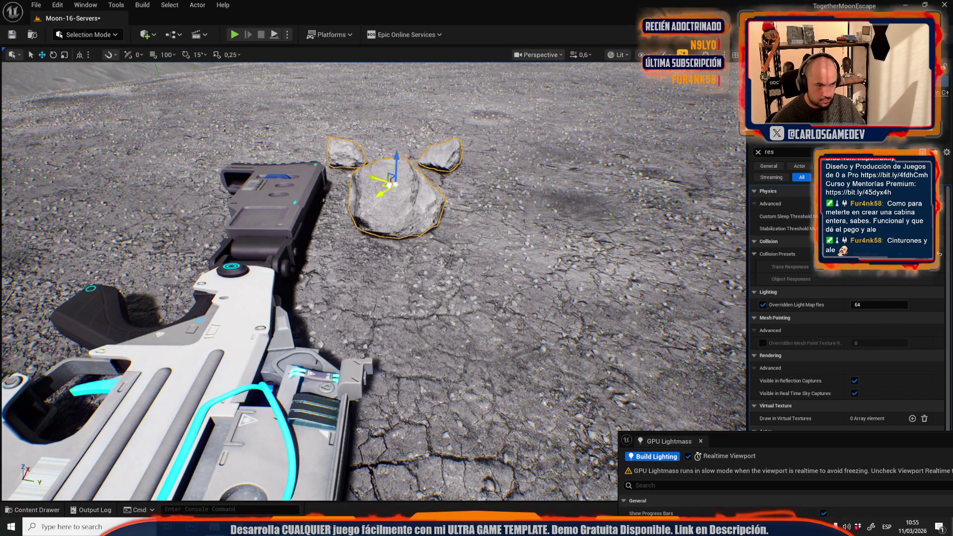
left_click(106, 35)
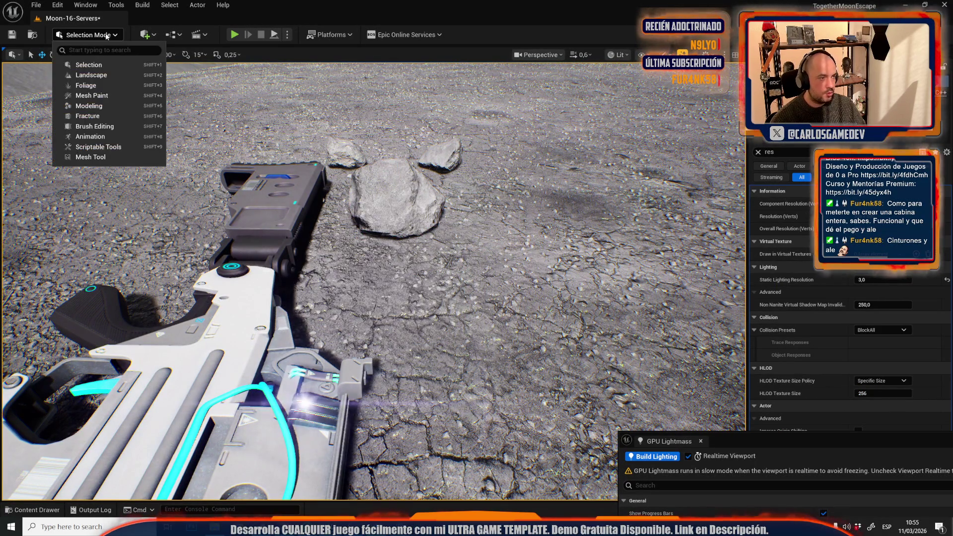
left_click(93, 79)
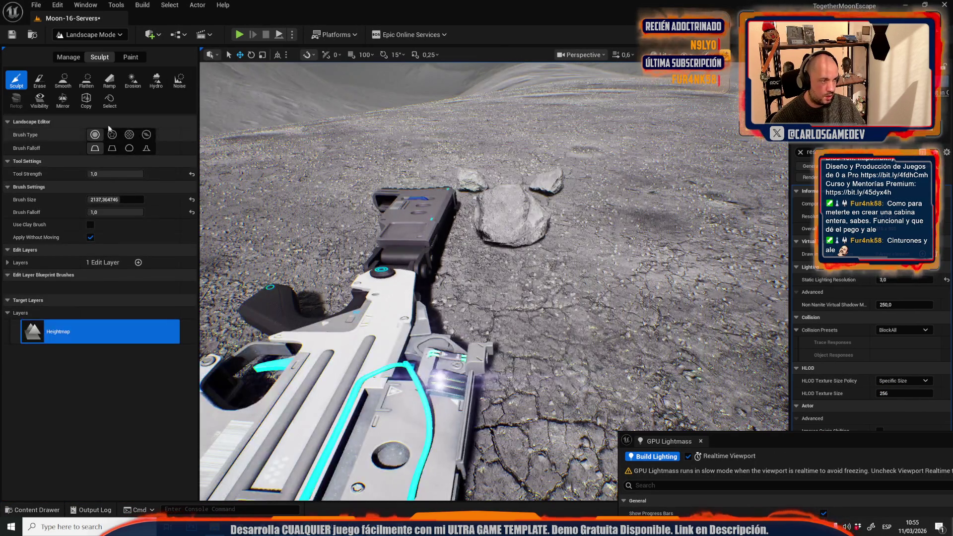
left_click(131, 57)
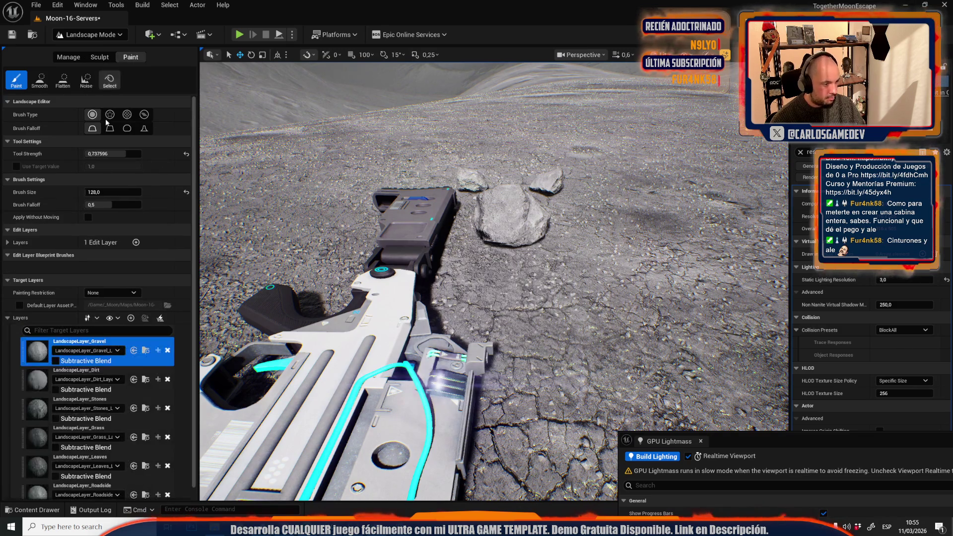
left_click(36, 413)
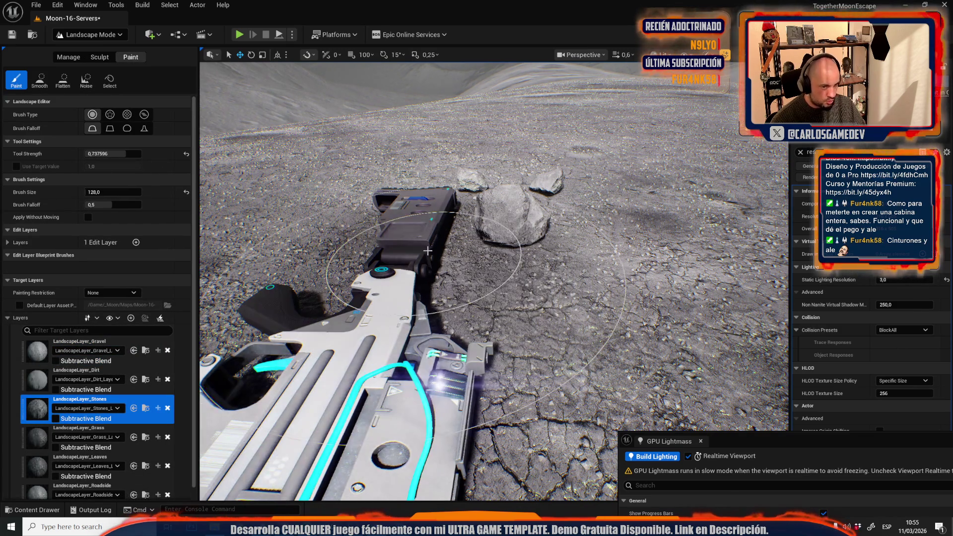
scroll(639, 199, "down", 5)
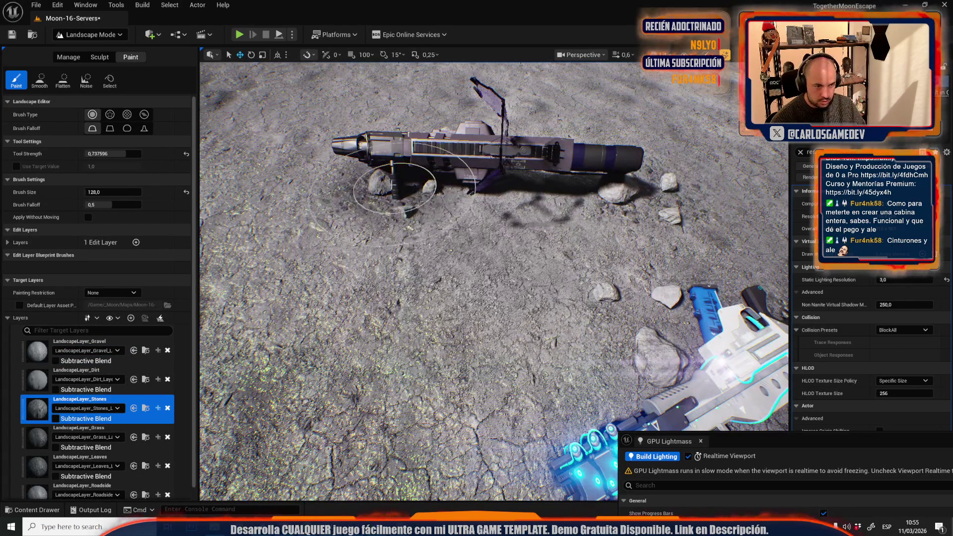
key("f")
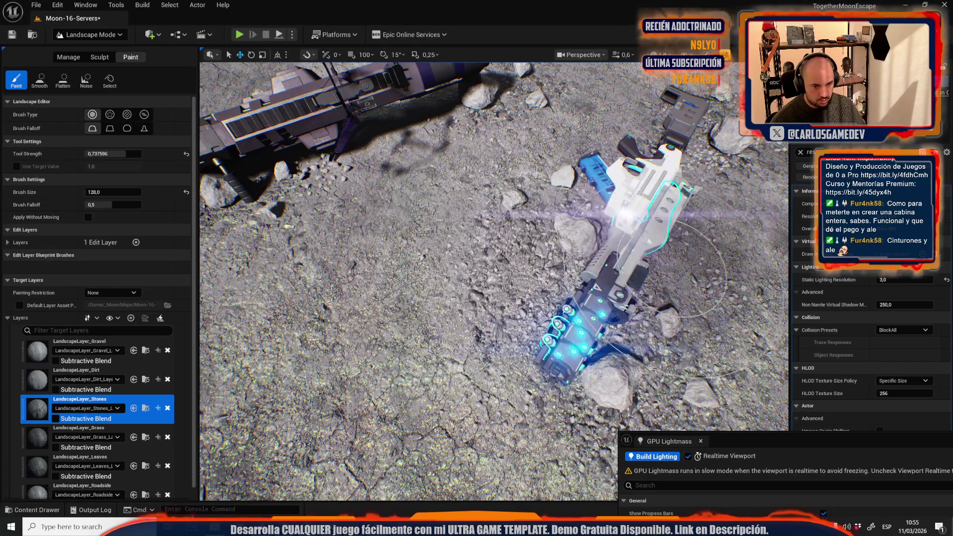
scroll(545, 263, "down", 5)
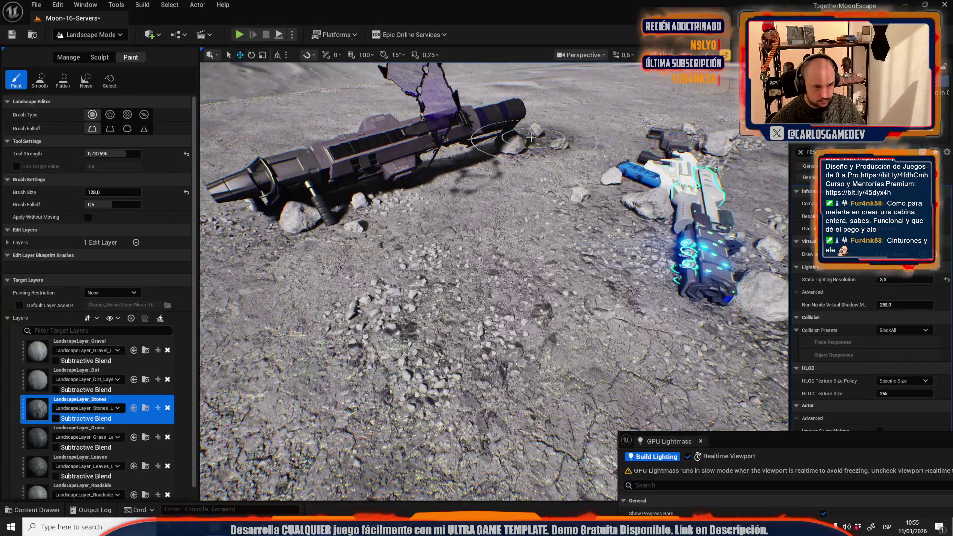
scroll(494, 281, "down", 3)
scroll(493, 280, "up", 1)
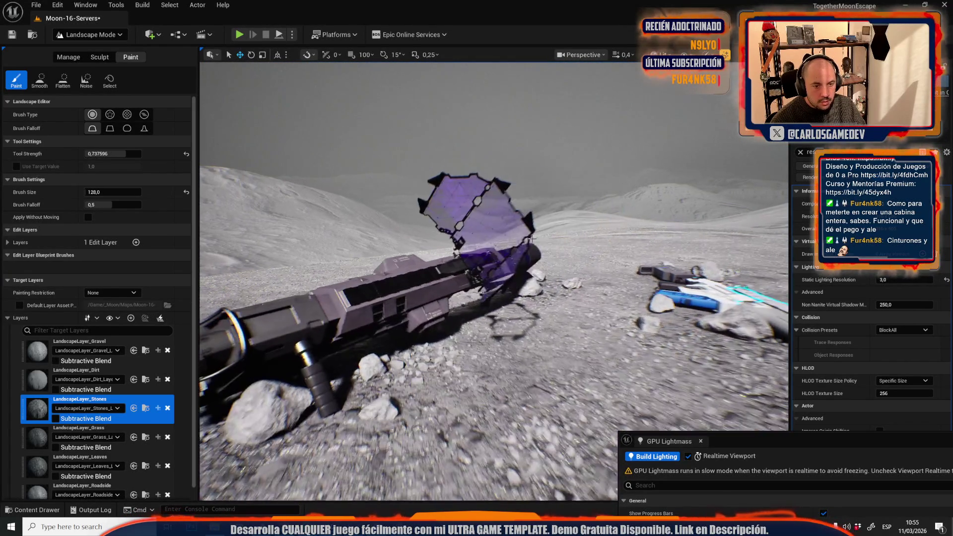
left_click(98, 36)
left_click(95, 66)
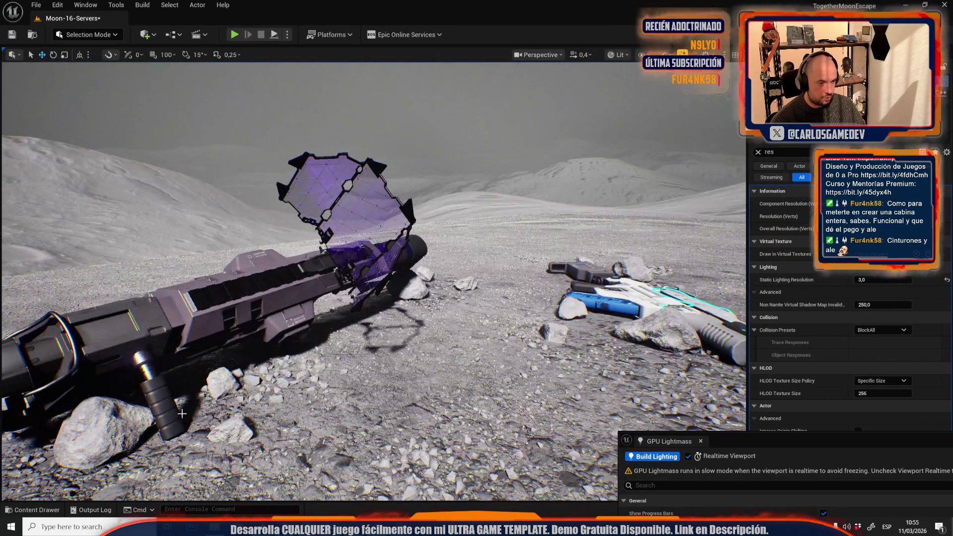
Select the rocks by the launcher and browse the Rocks folders to Rock_M_03
left_click(104, 432)
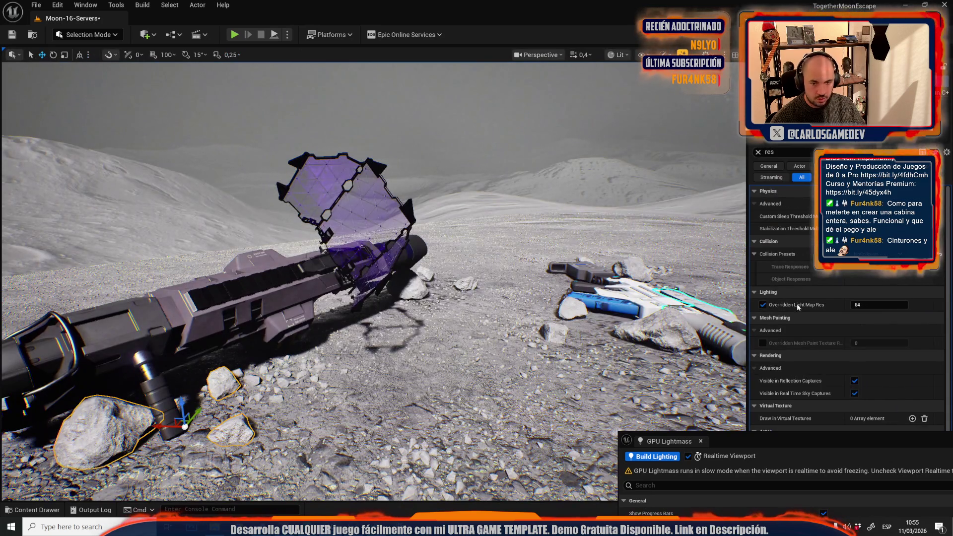
left_click(758, 153)
left_click(896, 284)
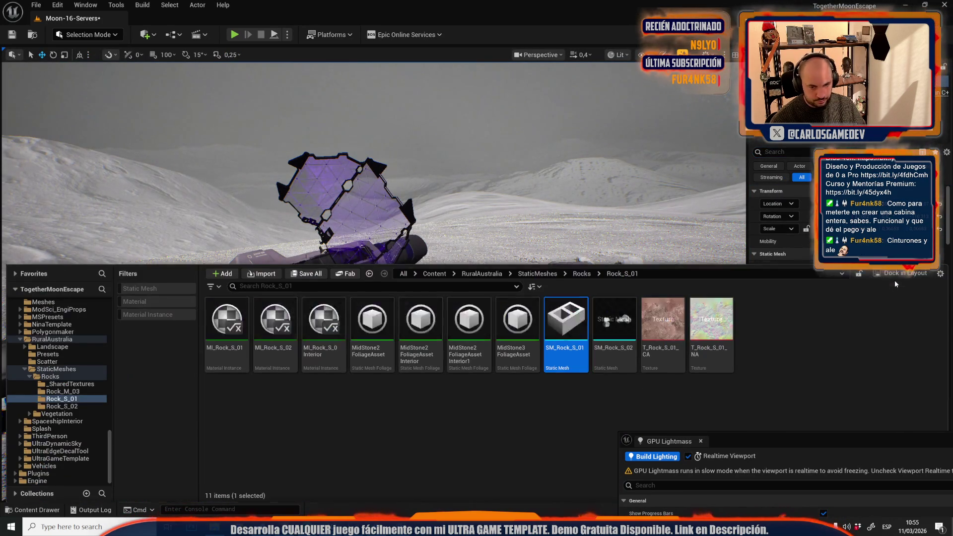
left_click(580, 273)
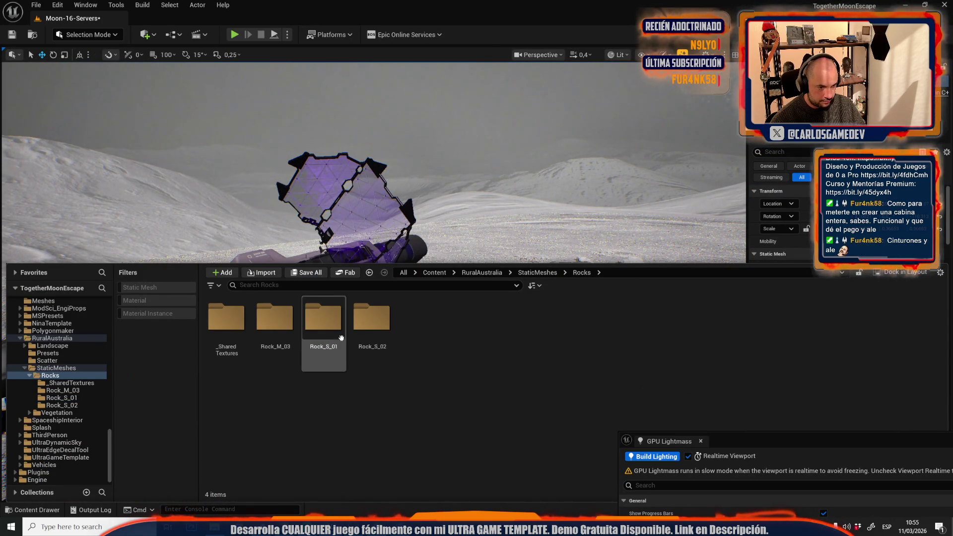
double_click(371, 319)
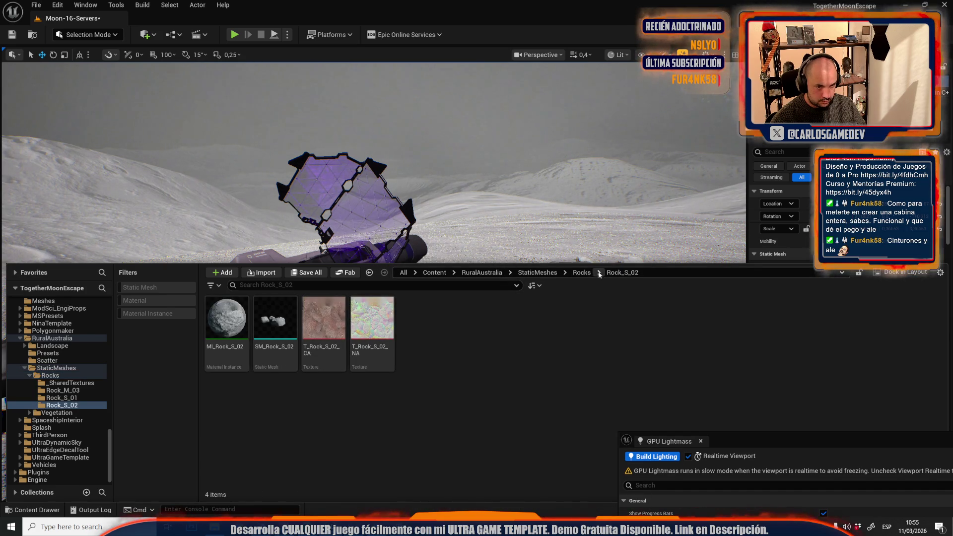
left_click(582, 273)
double_click(323, 318)
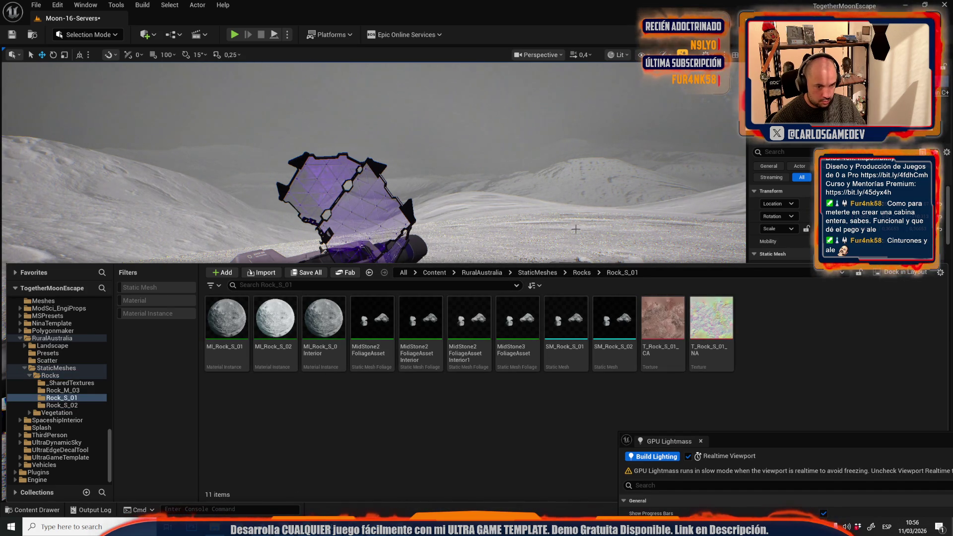
left_click(580, 273)
double_click(275, 320)
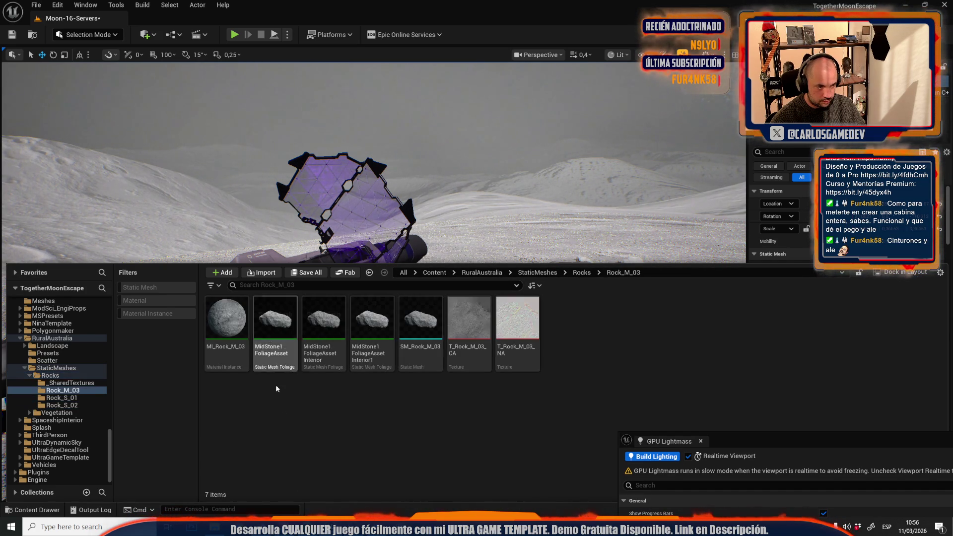
Duplicate the rocks onto open ground, swap the mesh to Rock_M_03, and place it beside the gun
key("f")
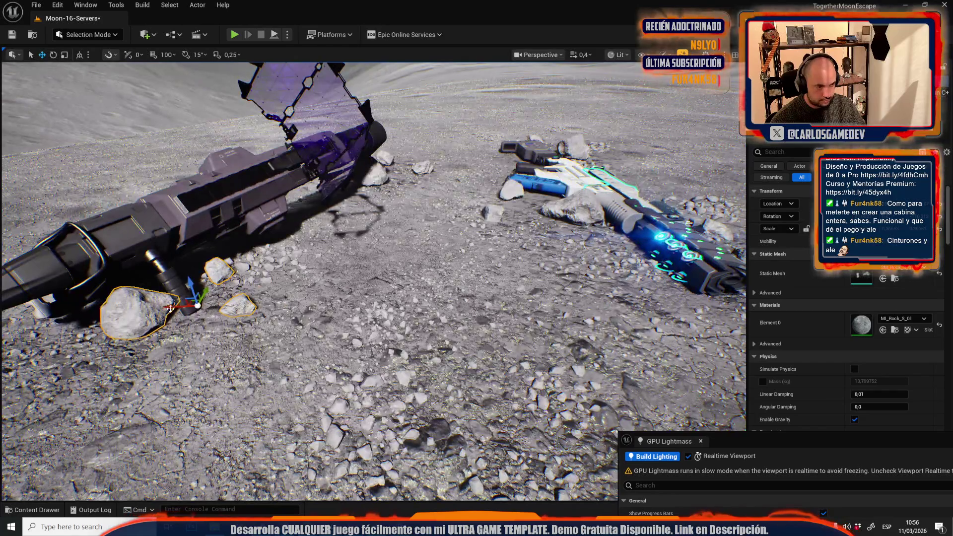
left_click_drag(170, 308, 441, 295)
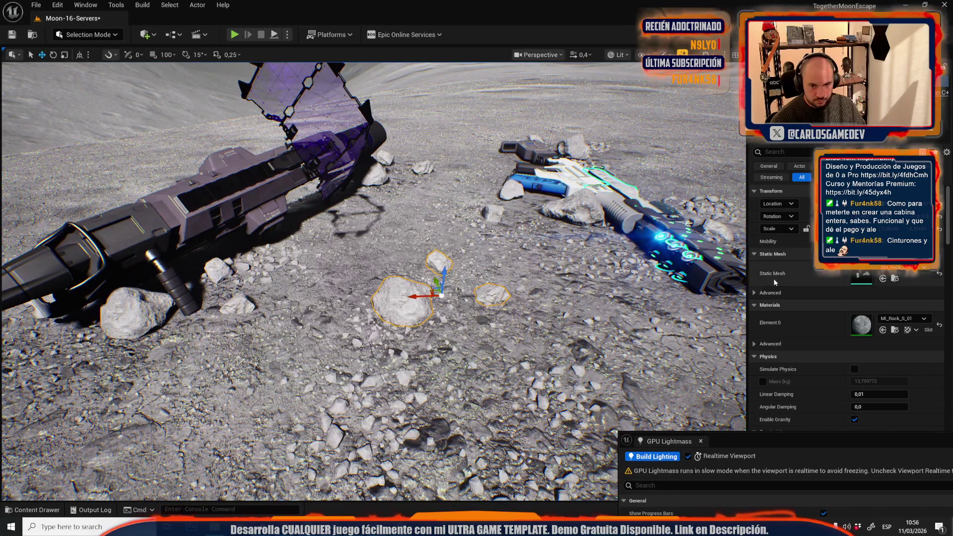
left_click(882, 279)
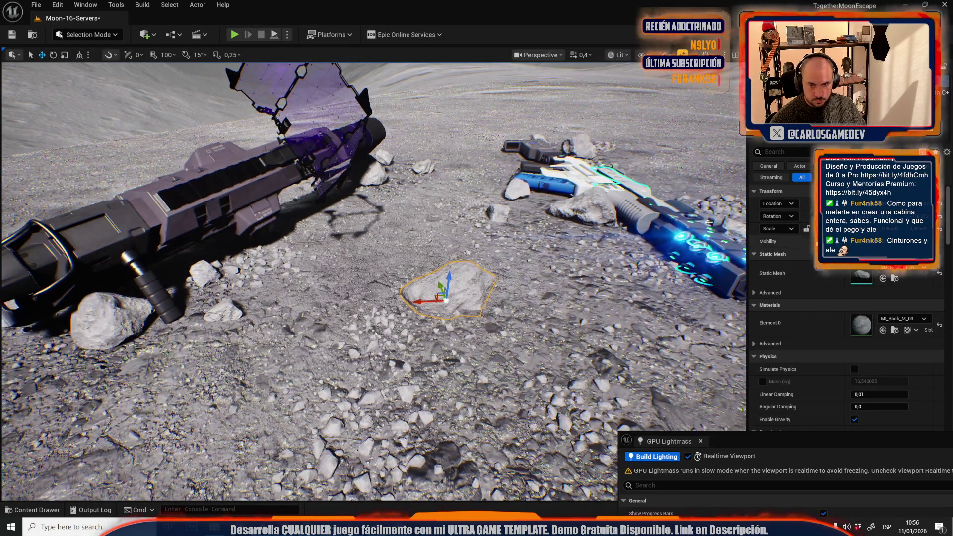
scroll(445, 300, "up", 3)
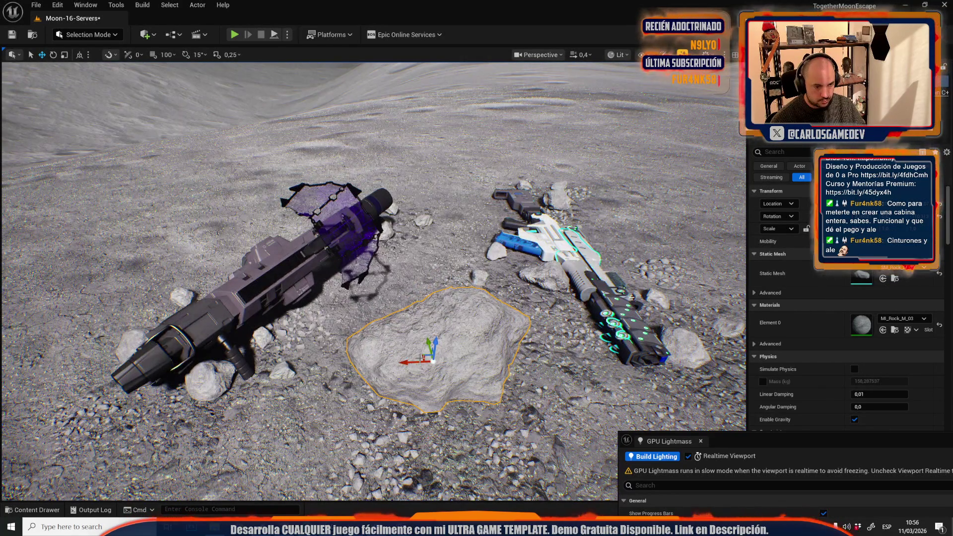
mouse_move(420, 357)
left_mouse_down()
mouse_move(258, 233)
mouse_move(191, 263)
mouse_move(166, 287)
left_mouse_up()
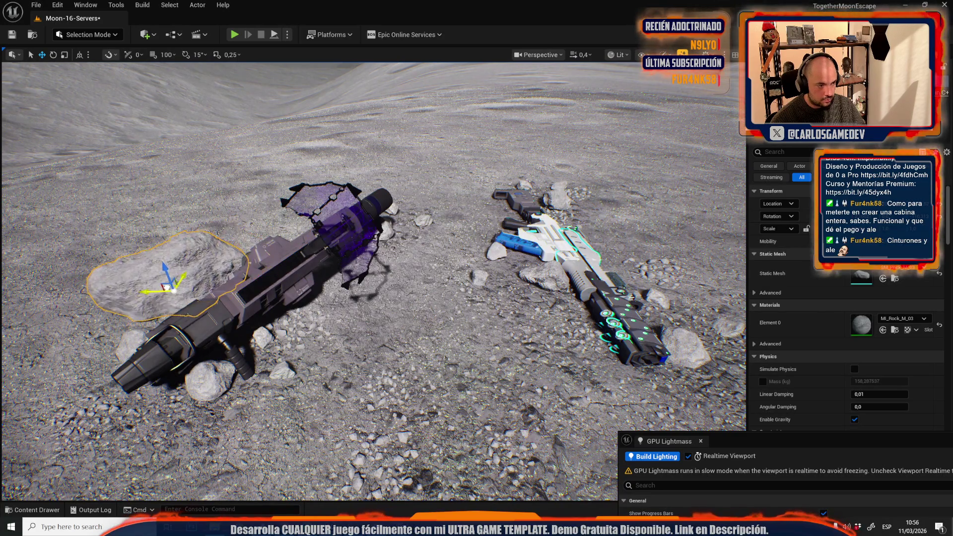
scroll(167, 286, "up", 3)
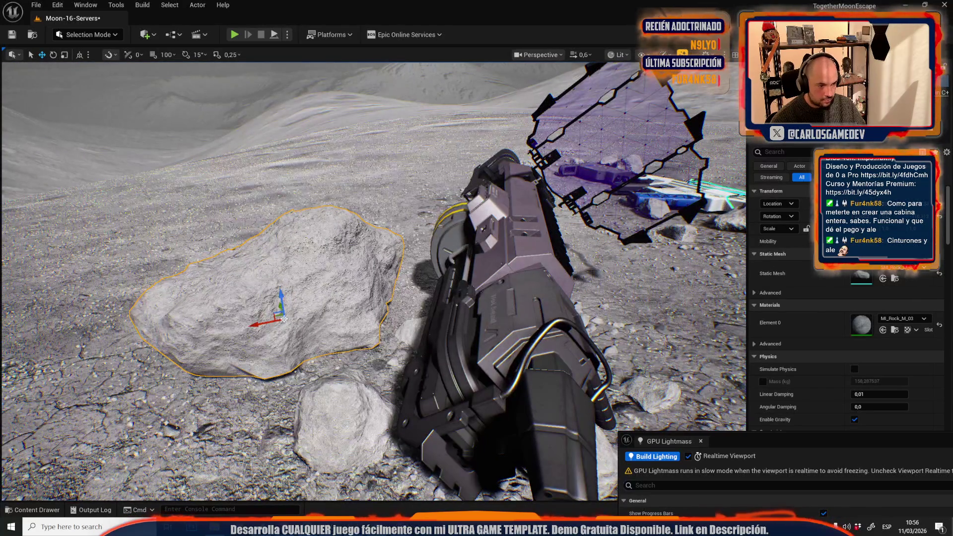
mouse_move(276, 317)
left_mouse_down()
mouse_move(321, 324)
mouse_move(311, 292)
mouse_move(298, 292)
mouse_move(318, 319)
mouse_move(328, 278)
mouse_move(362, 333)
left_mouse_up()
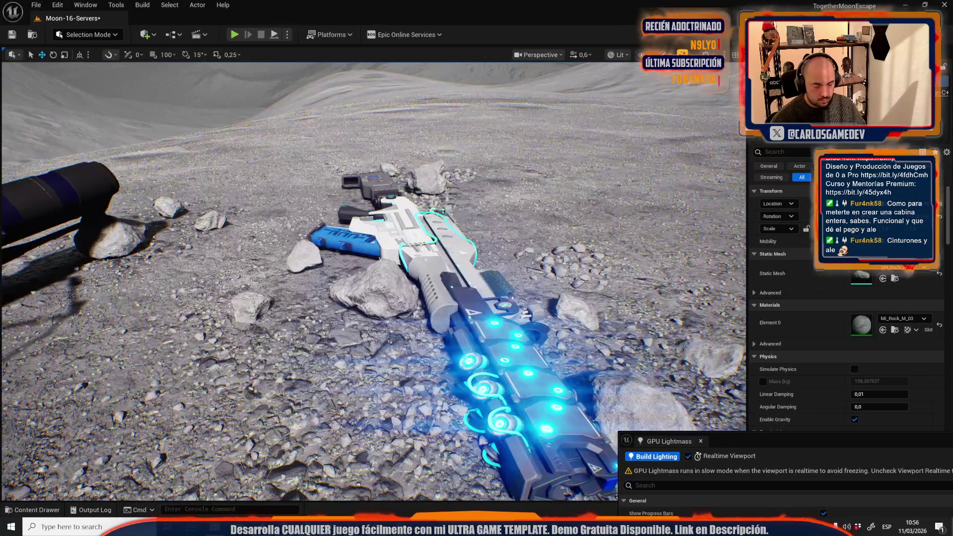
key("ctrl+z")
mouse_move(543, 244)
left_mouse_down()
mouse_move(496, 248)
mouse_move(544, 238)
mouse_move(566, 258)
mouse_move(527, 251)
left_mouse_up()
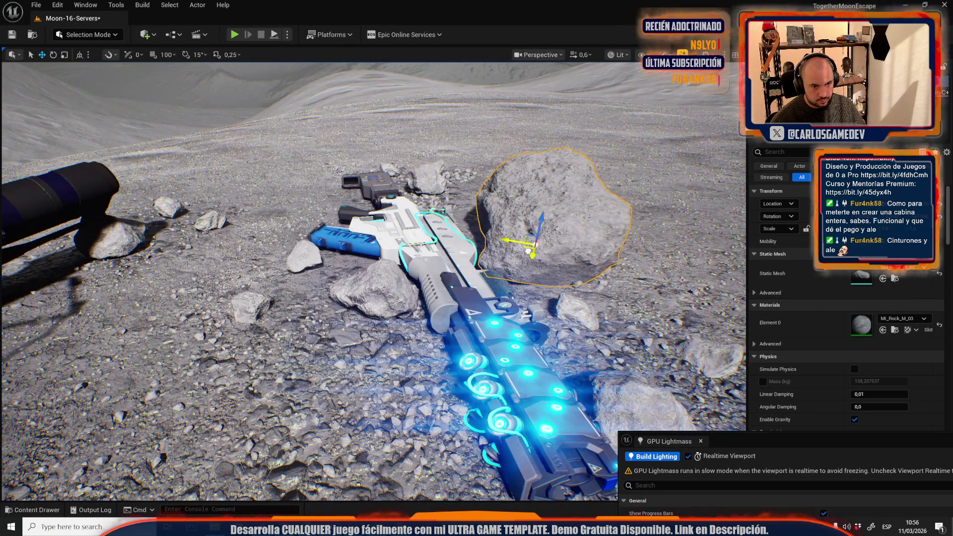
Frame the new rock and settle the view on it beside the launcher
key("f")
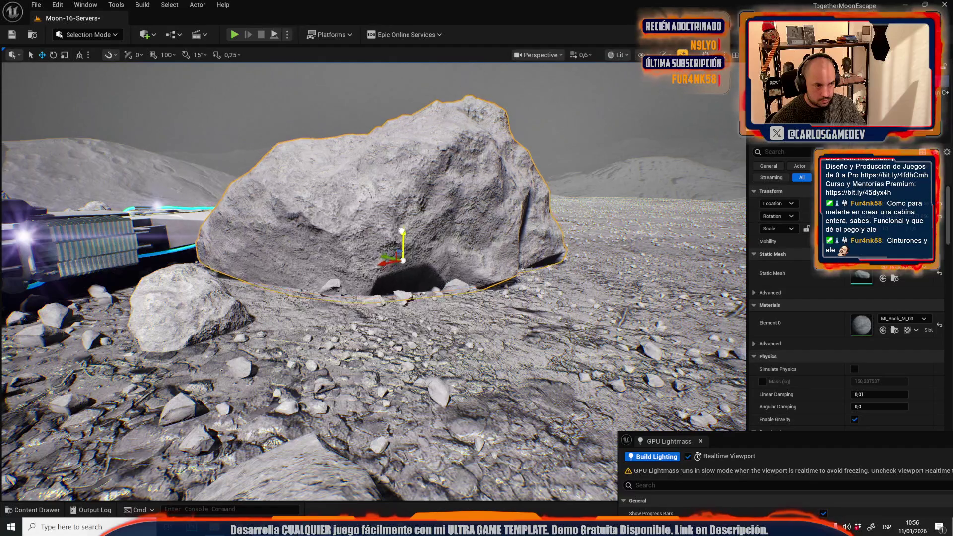
left_click_drag(400, 243, 400, 221)
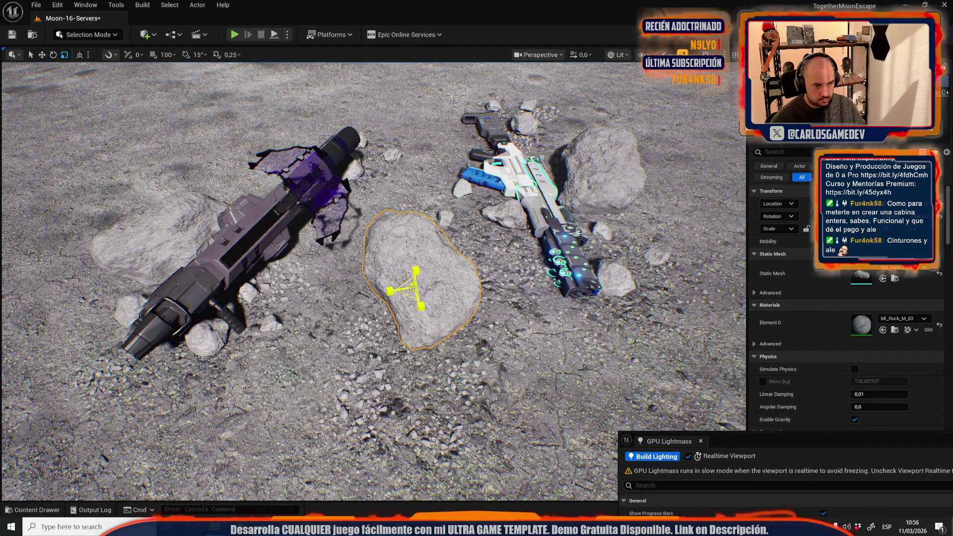
left_click_drag(466, 210, 470, 209)
left_click_drag(244, 345, 292, 347)
Reselect the small rock and override its light map resolution to 32
left_click(329, 225)
key("ctrl+z")
left_click_drag(329, 225, 329, 225)
key("r")
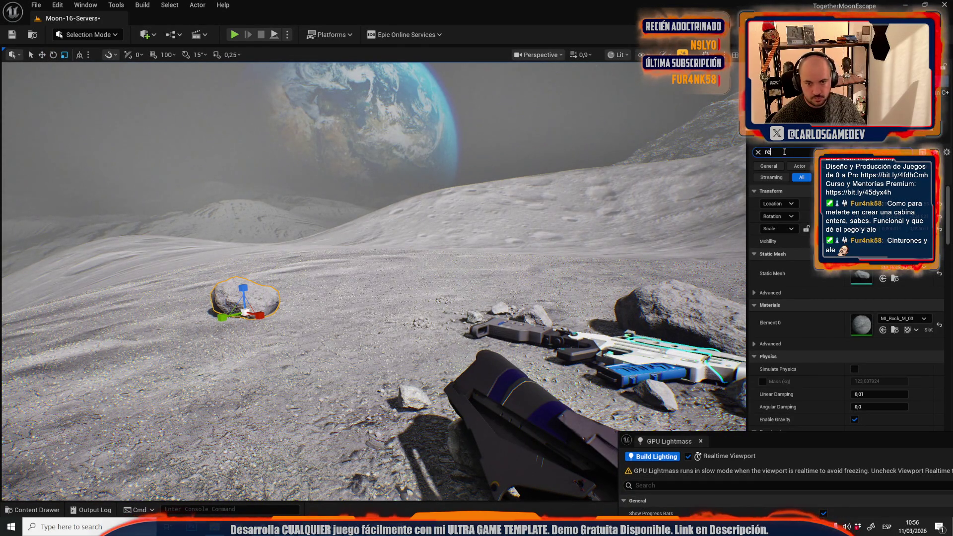
type("s")
key("Return")
Enlarge the rock by about a third, deselect it, and save Moon-16-Servers
key("f")
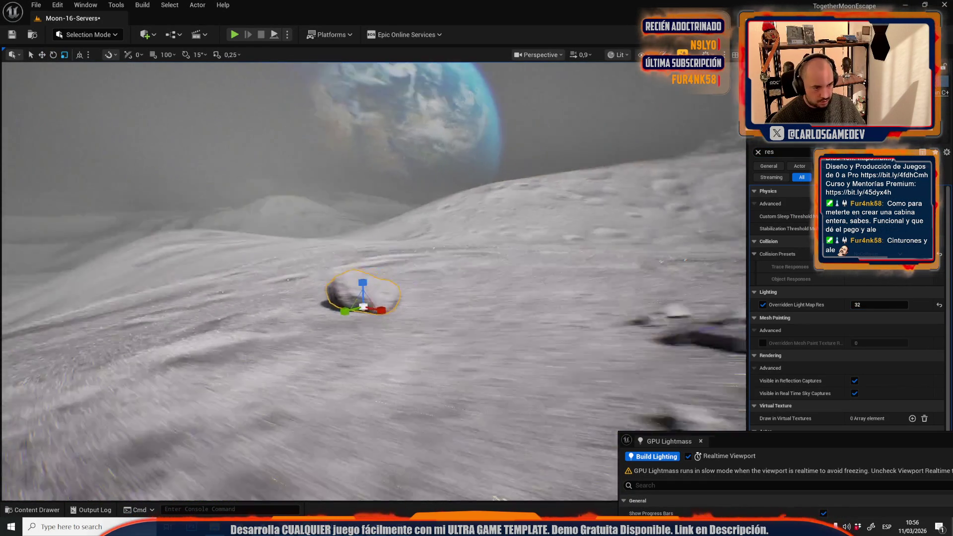
left_click_drag(382, 342, 374, 316)
key("Escape")
scroll(373, 316, "up", 3)
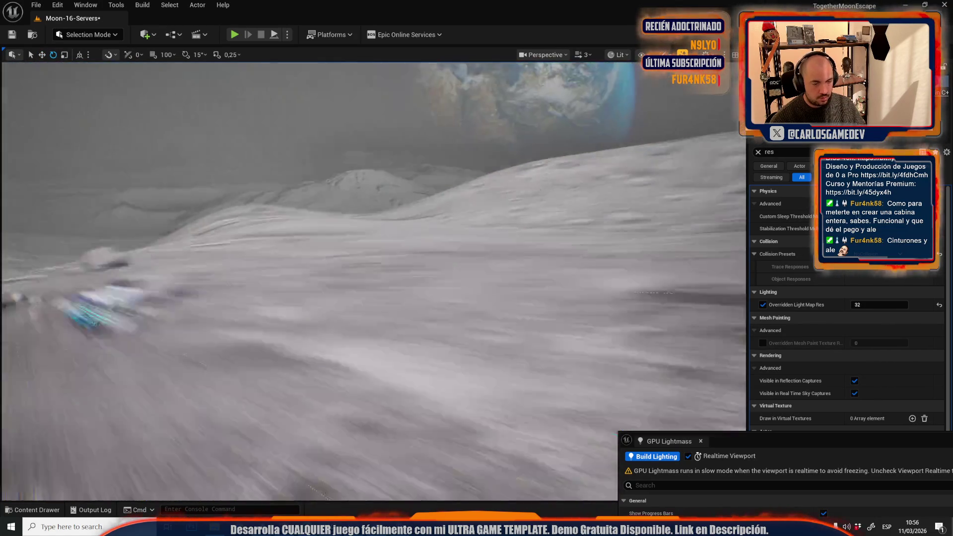
key("ctrl+s")
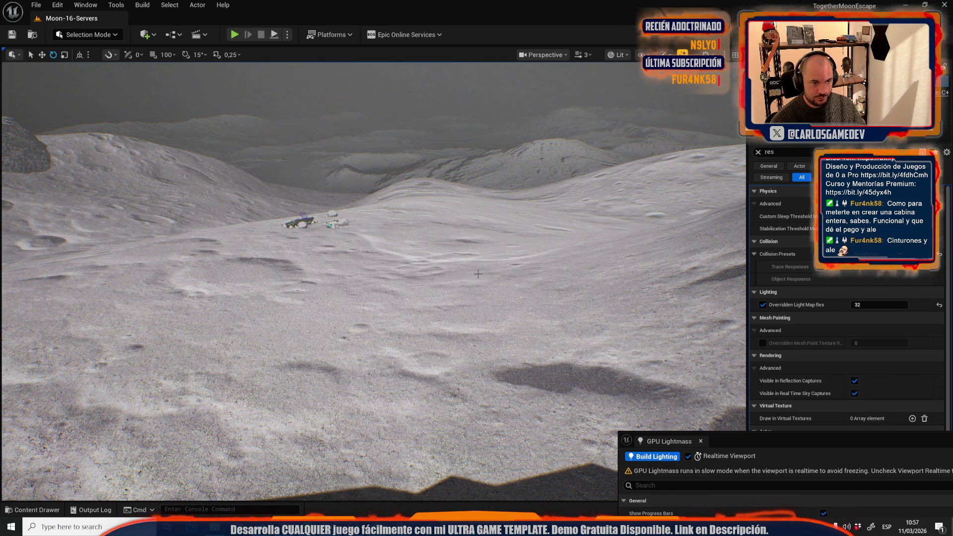
Fly into the rocket capsule, select its Level Sequence actor, and clear the Details filter
key("f")
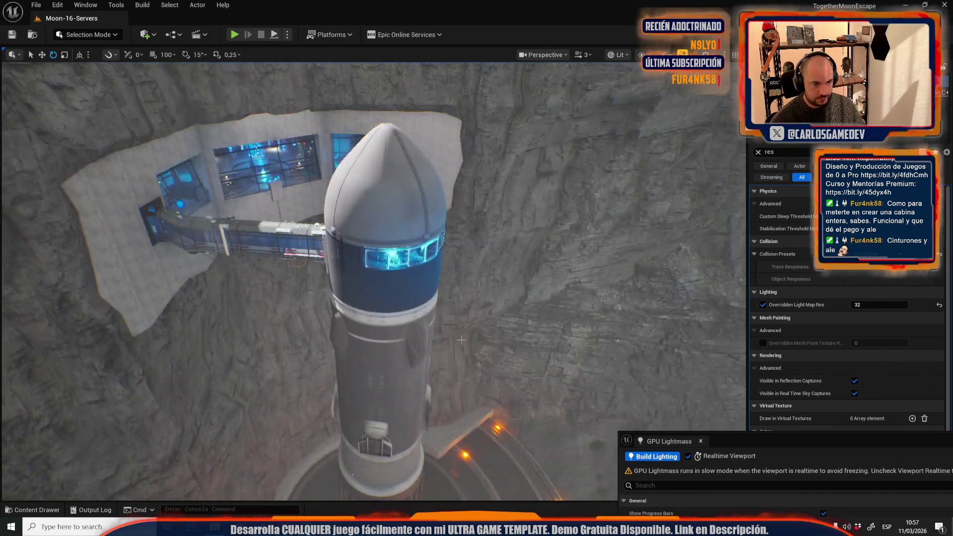
scroll(374, 281, "down", 2)
scroll(397, 281, "down", 1)
key("w")
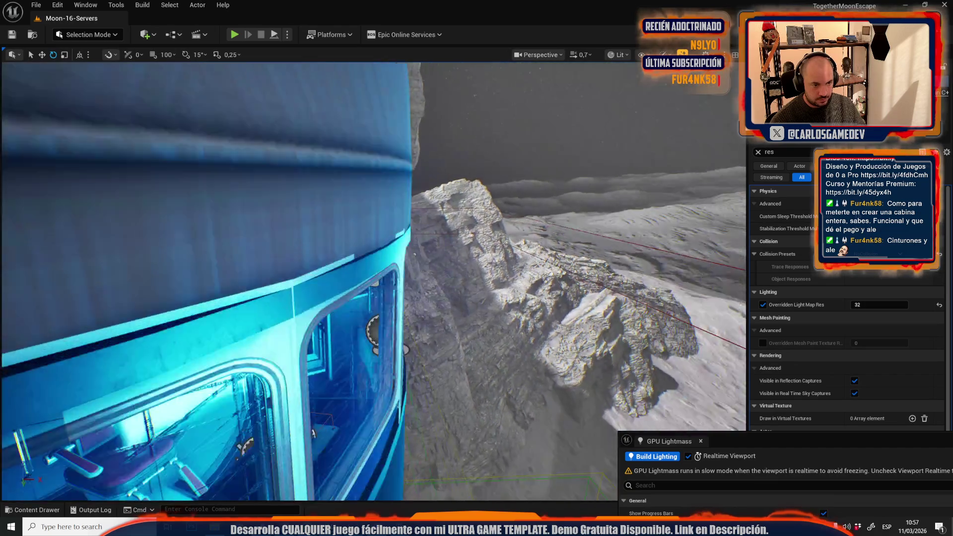
left_click(397, 281)
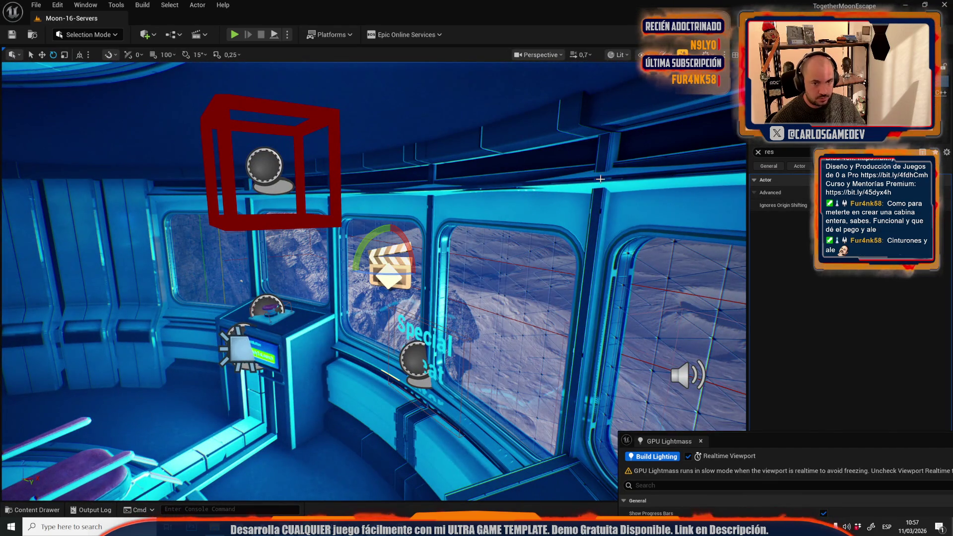
left_click(758, 152)
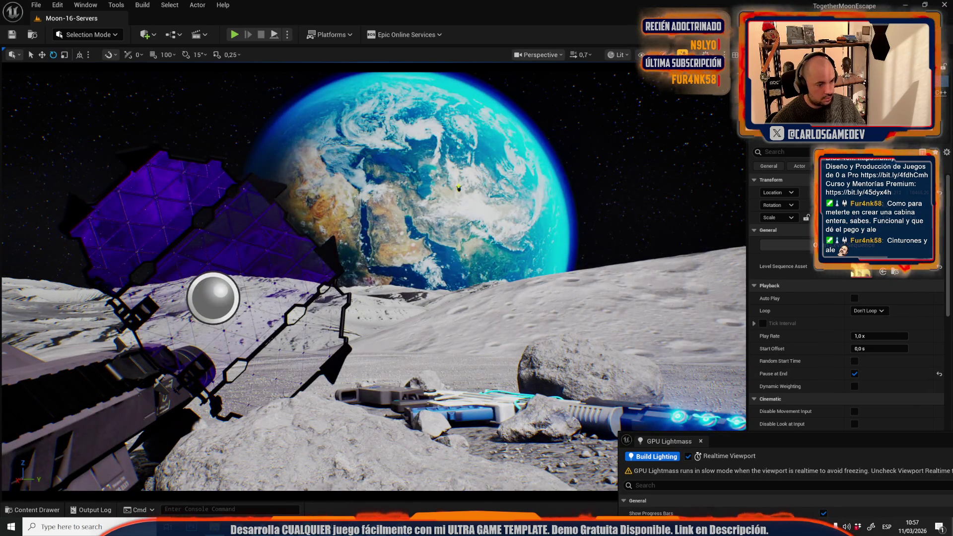
left_click(316, 433)
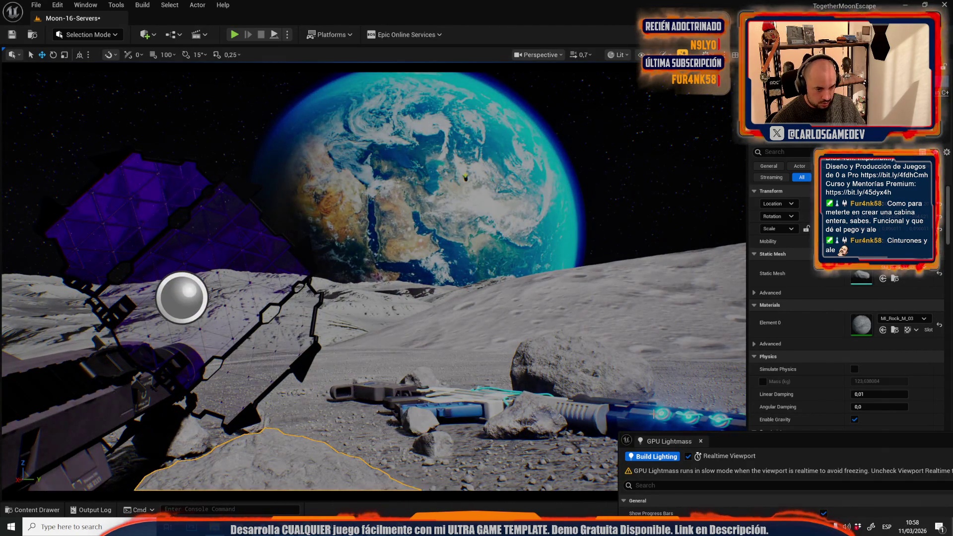
Copy the large boulder to the left, rotate it about 45 degrees and shrink it
left_click(580, 367)
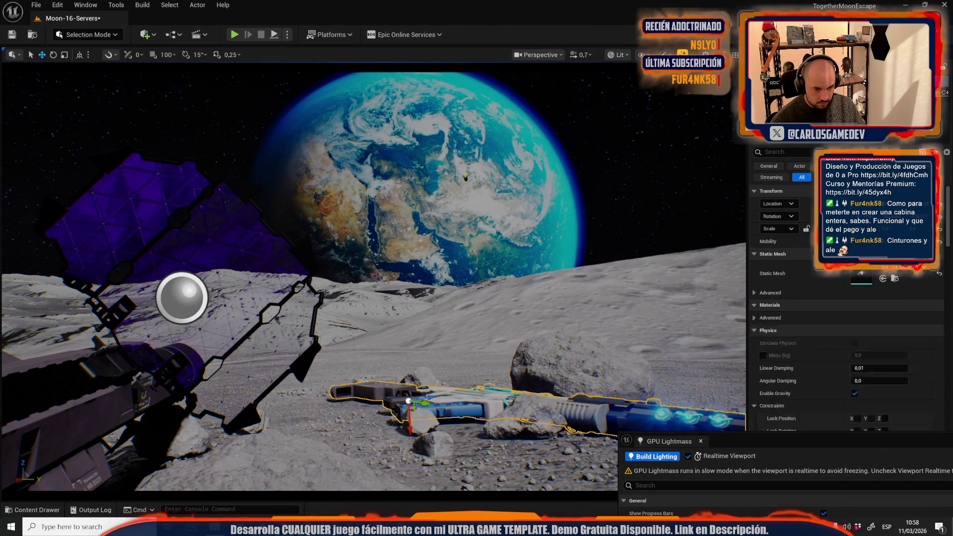
left_click_drag(555, 408, 289, 397, "alt")
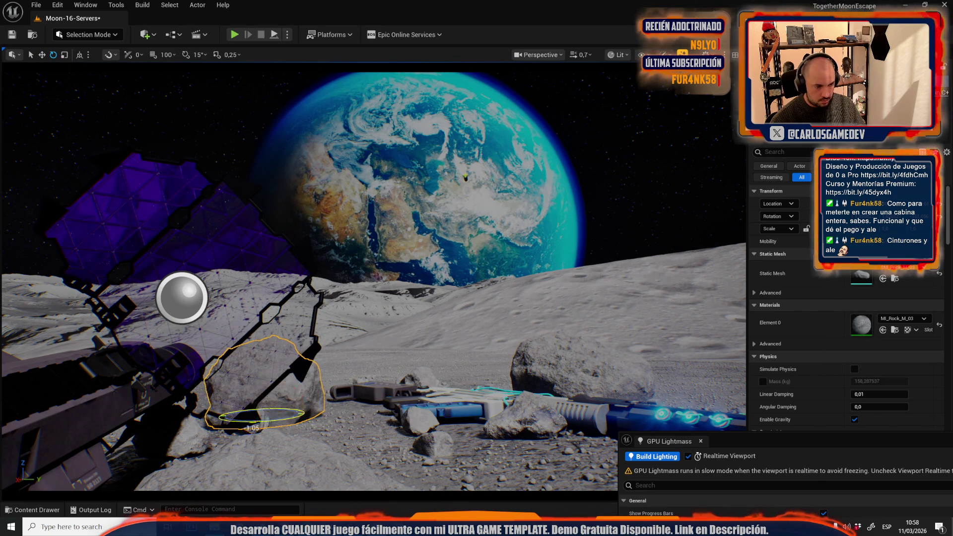
left_click_drag(251, 422, 293, 420)
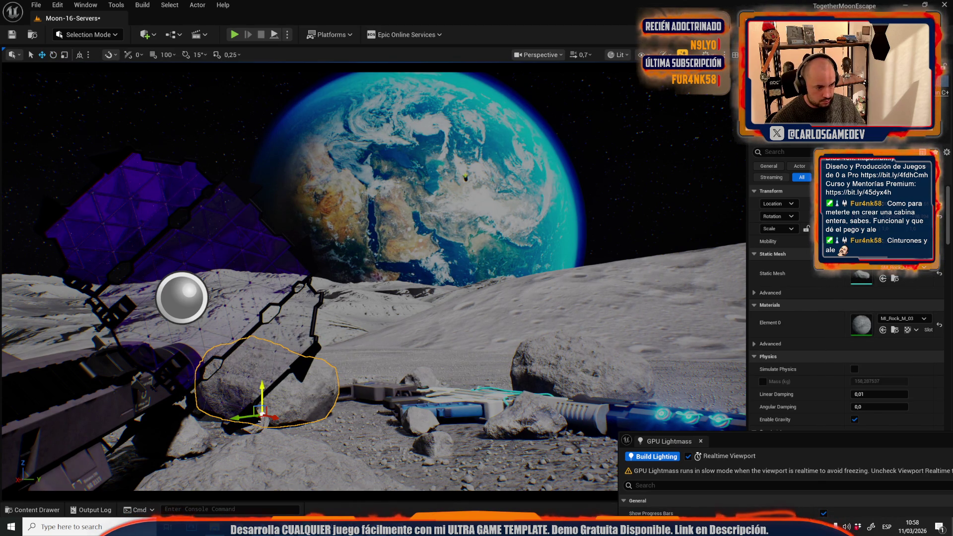
left_click_drag(263, 417, 258, 397)
key("w")
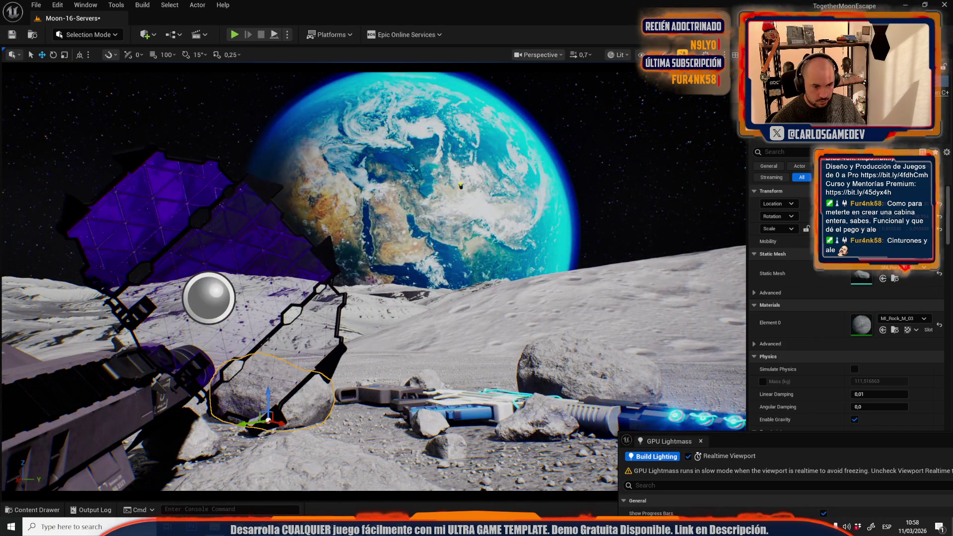
Copy the right rock into the middle distance and scale it into a wide boulder
left_click(588, 414)
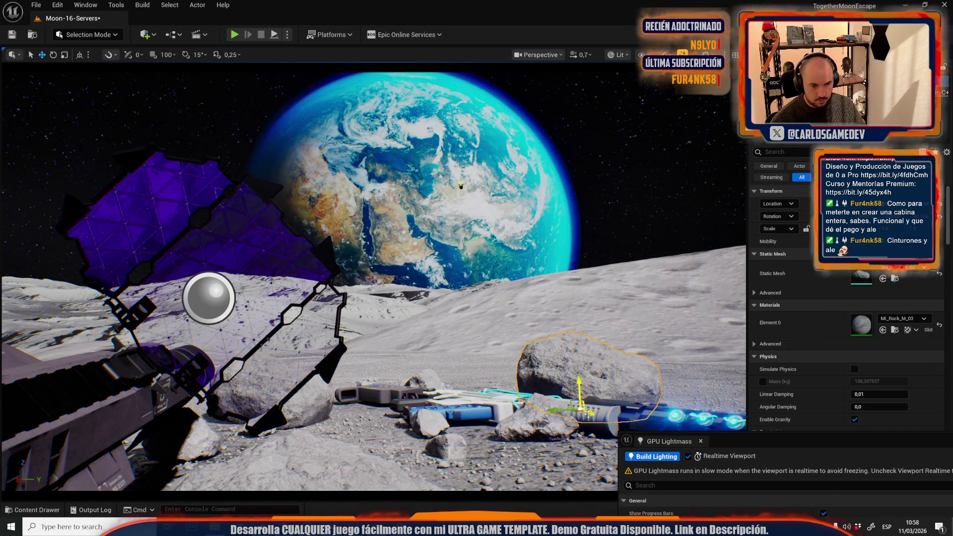
left_click_drag(590, 417, 474, 372)
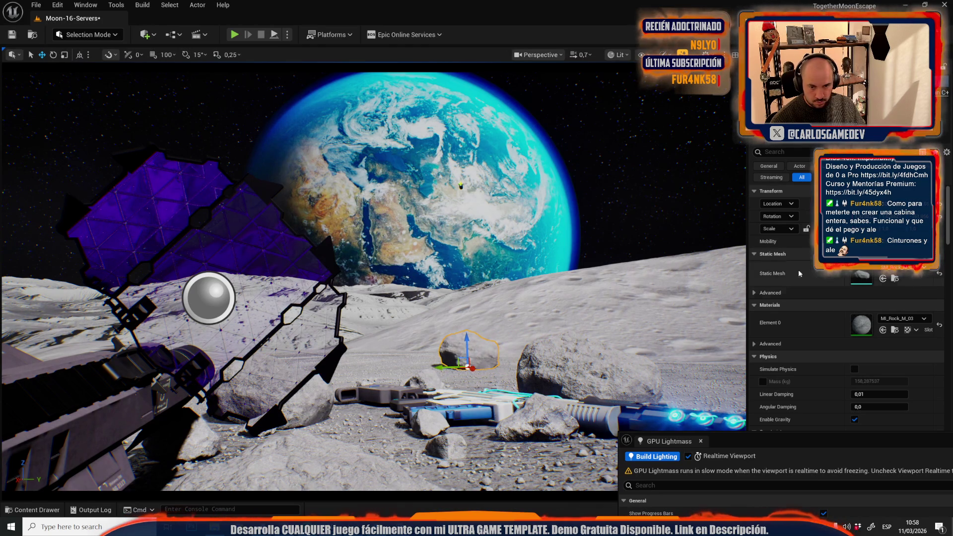
type("res")
left_click(878, 304)
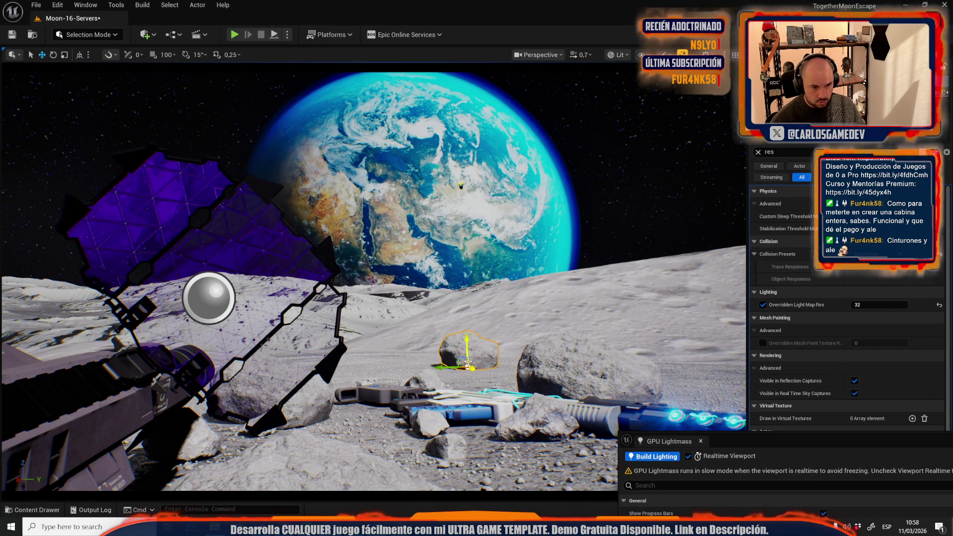
key("r")
mouse_move(467, 368)
left_mouse_down()
mouse_move(459, 375)
mouse_move(462, 342)
left_mouse_up()
key("e")
key("r")
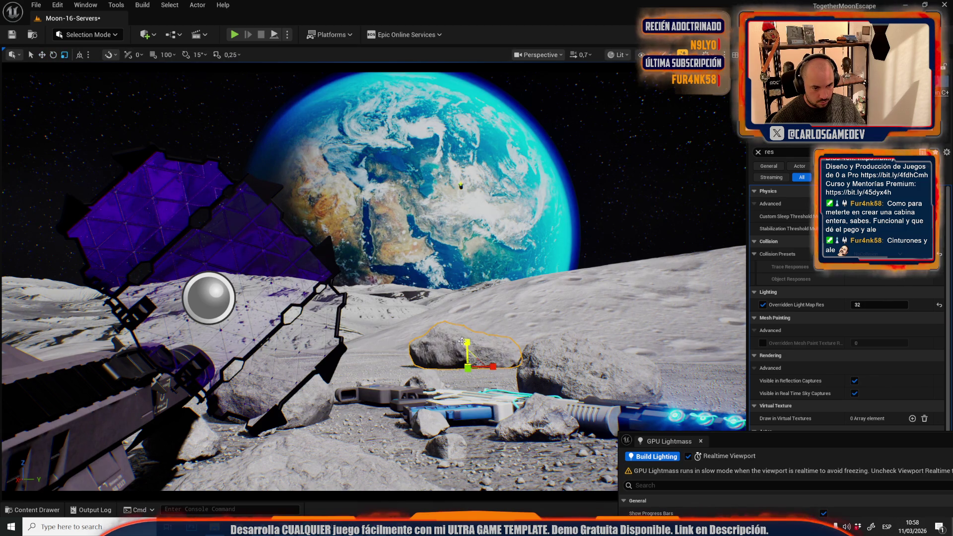
key("r")
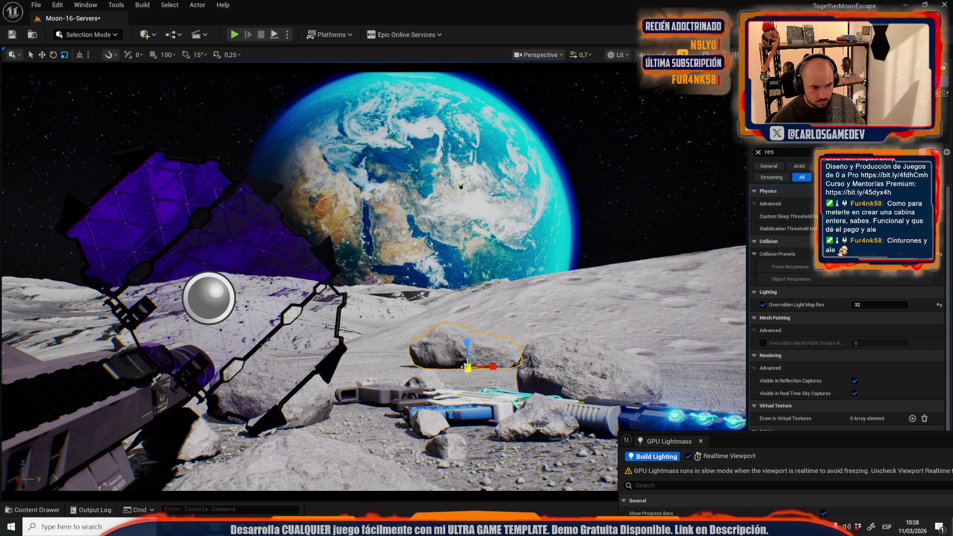
mouse_move(467, 367)
left_mouse_down()
mouse_move(317, 370)
mouse_move(432, 350)
mouse_move(361, 346)
left_mouse_up()
key("e")
key("w")
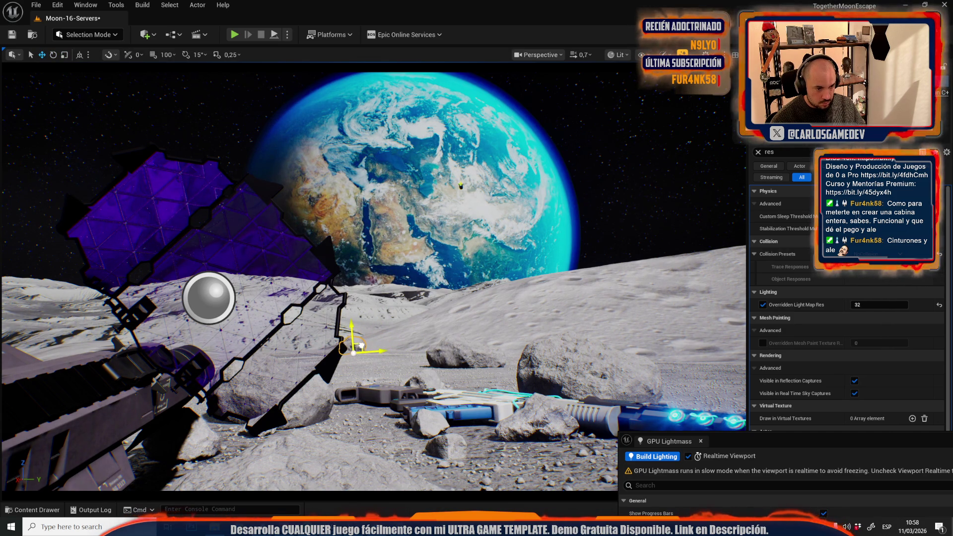
Preview with G, slide the small middle rock to the right, and deselect
key("g")
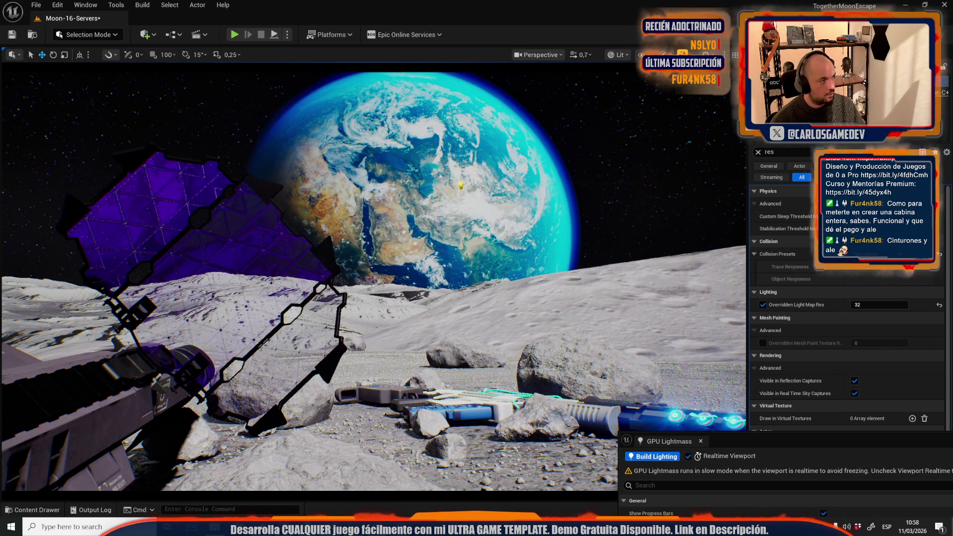
scroll(374, 281, "up", 3)
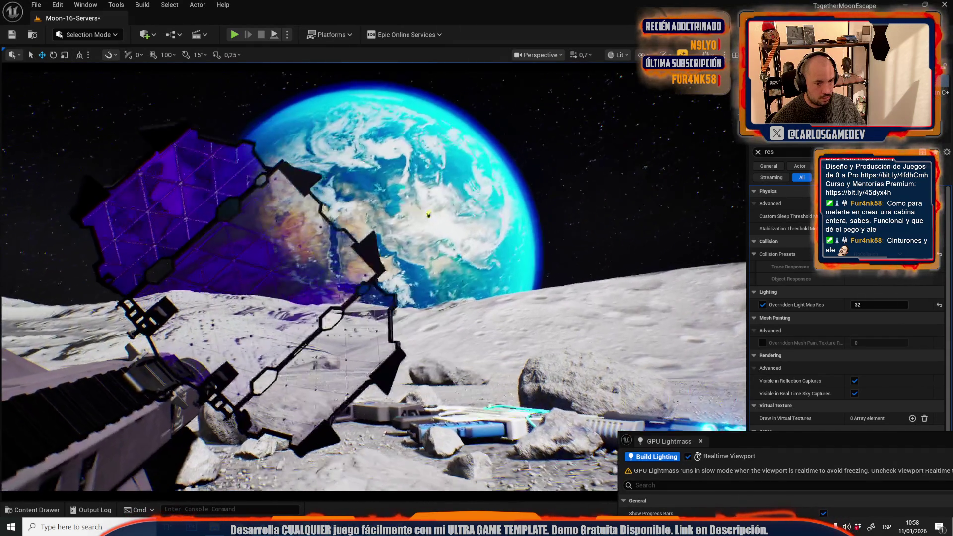
left_click(459, 367)
mouse_move(475, 378)
left_mouse_down()
mouse_move(736, 376)
mouse_move(714, 367)
left_mouse_up()
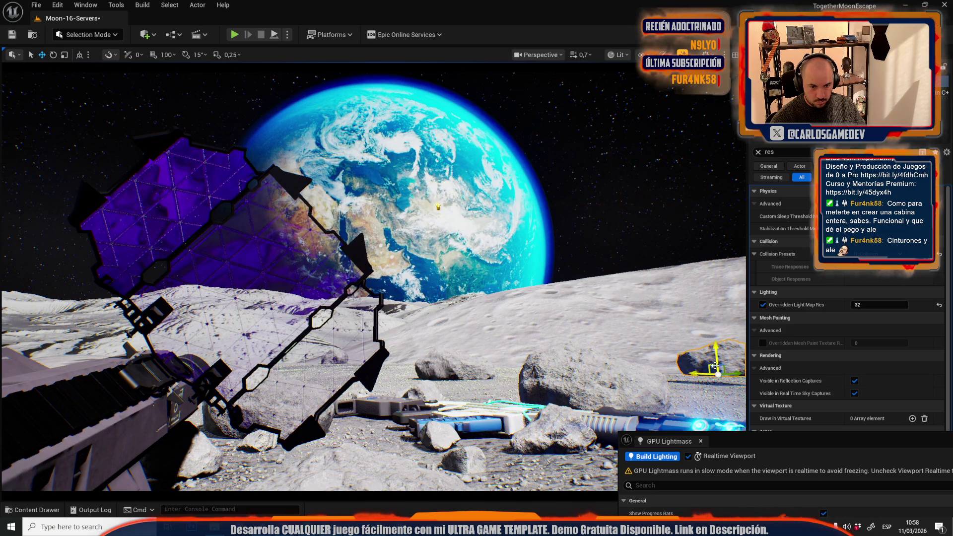
key("Escape")
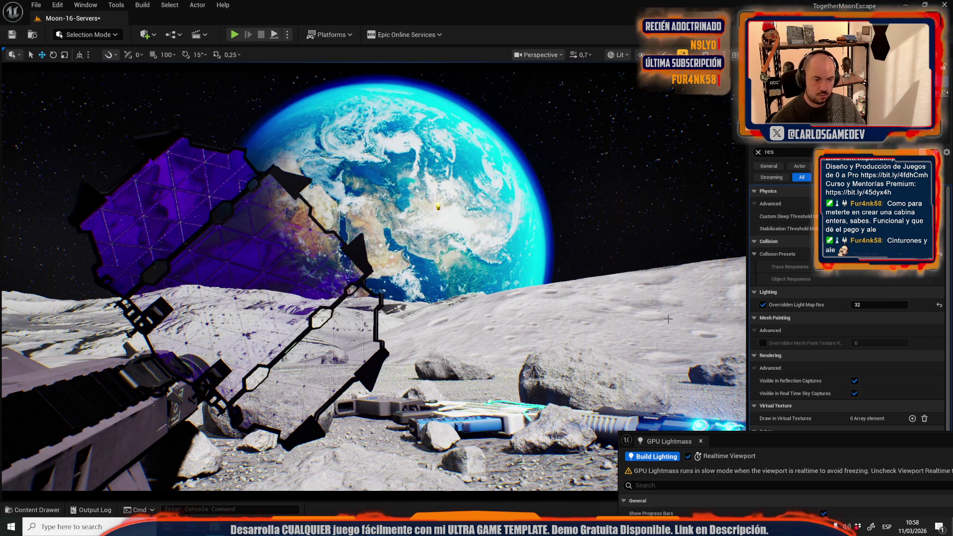
Select the rocks near the rifles, set light map resolution override to 64, and rotate the right pair slightly
left_click(471, 460)
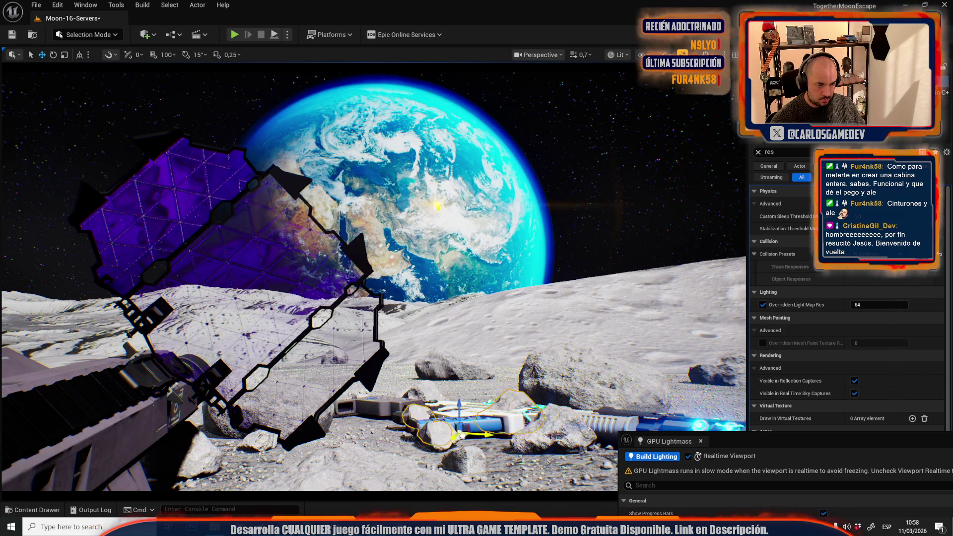
left_click(412, 377)
left_click(878, 304)
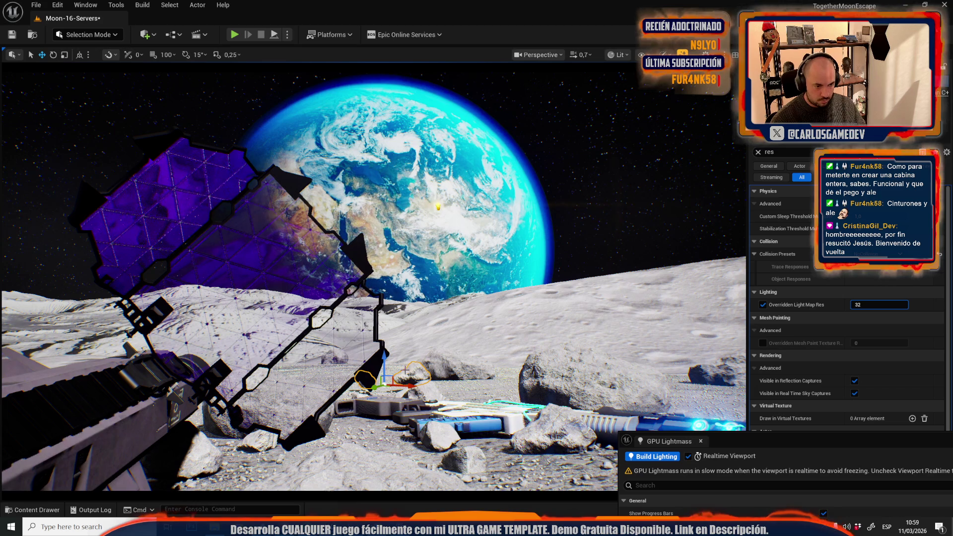
left_click(506, 384)
key("e")
left_click_drag(539, 390, 541, 395)
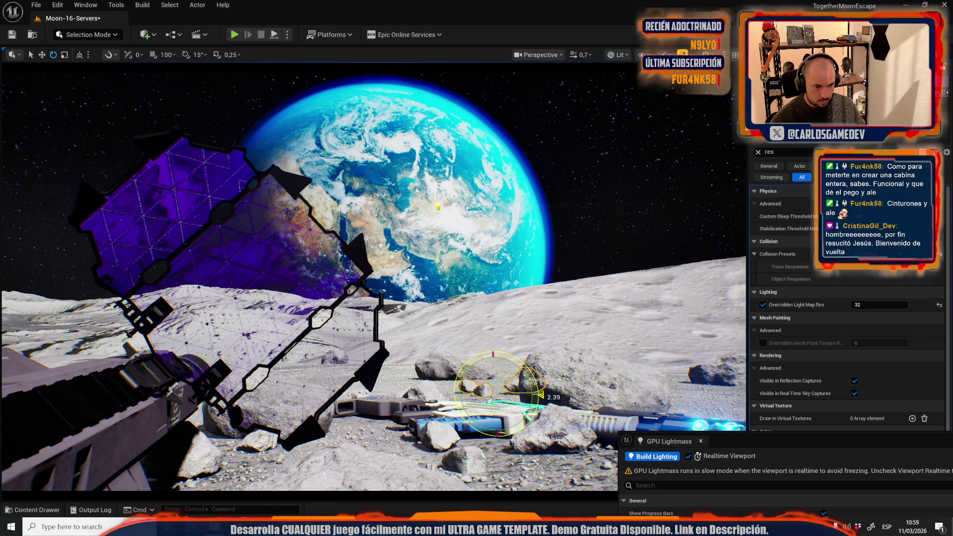
key("w")
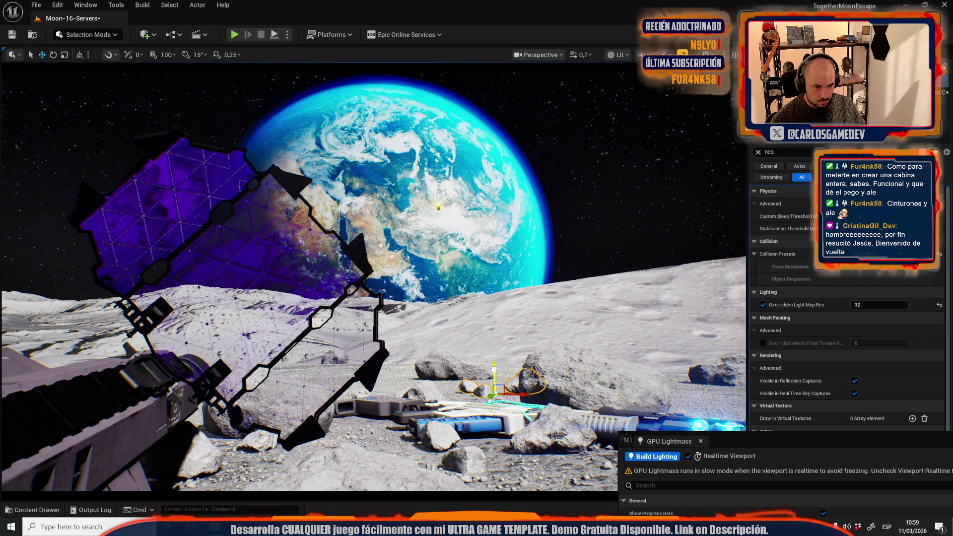
Slide the rock to the right, then move it back toward the centre and rotate it slightly
mouse_move(511, 395)
left_mouse_down()
mouse_move(725, 397)
mouse_move(707, 382)
left_mouse_up()
key("e")
key("w")
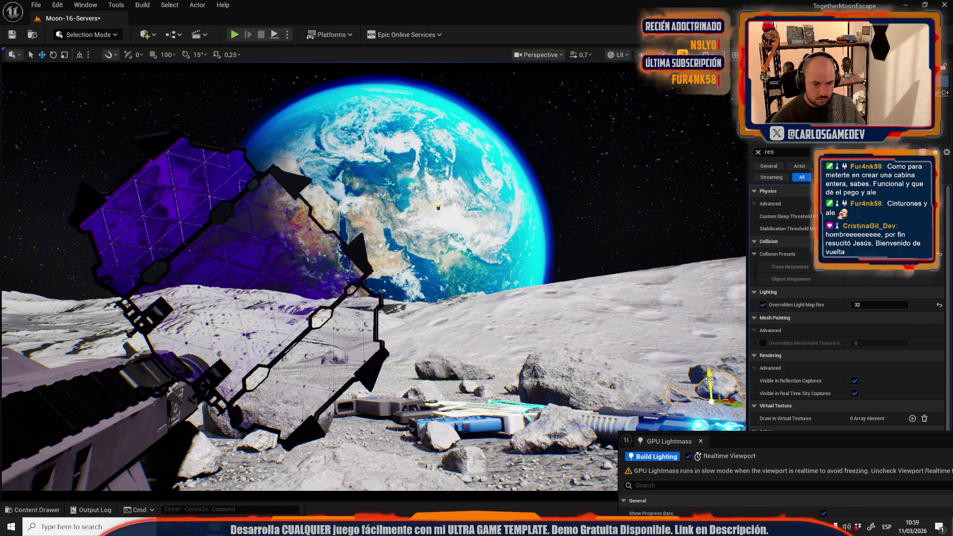
mouse_move(733, 407)
left_mouse_down()
mouse_move(382, 370)
mouse_move(419, 364)
mouse_move(293, 382)
mouse_move(389, 382)
mouse_move(321, 380)
mouse_move(335, 373)
left_mouse_up()
key("e")
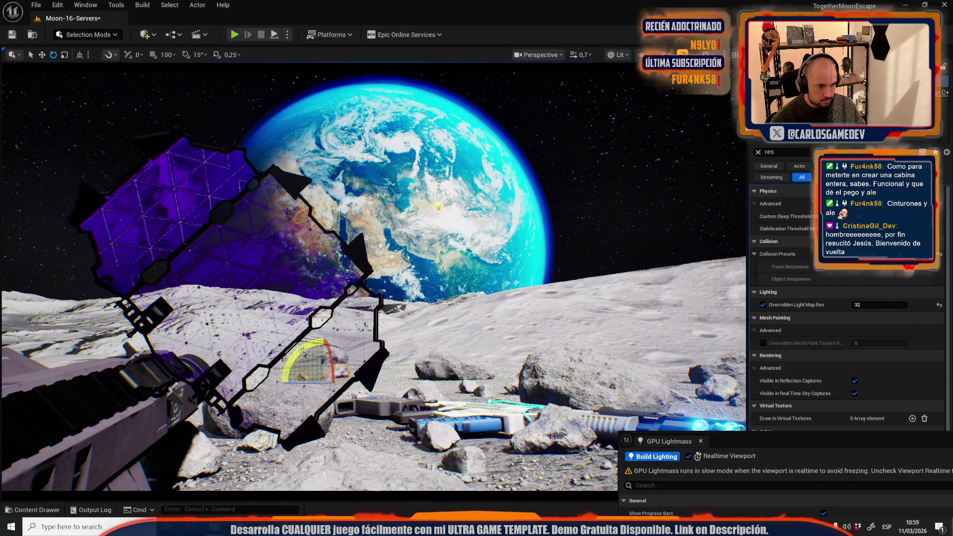
left_click_drag(332, 365, 335, 368)
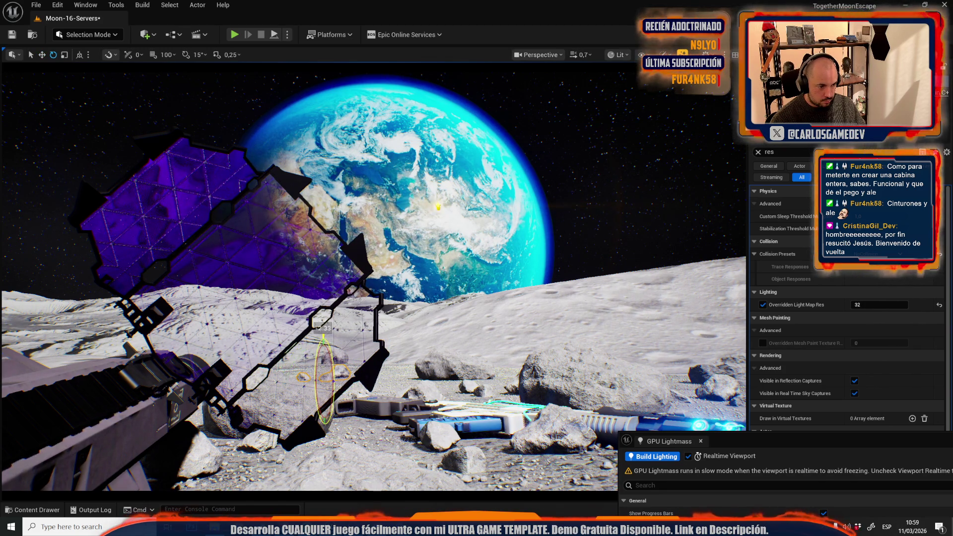
Select the foreground rock, delete it, and restore it with undo
left_click(431, 395)
left_click(370, 467)
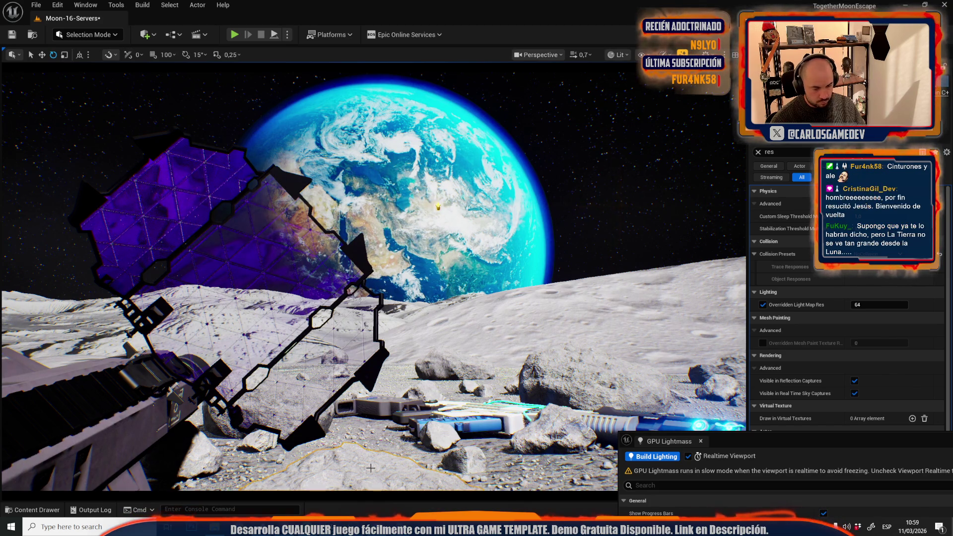
key("Escape")
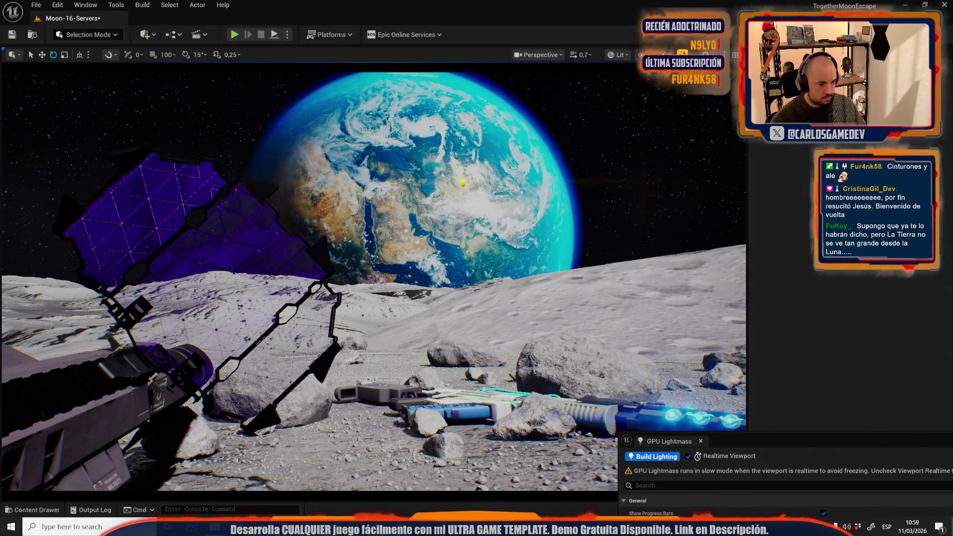
key("ctrl+z")
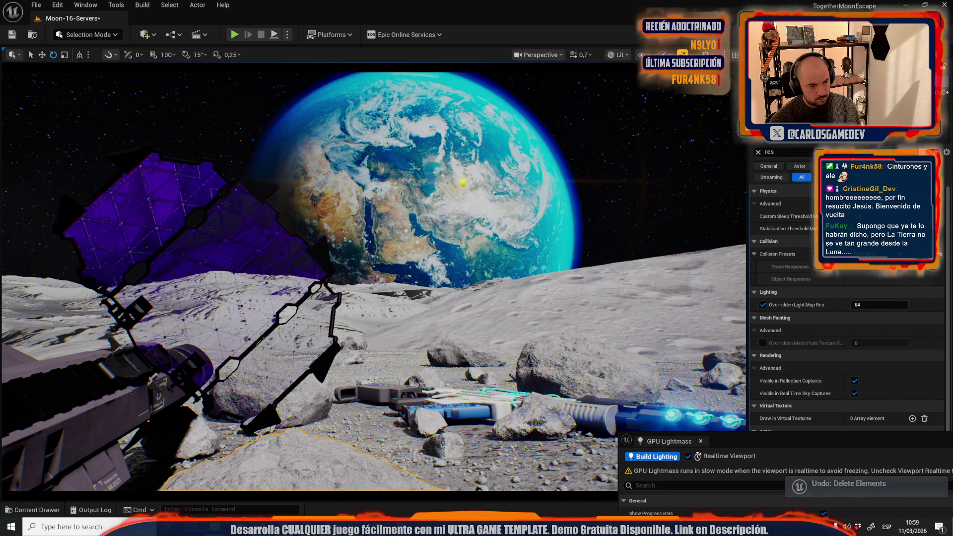
Delete the foreground rock again and zoom toward the ridge
key("Delete")
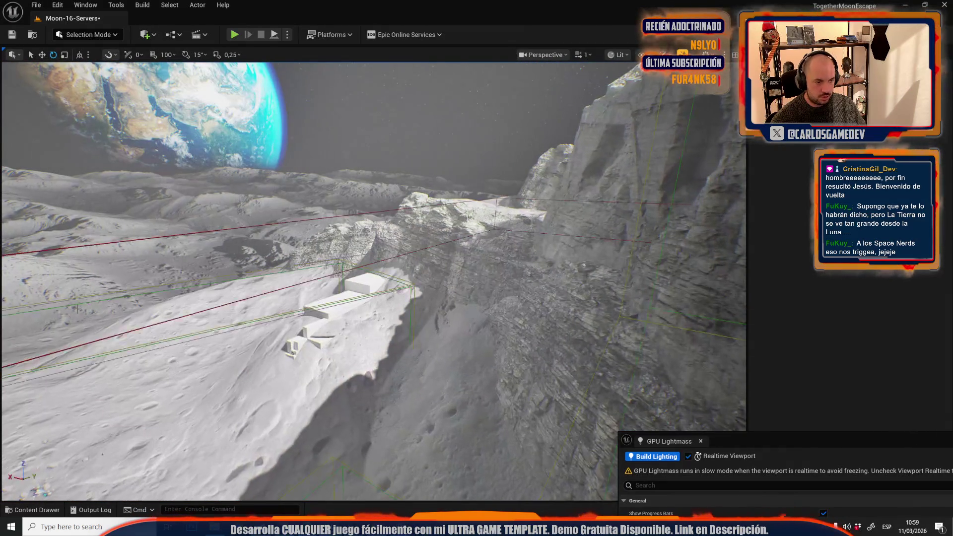
scroll(372, 277, "up", 3)
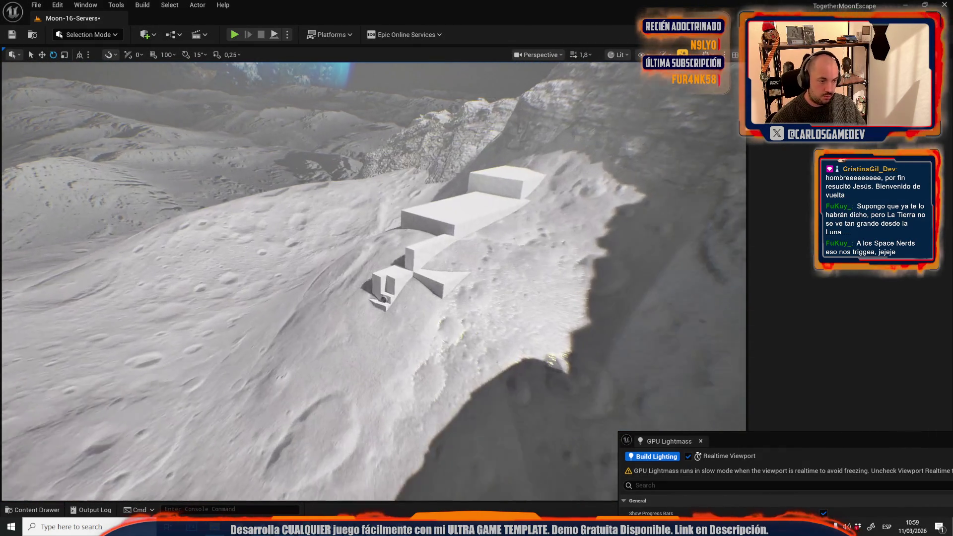
scroll(306, 195, "up", 2)
Open the Moon-03-Exterior level, saving Moon-16-Servers when prompted
left_click(33, 6)
left_click(55, 52)
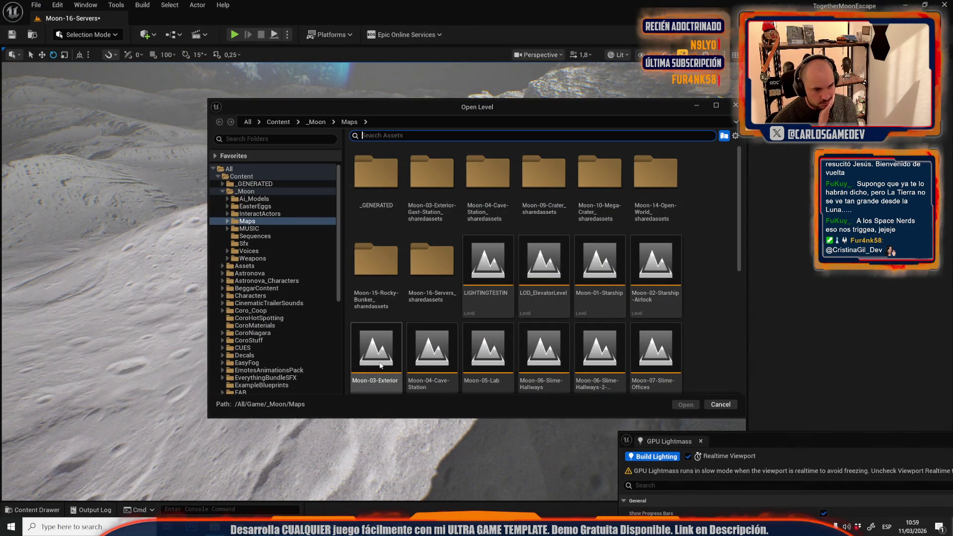
double_click(380, 365)
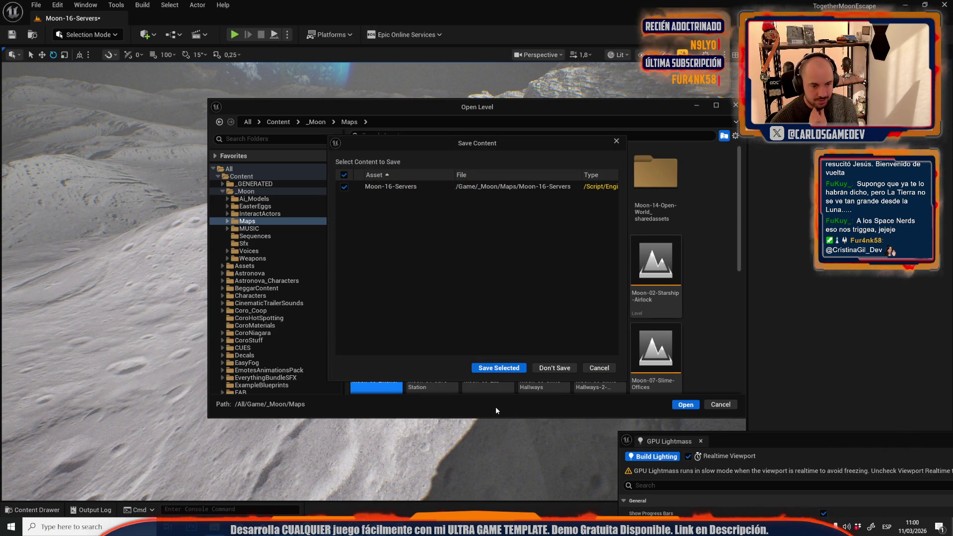
left_click(513, 370)
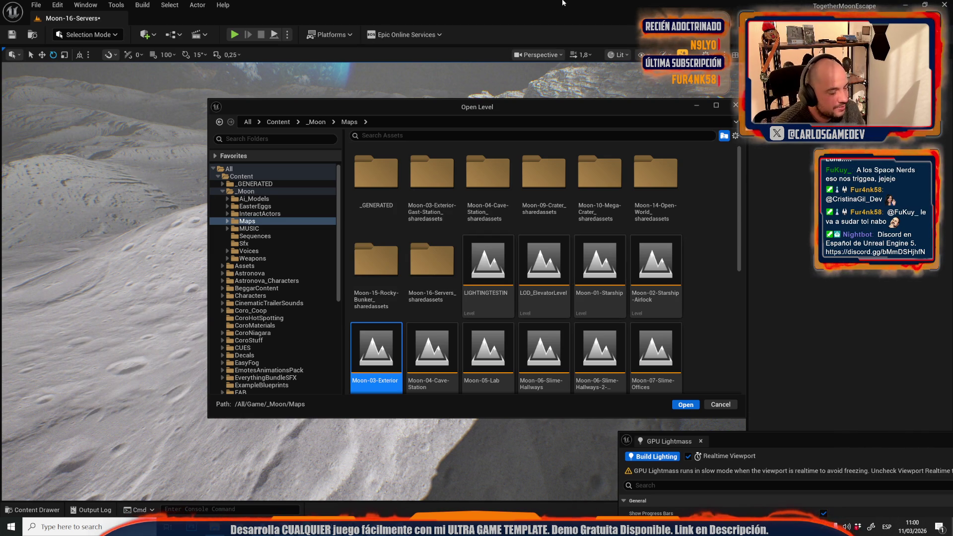
key("Return")
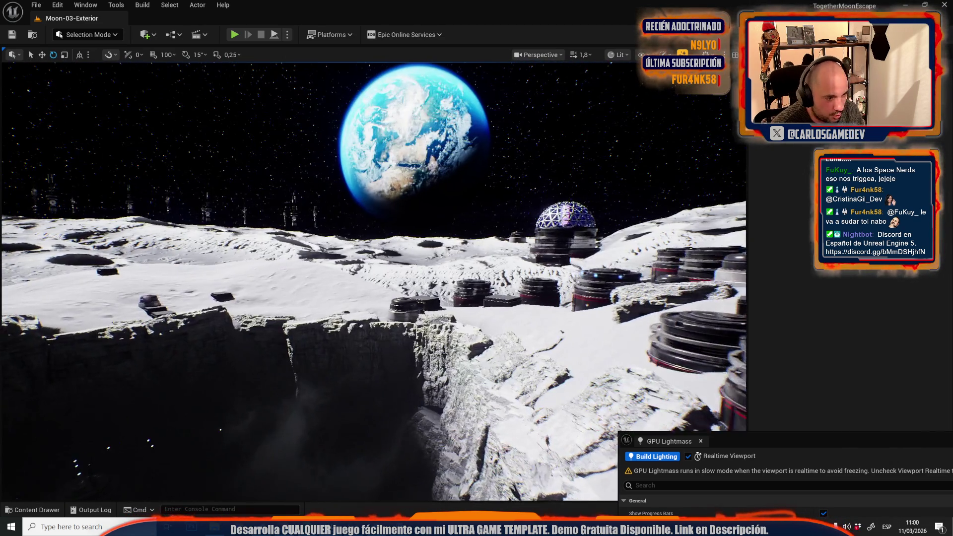
Select the cylinder, dark box, dome and truss bridge, then reopen Moon-16-Servers from Recent Levels
scroll(372, 278, "up", 2)
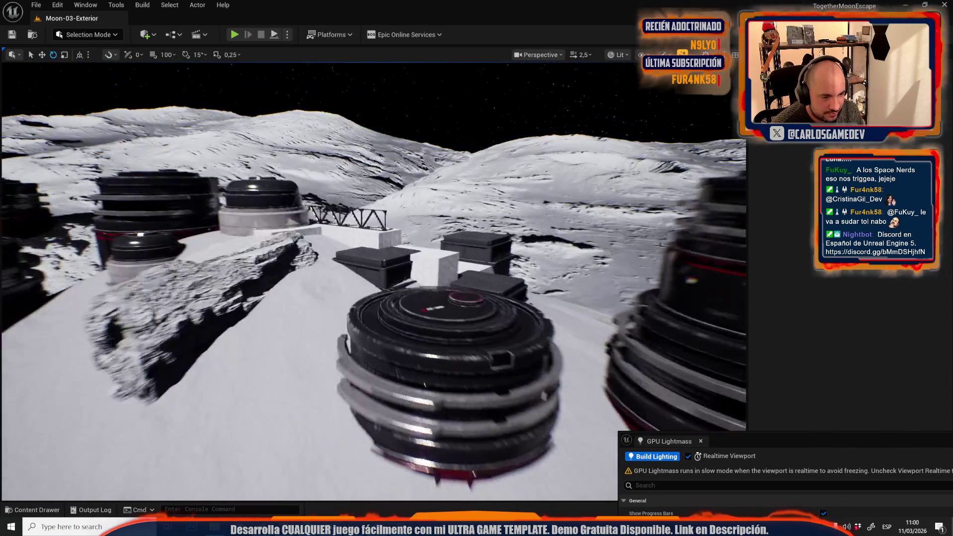
left_click(443, 320)
left_click(385, 271, "ctrl")
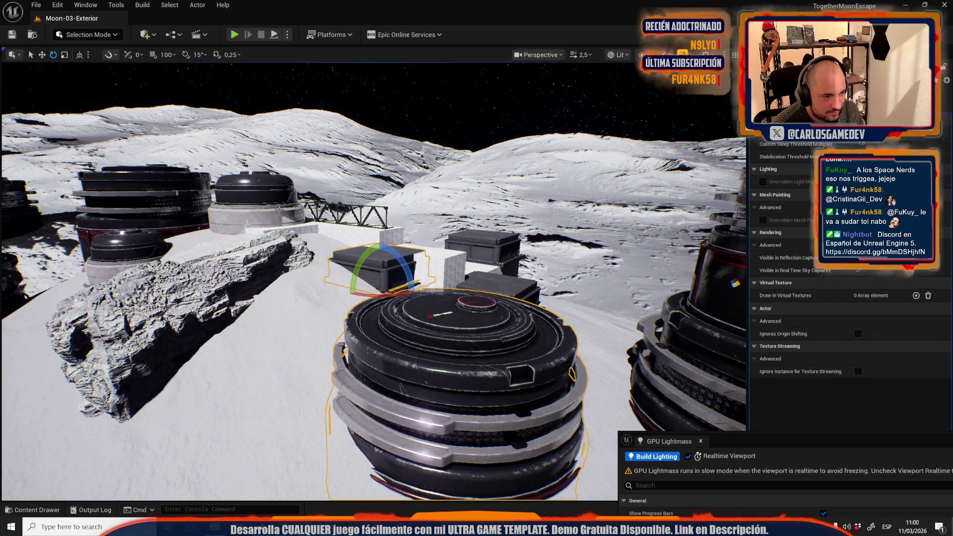
left_click(277, 210, "ctrl")
left_click(360, 225, "ctrl")
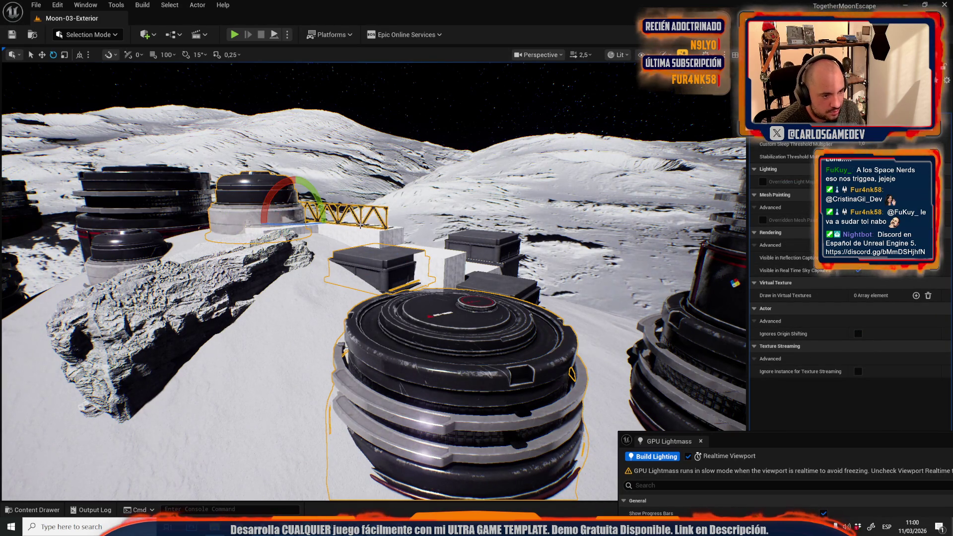
left_click(38, 6)
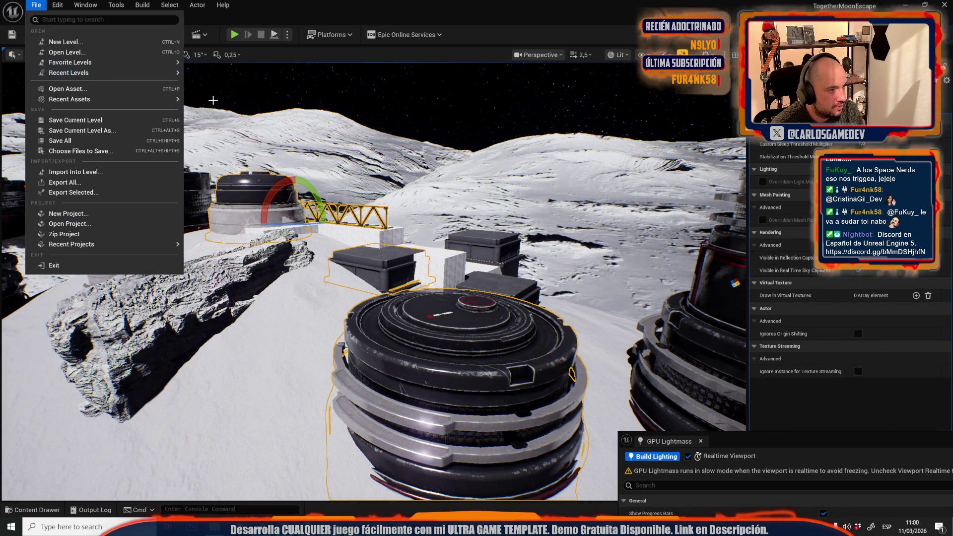
left_click(204, 97)
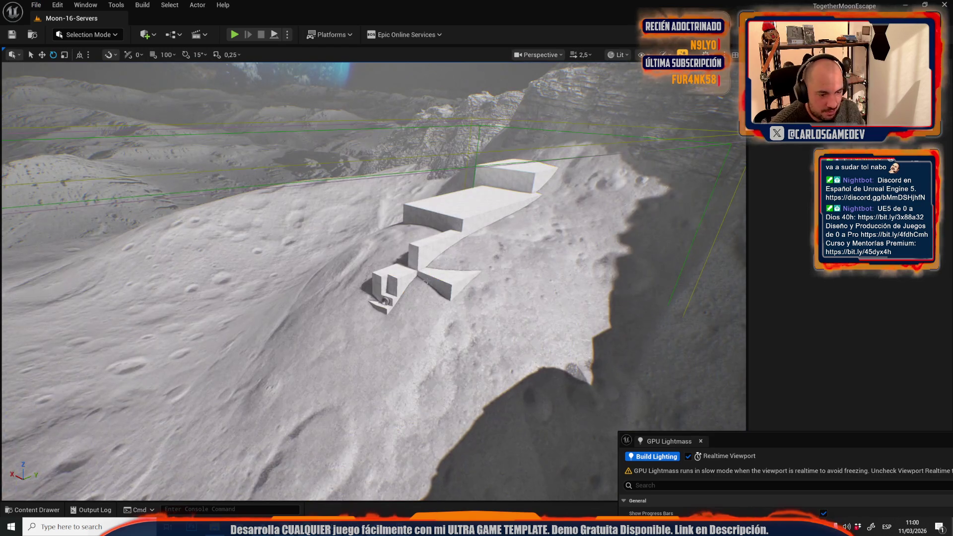
Paste the copied base modules into Moon-16-Servers and frame the pasted box and crate
left_click(523, 272)
key("f")
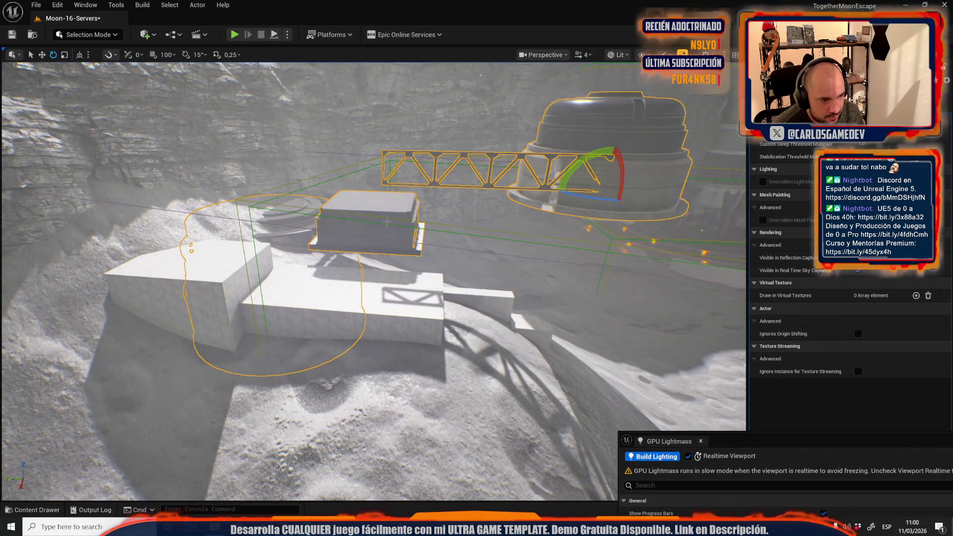
left_click(340, 218)
key("f")
scroll(588, 279, "down", 3)
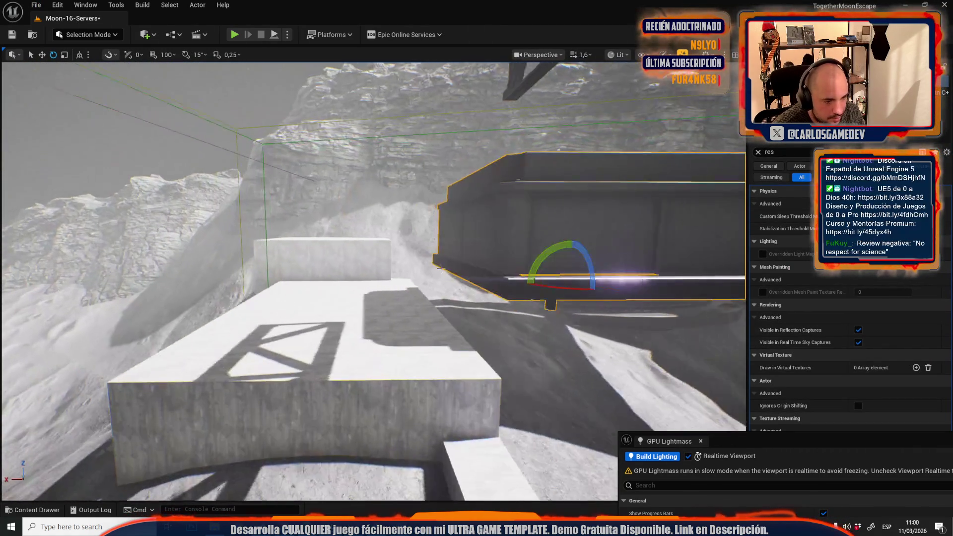
key("r")
mouse_move(604, 297)
left_mouse_down()
mouse_move(536, 298)
mouse_move(605, 281)
left_mouse_up()
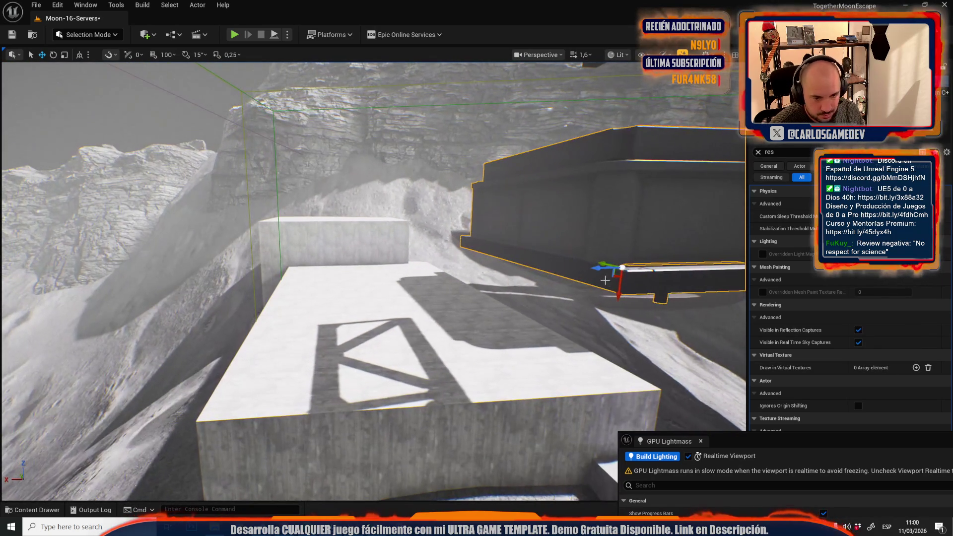
key("f")
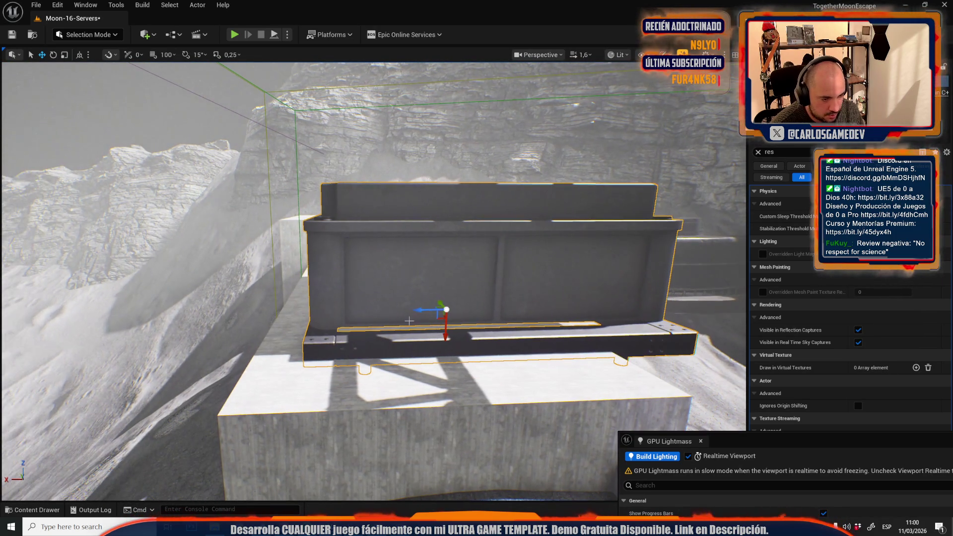
Slide the crate left along the concrete block and shift it into position
left_click_drag(427, 310, 254, 351)
middle_click(257, 357, "alt")
key("r")
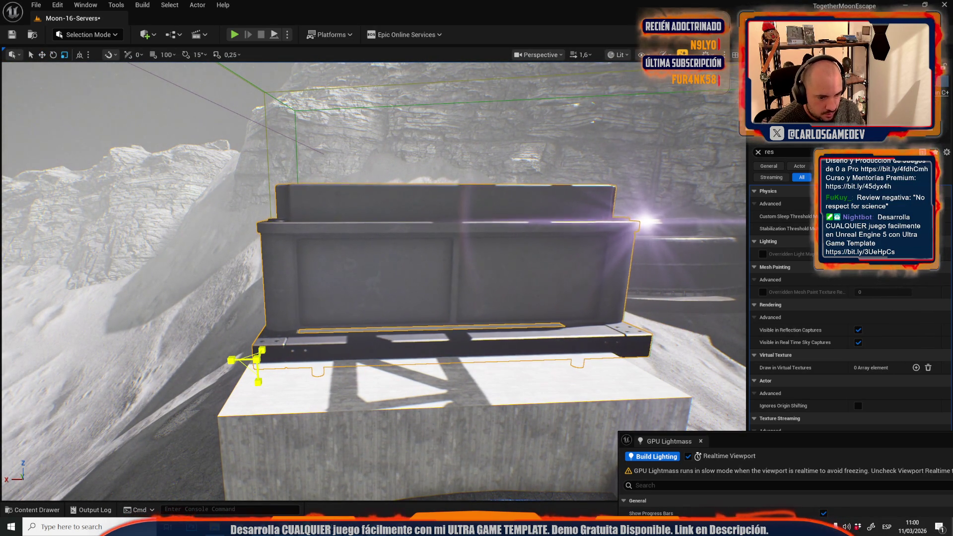
left_click_drag(256, 358, 436, 298)
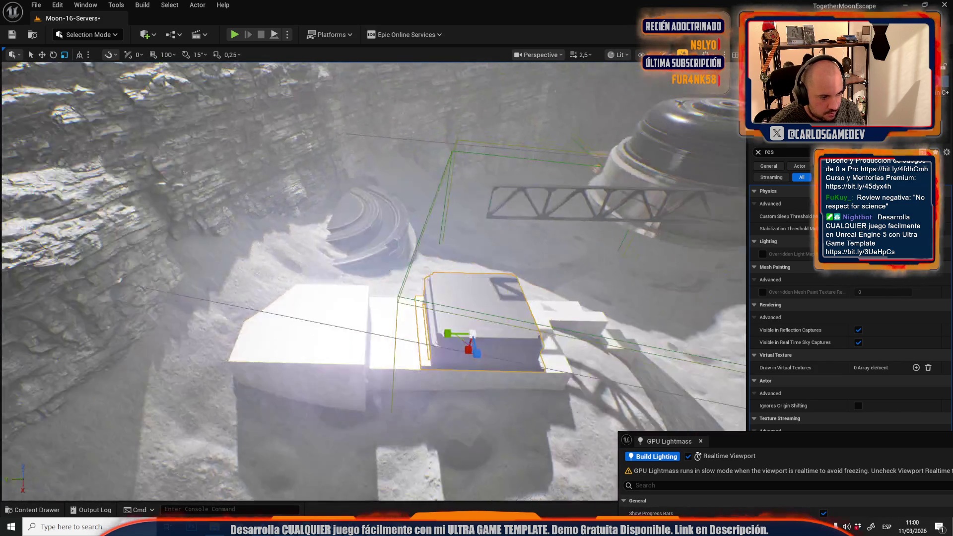
scroll(330, 313, "up", 5)
key("w")
mouse_move(382, 329)
left_mouse_down()
mouse_move(379, 283)
mouse_move(361, 287)
mouse_move(389, 350)
mouse_move(417, 269)
mouse_move(404, 281)
mouse_move(412, 318)
mouse_move(410, 304)
left_mouse_up()
Move the round dome structure up and left, then orbit to review it on the block
left_click(361, 290)
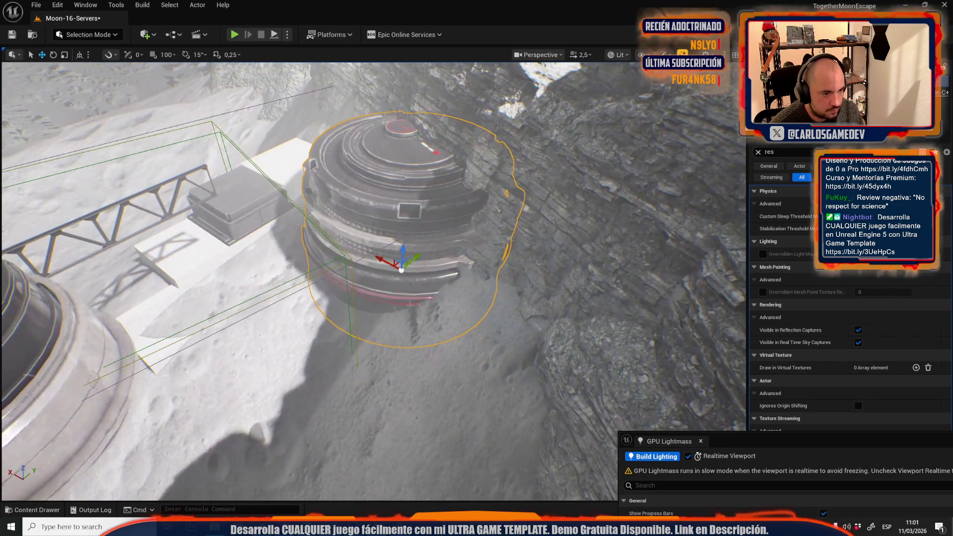
mouse_move(400, 264)
left_mouse_down()
mouse_move(319, 149)
mouse_move(358, 213)
mouse_move(362, 204)
mouse_move(383, 257)
left_mouse_up()
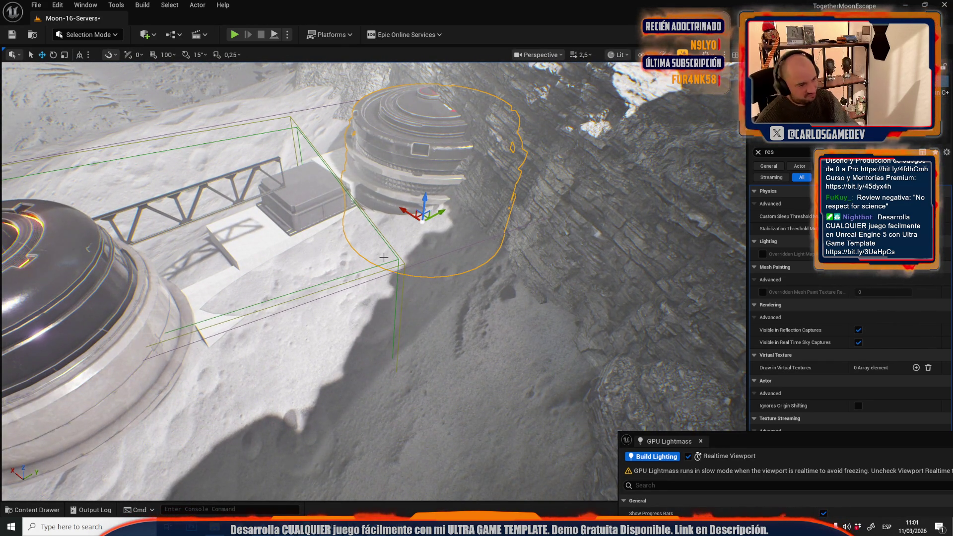
left_click_drag(287, 277, 270, 279)
left_click_drag(297, 320, 356, 309)
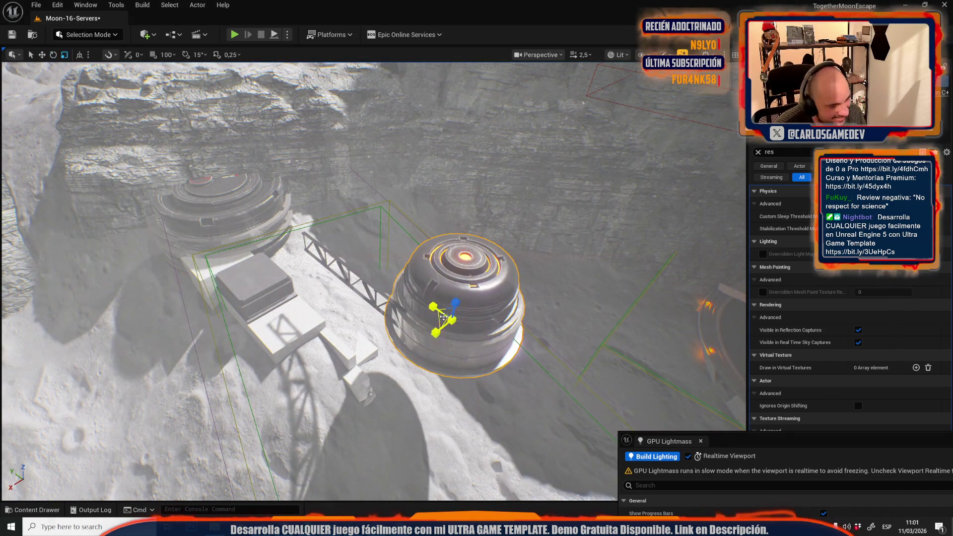
mouse_move(449, 318)
left_mouse_down()
mouse_move(449, 291)
mouse_move(401, 275)
mouse_move(385, 297)
mouse_move(391, 318)
mouse_move(471, 324)
mouse_move(447, 239)
left_mouse_up()
key("ctrl+z")
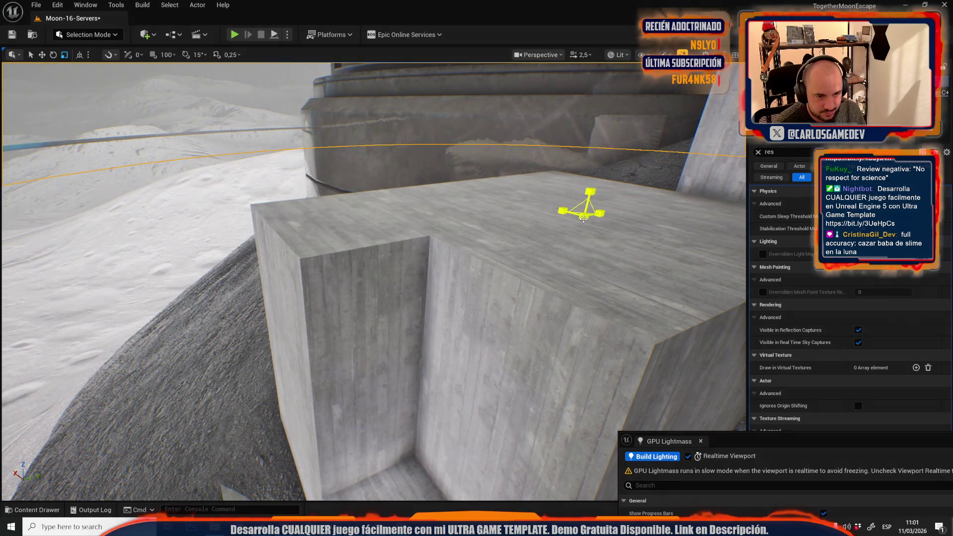
mouse_move(583, 218)
left_mouse_down()
mouse_move(576, 273)
mouse_move(456, 227)
left_mouse_up()
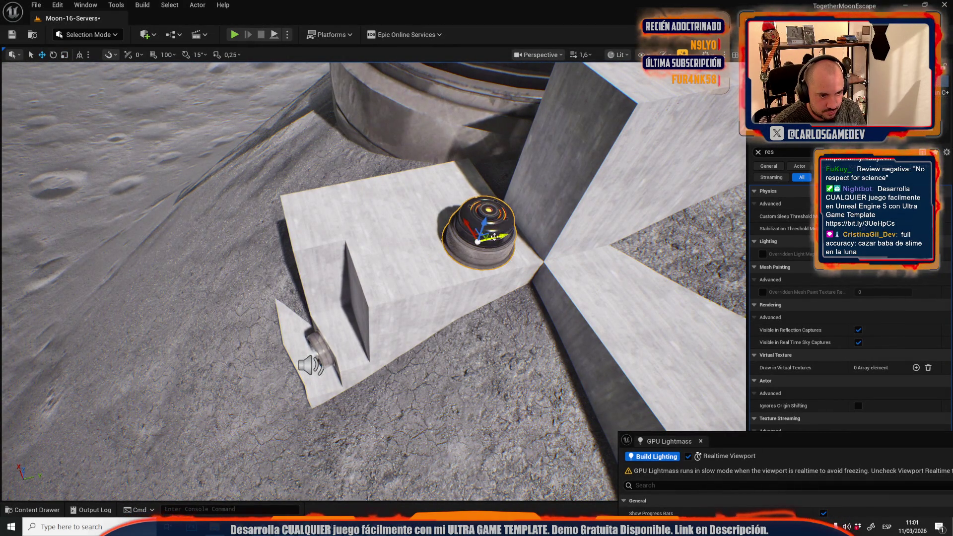
left_click_drag(424, 245, 466, 175)
Slide the steel truss sideways onto the concrete block's top edge beside the glowing dome
left_click(467, 173)
key("f")
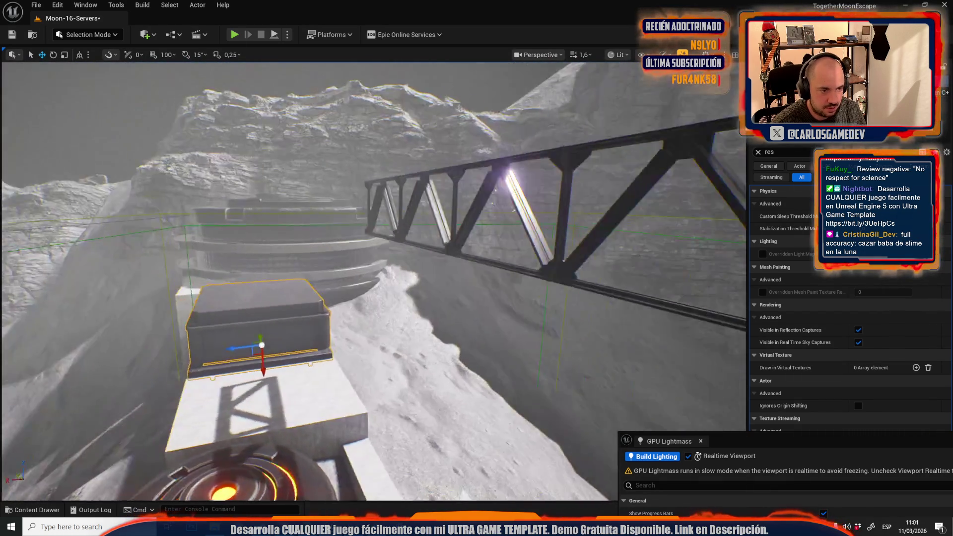
left_click_drag(507, 252, 504, 306)
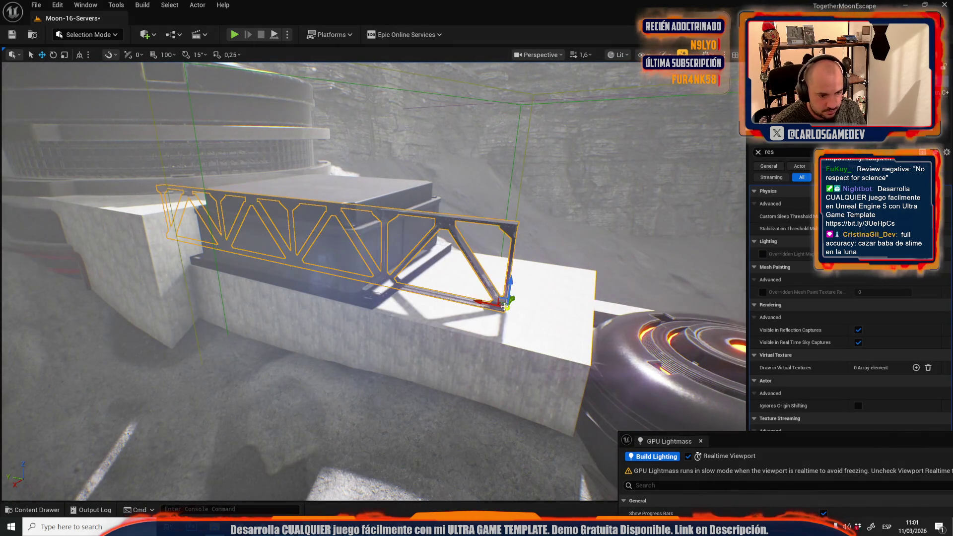
scroll(485, 307, "down", 3)
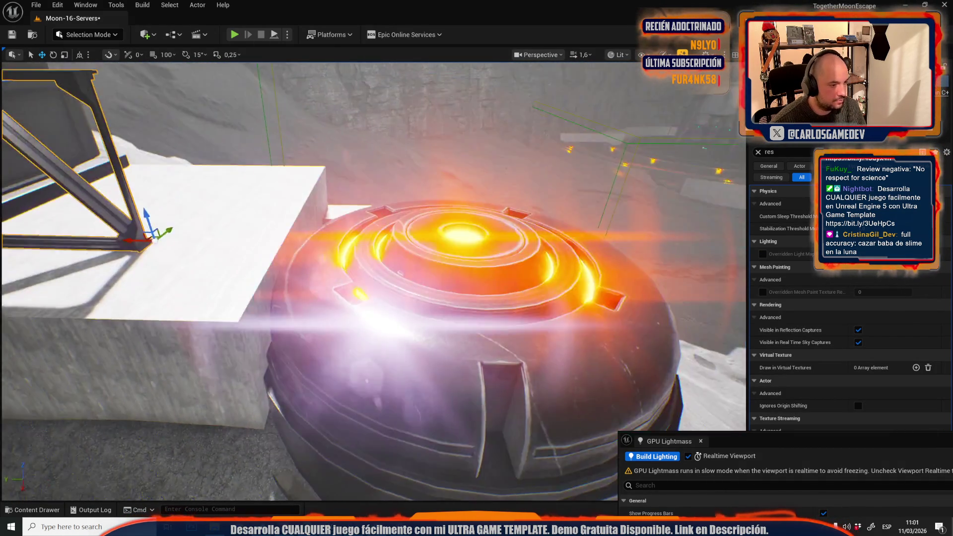
scroll(372, 278, "up", 1)
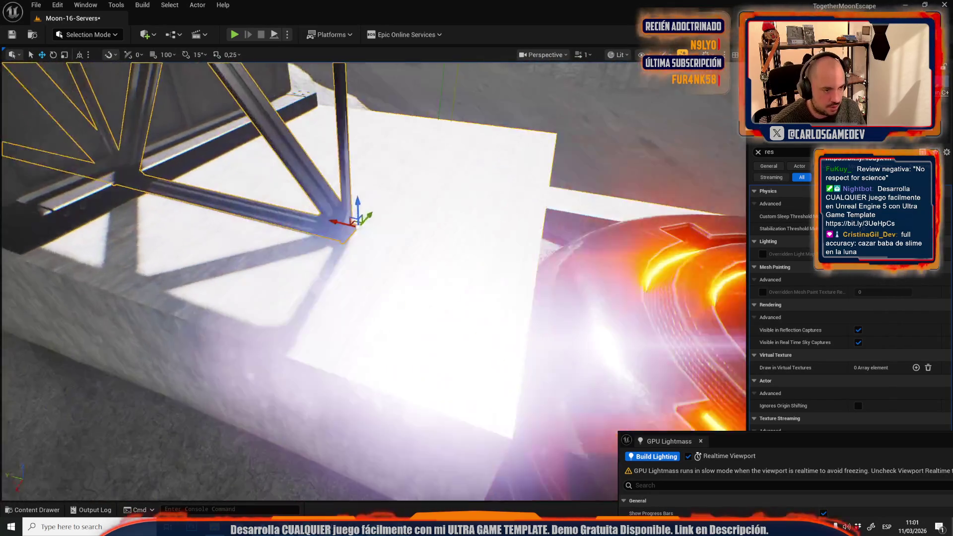
left_click_drag(179, 233, 178, 245)
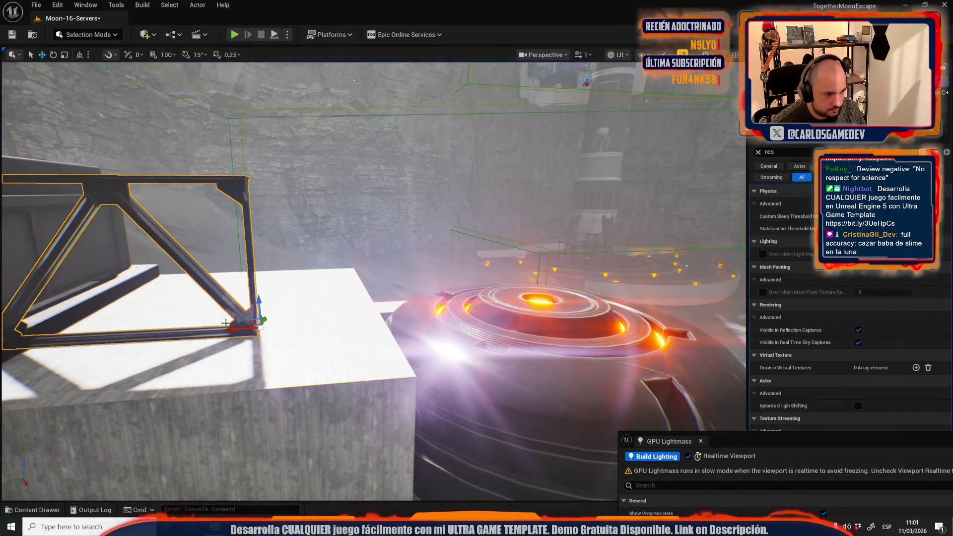
scroll(360, 344, "up", 2)
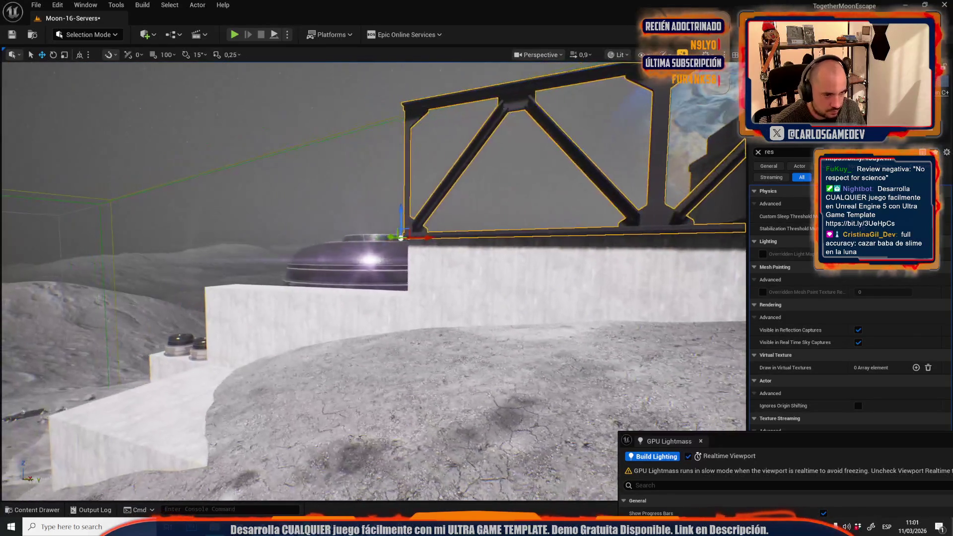
scroll(372, 280, "up", 1)
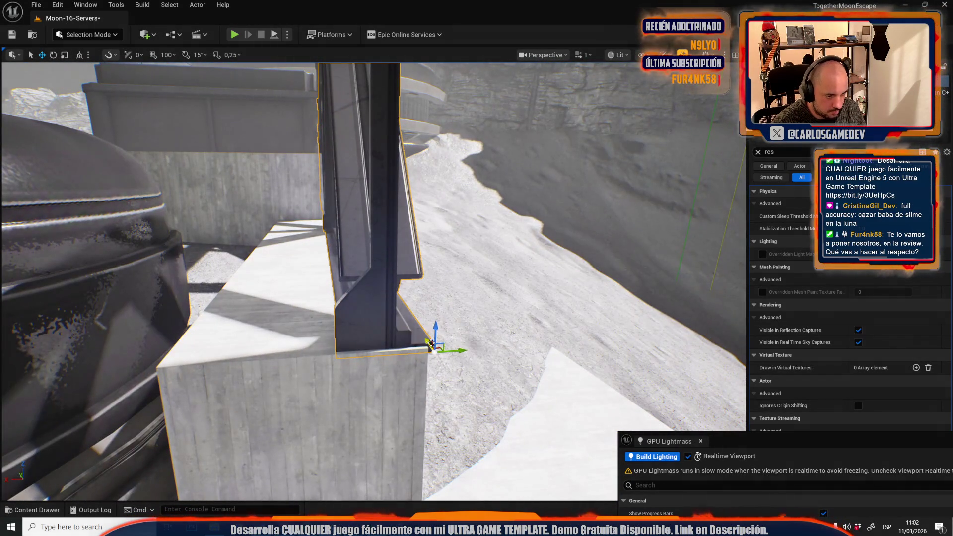
left_click_drag(465, 351, 298, 374)
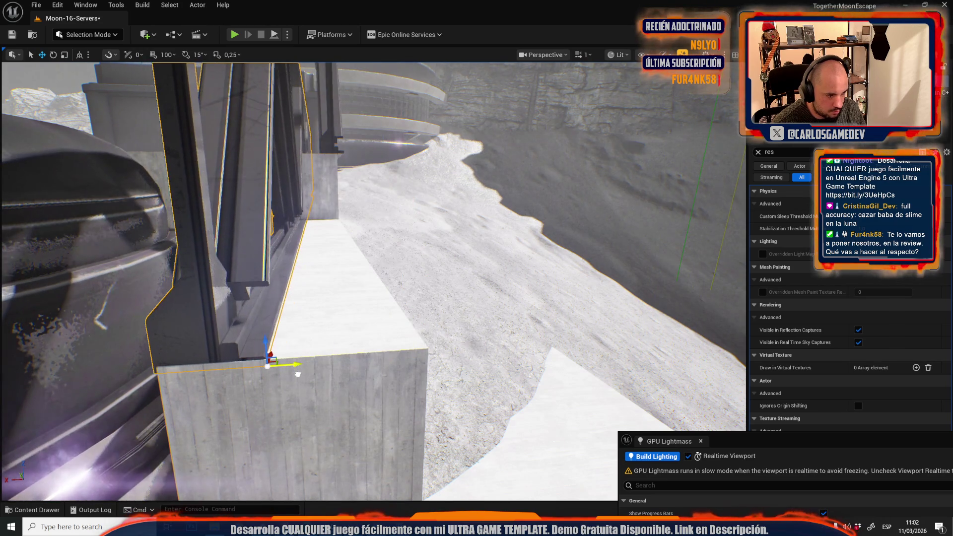
scroll(245, 225, "up", 2)
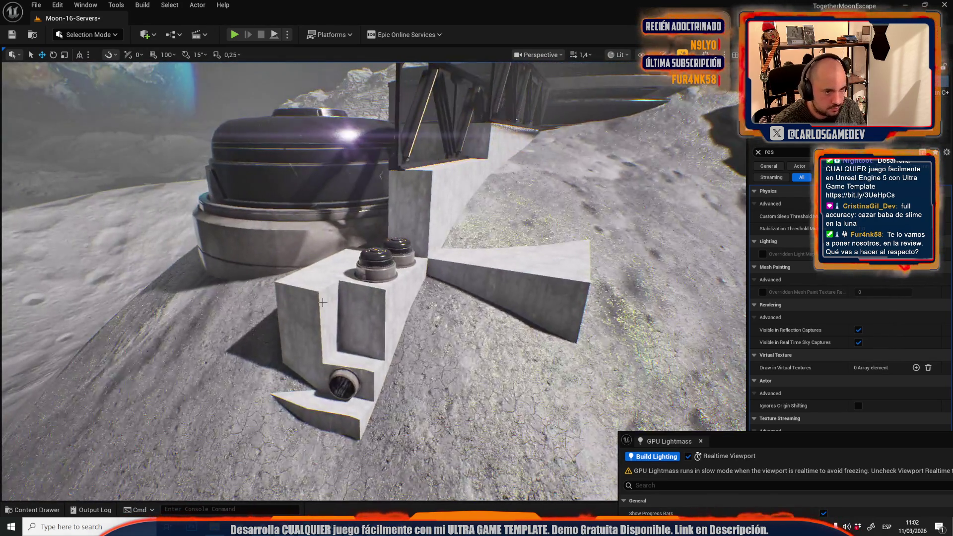
left_click_drag(323, 302, 268, 377)
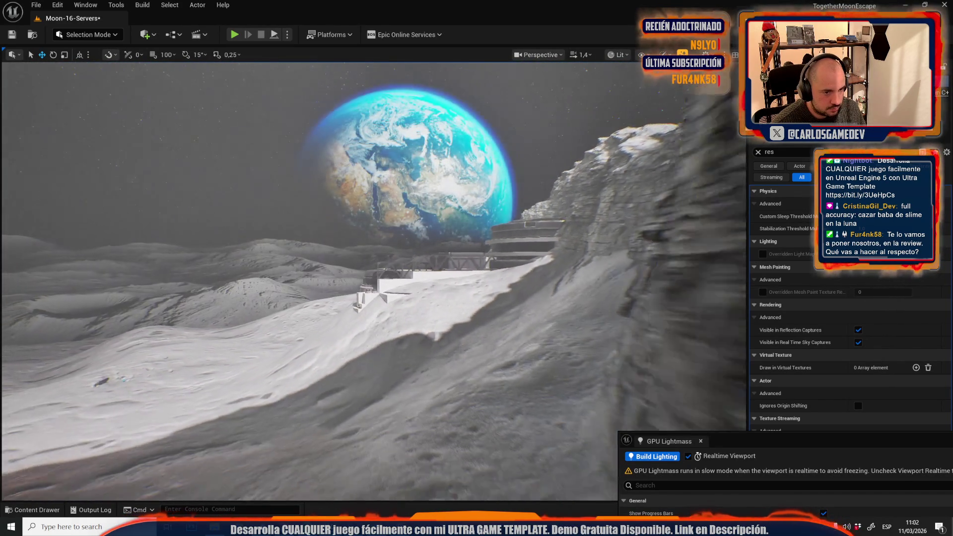
Review the truss, rocket and cliff from several angles, then save Moon-16-Servers with Ctrl+S
scroll(372, 277, "up", 2)
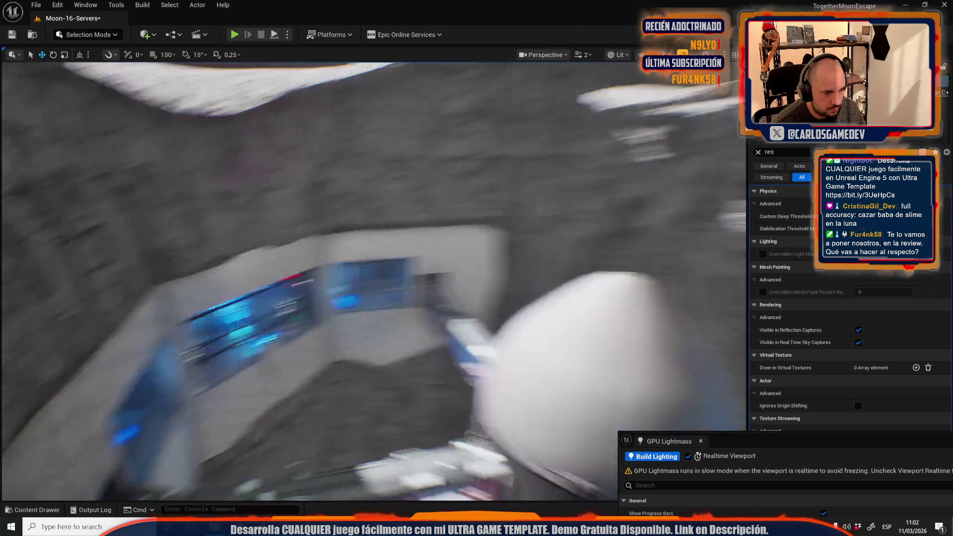
scroll(372, 278, "down", 3)
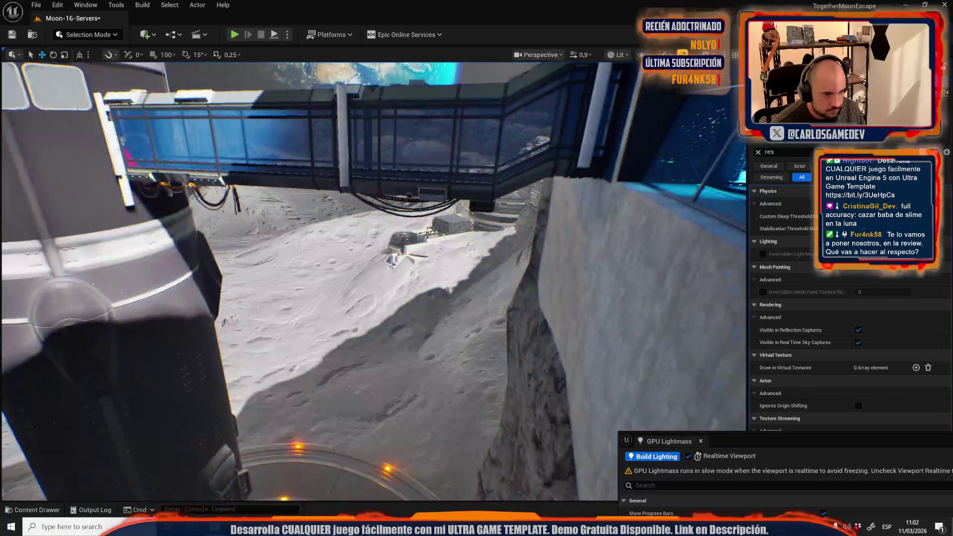
scroll(372, 278, "up", 3)
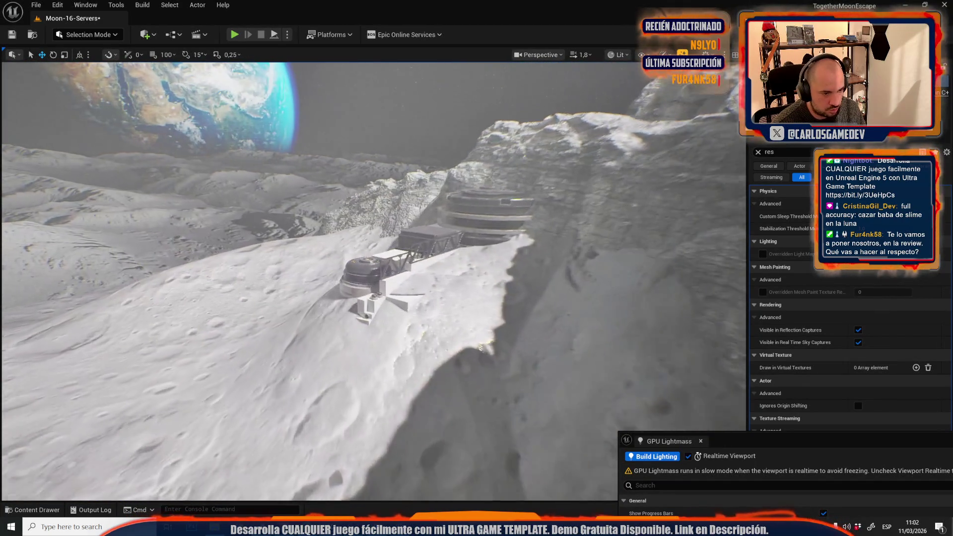
scroll(372, 278, "up", 5)
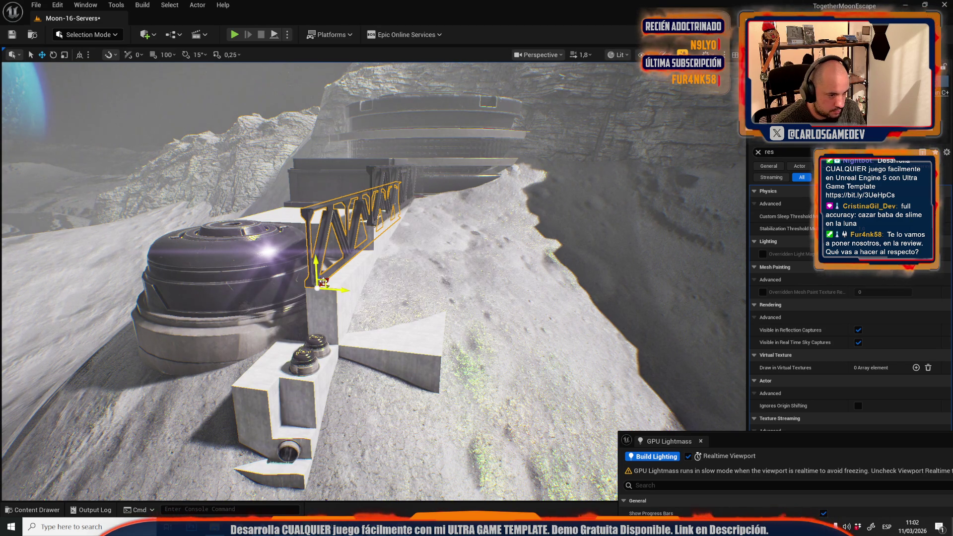
scroll(372, 278, "up", 5)
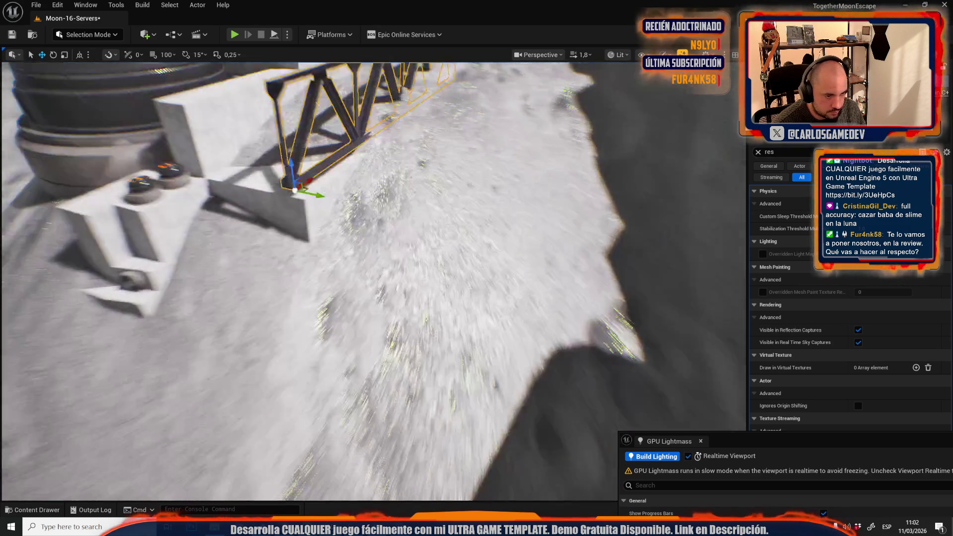
scroll(343, 234, "up", 5)
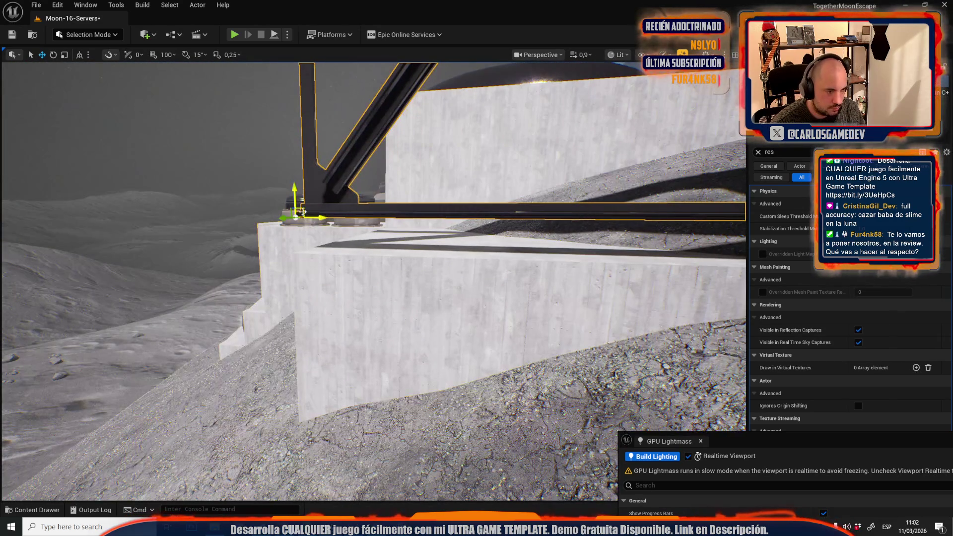
left_click_drag(302, 212, 347, 247)
left_click_drag(474, 257, 498, 269)
scroll(498, 269, "up", 5)
scroll(452, 323, "down", 5)
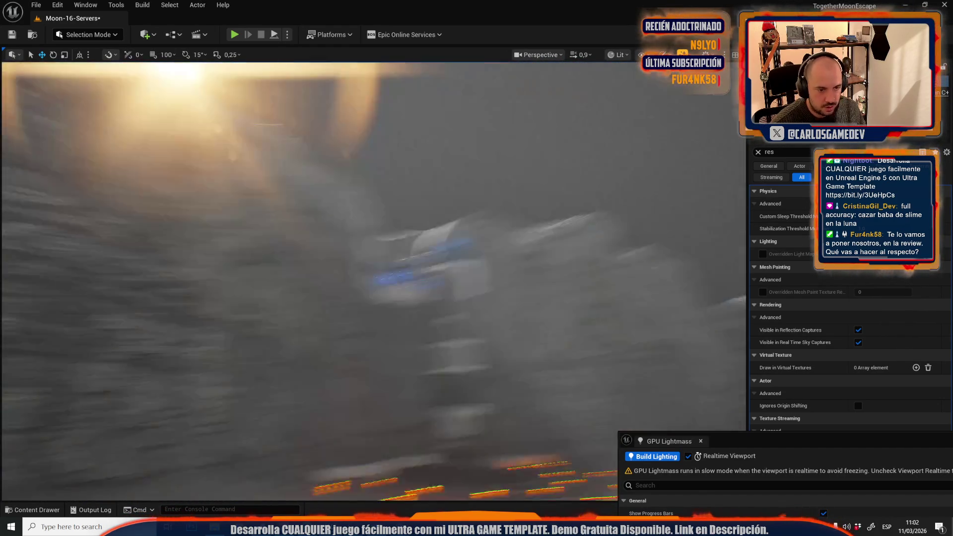
left_click_drag(410, 330, 449, 281)
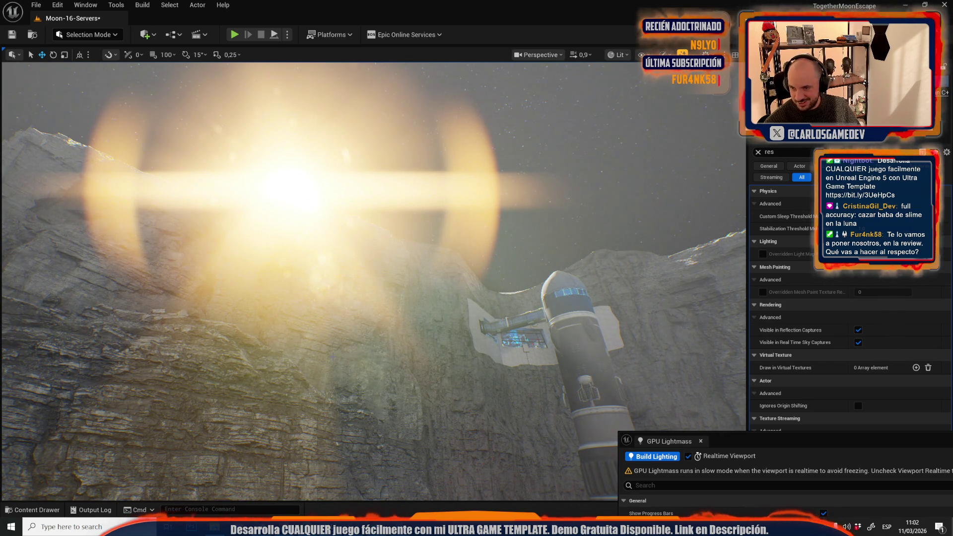
mouse_move(449, 280)
left_mouse_down()
mouse_move(457, 271)
mouse_move(369, 371)
left_mouse_up()
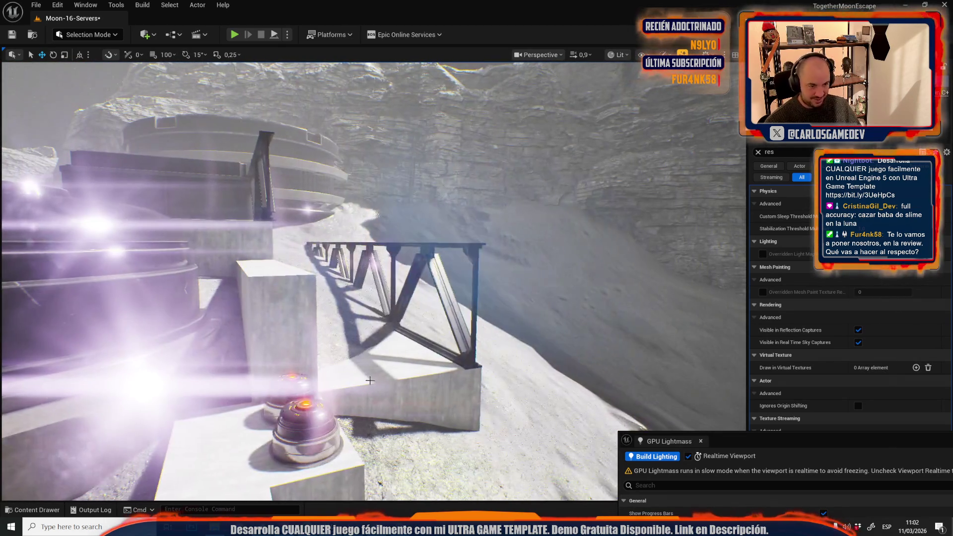
key("ctrl+s")
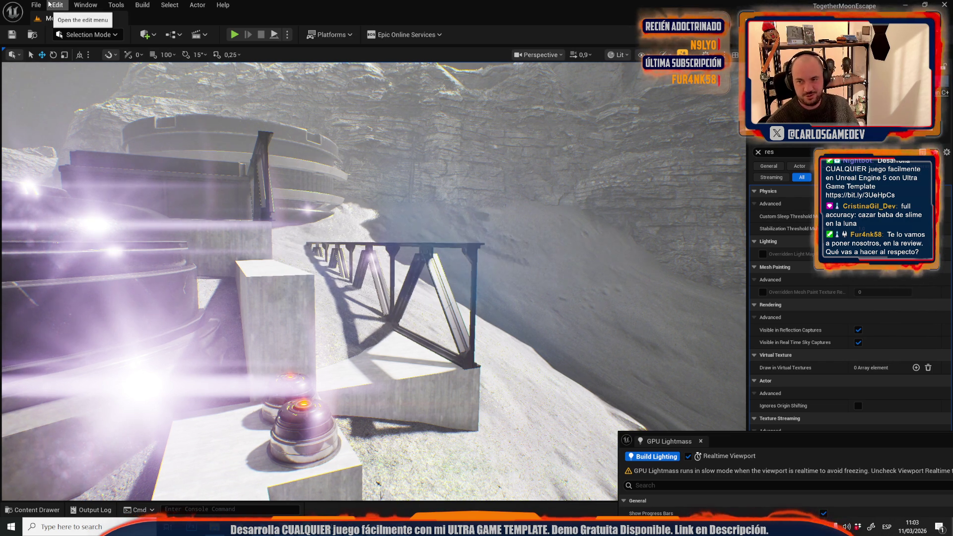
Open Moon-03-Exterior from File > Recent Levels
left_click(36, 5)
mouse_move(99, 72)
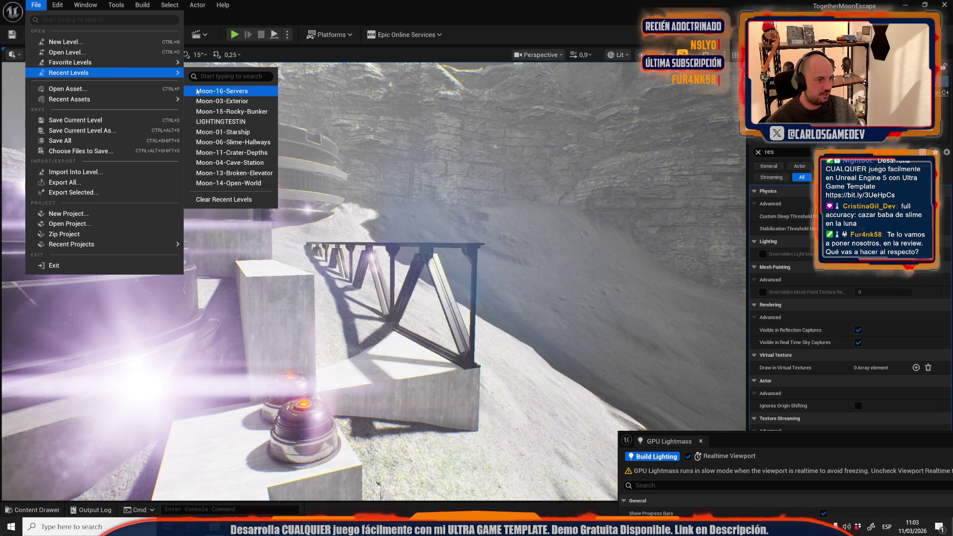
left_click(217, 102)
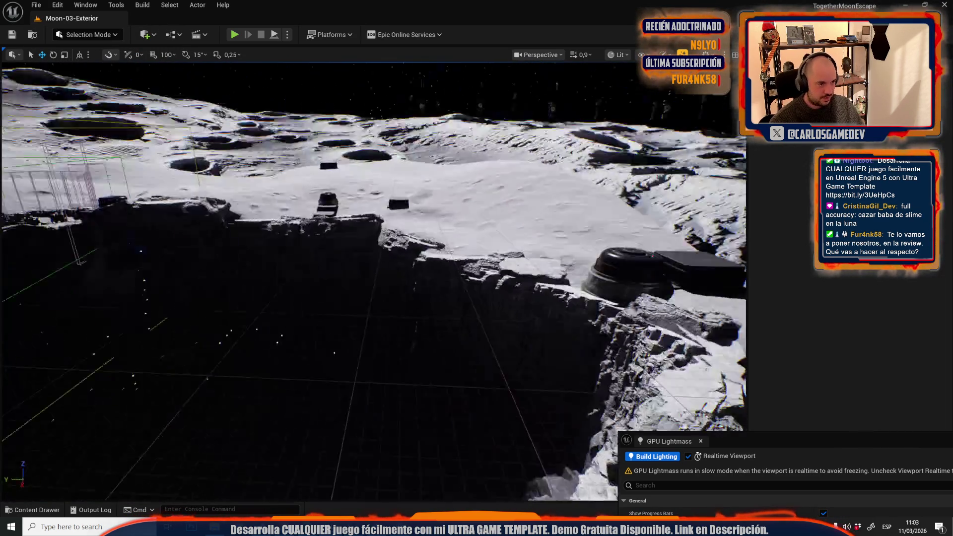
Fly around the base entrance to inspect the blue door, pipes and track
scroll(373, 282, "up", 3)
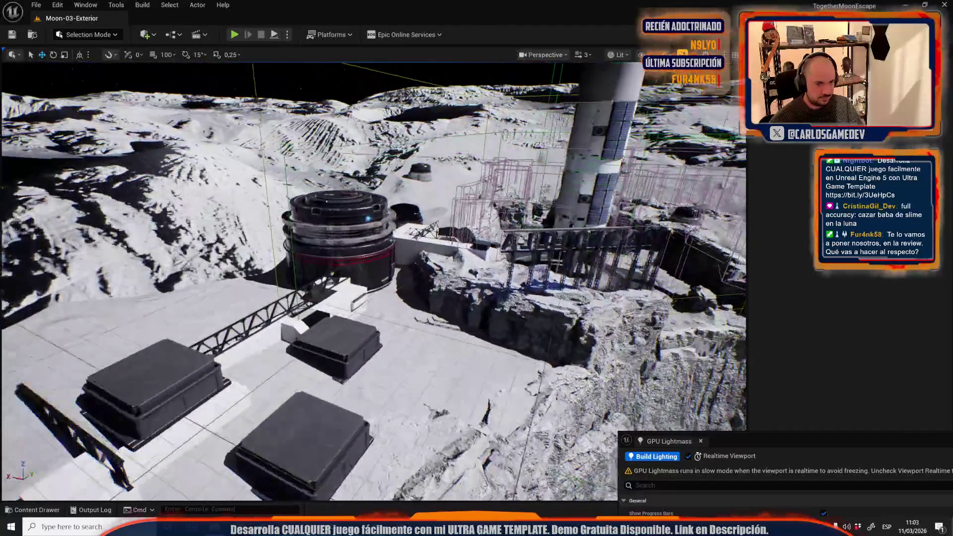
scroll(373, 281, "down", 1)
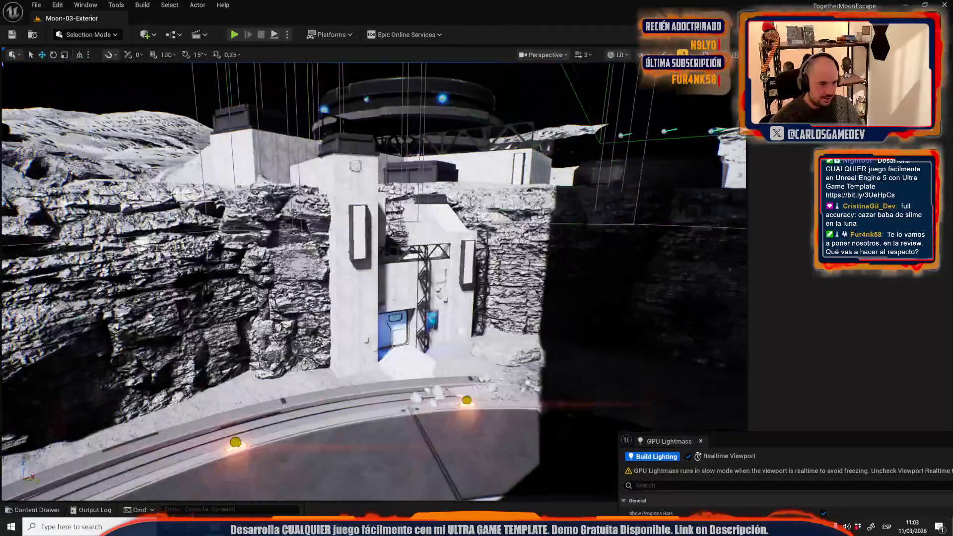
key("s")
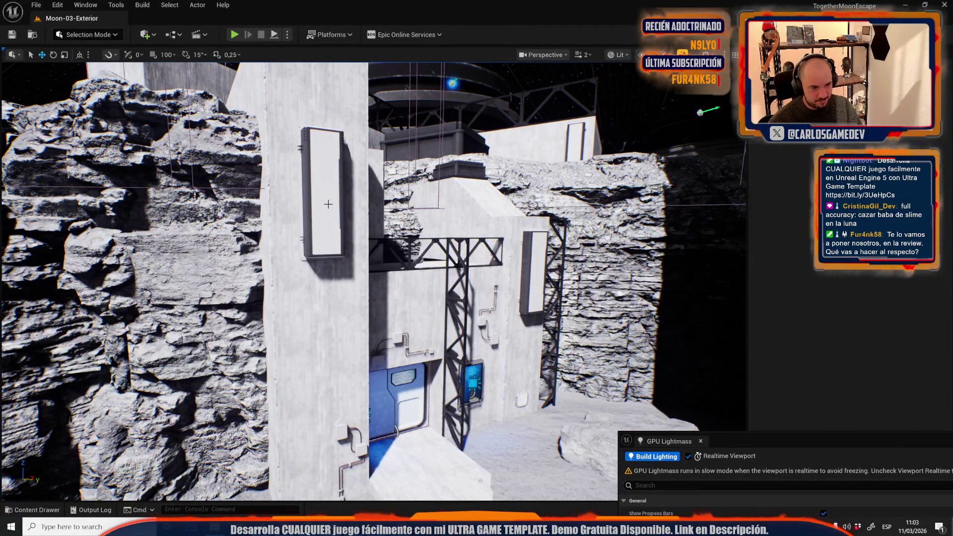
scroll(373, 281, "down", 1)
key("w")
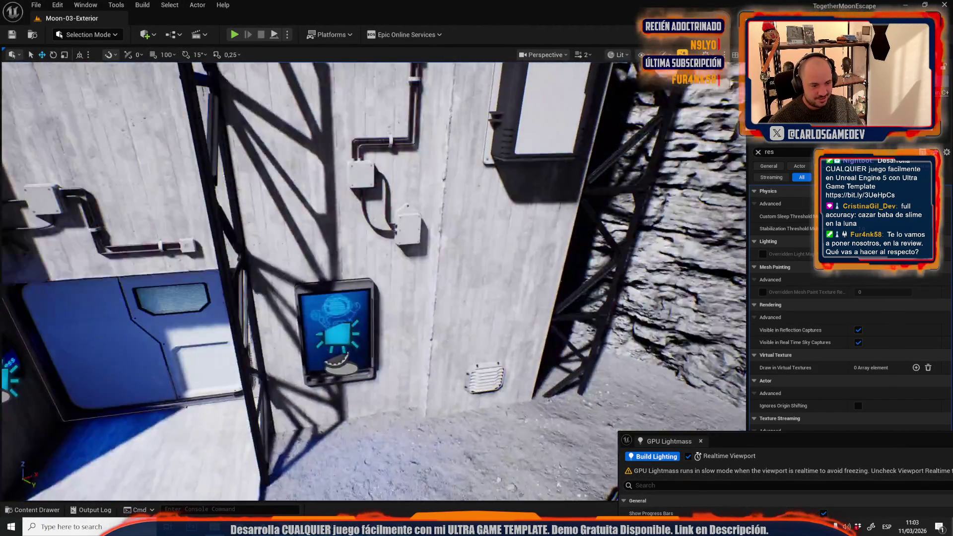
scroll(373, 281, "down", 1)
key("s")
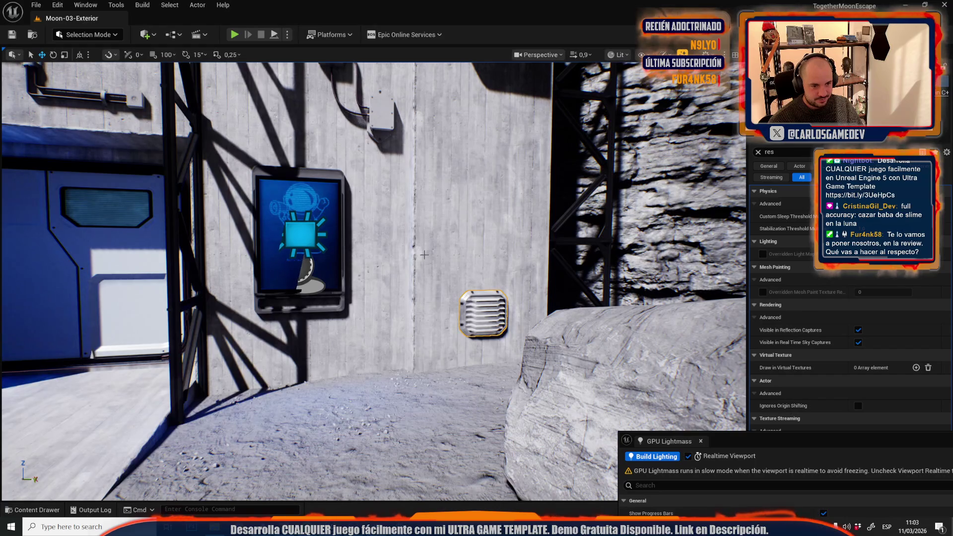
key("s")
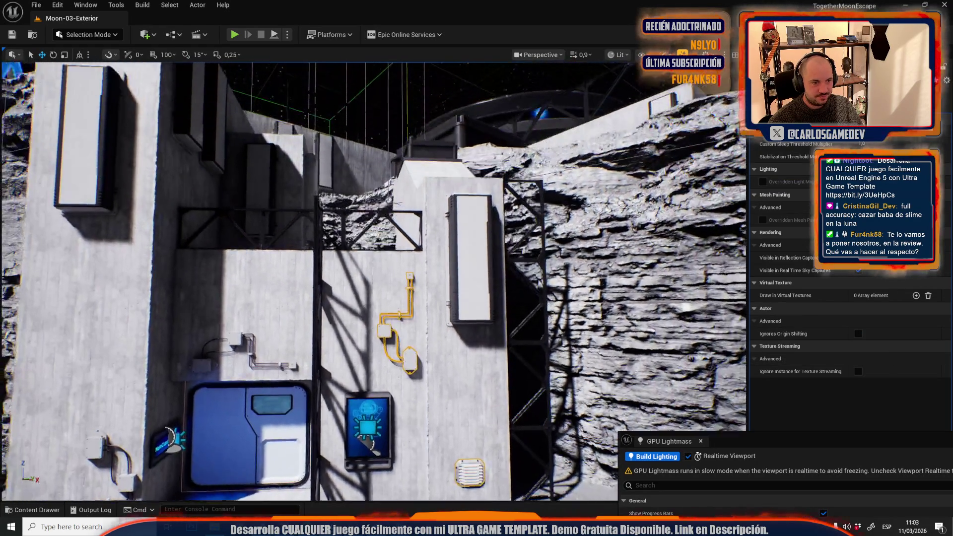
key("w")
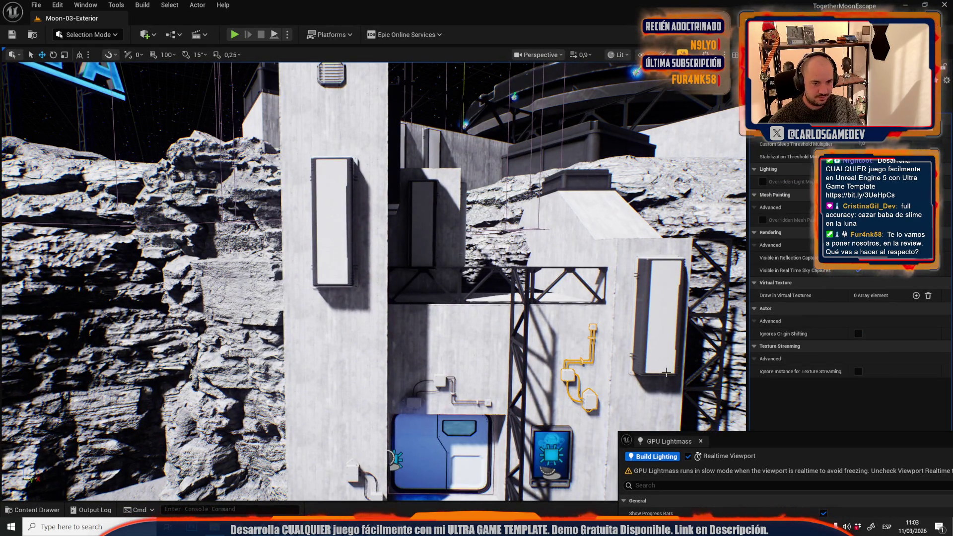
left_click_drag(530, 314, 530, 357)
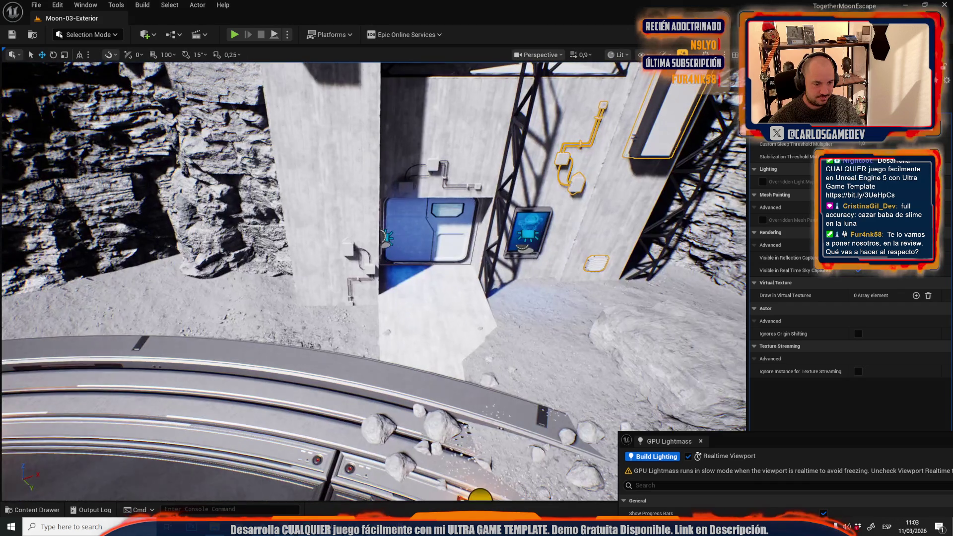
left_click(36, 4)
Reopen Moon-16-Servers and select the door and pipe pieces behind the truss
mouse_move(74, 75)
left_click(233, 103)
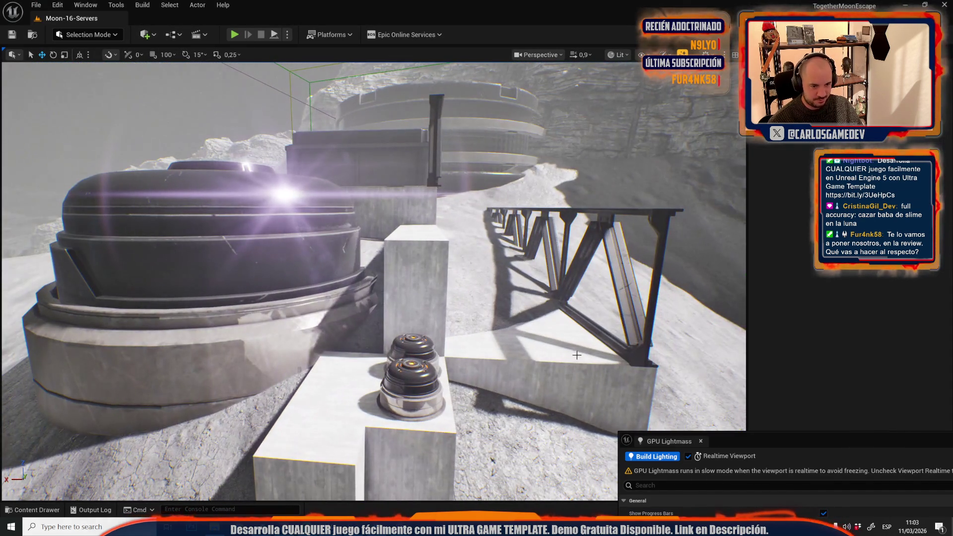
left_click(576, 354)
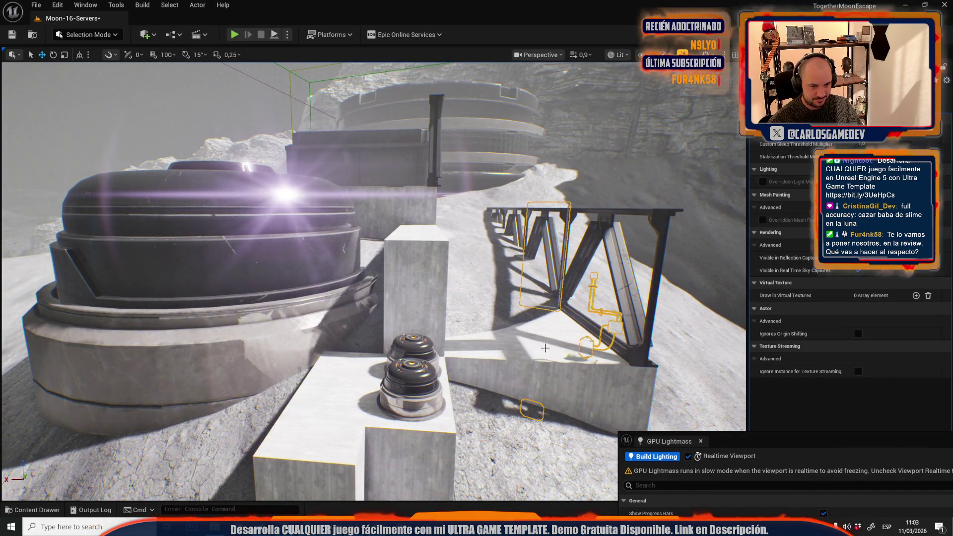
key("f")
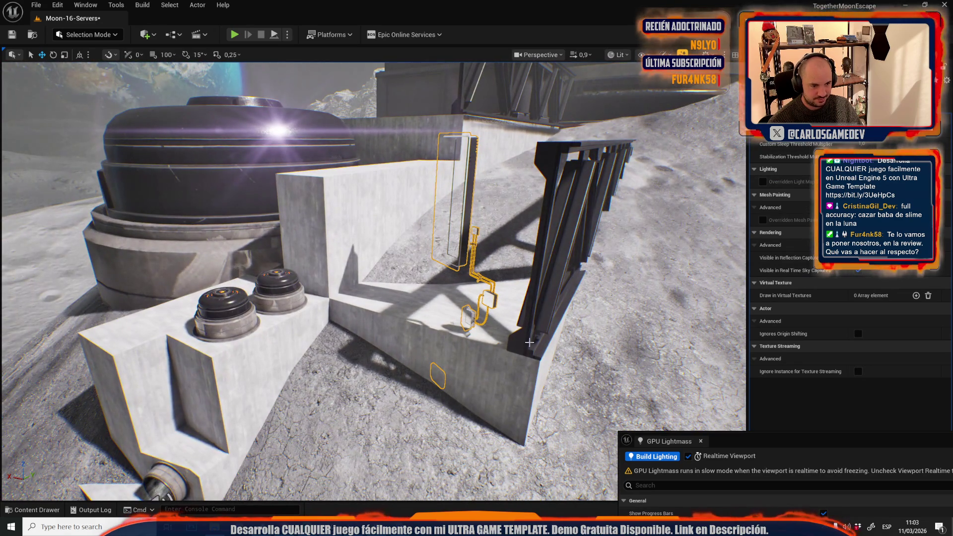
Slide the door assembly left and down along the concrete wall, discarding a stray rotation
left_click_drag(443, 295, 476, 313)
key("ctrl+z")
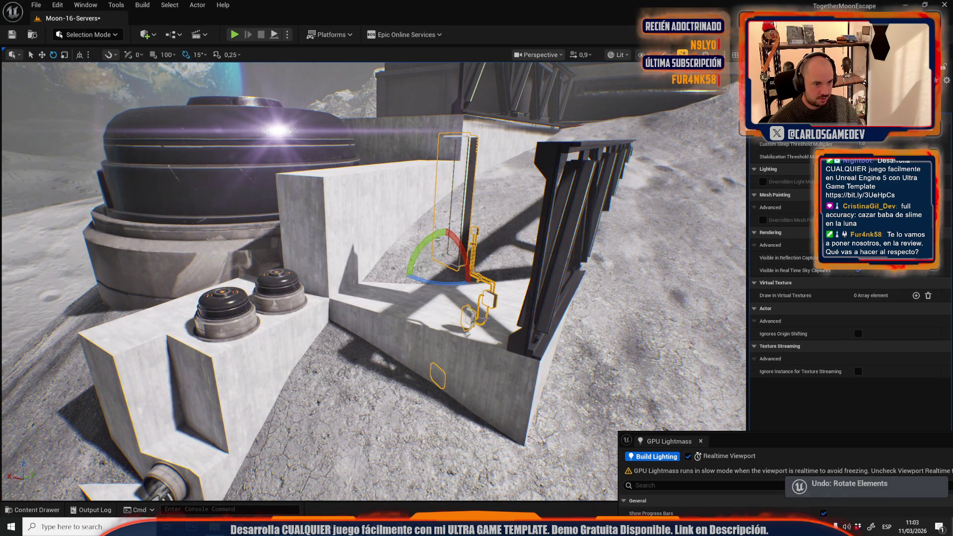
key("w")
key("f")
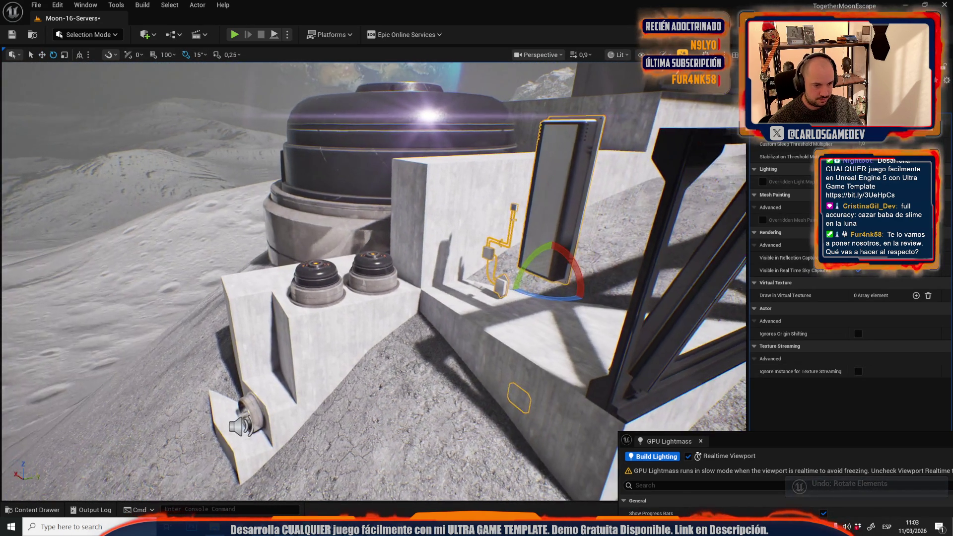
mouse_move(506, 283)
left_mouse_down()
mouse_move(400, 464)
mouse_move(382, 377)
left_mouse_up()
Duplicate the vent on the concrete wall block to add another side vent
left_click(419, 198)
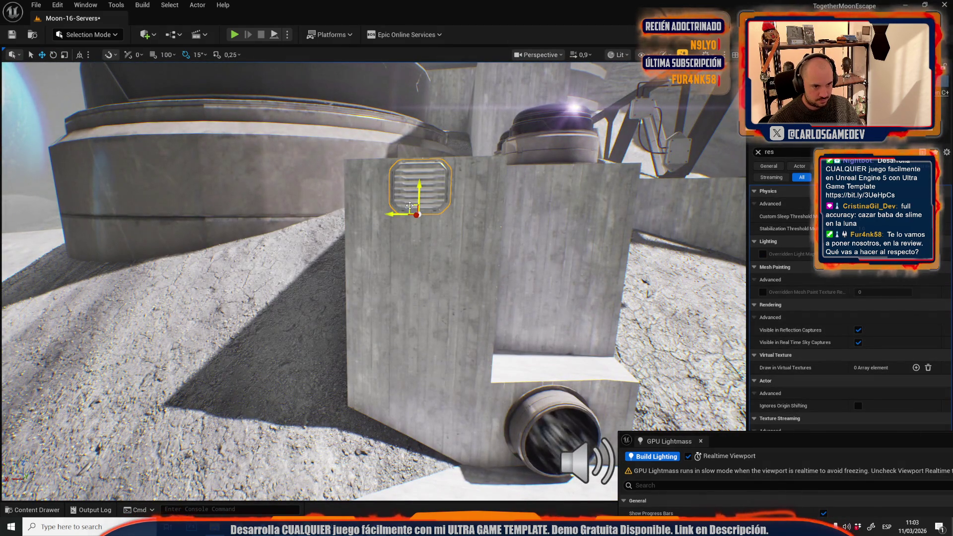
mouse_move(411, 208)
left_mouse_down()
mouse_move(436, 280)
mouse_move(446, 471)
mouse_move(417, 417)
mouse_move(432, 412)
mouse_move(335, 219)
mouse_move(341, 290)
left_mouse_up()
scroll(432, 434, "down", 2)
scroll(396, 347, "up", 2)
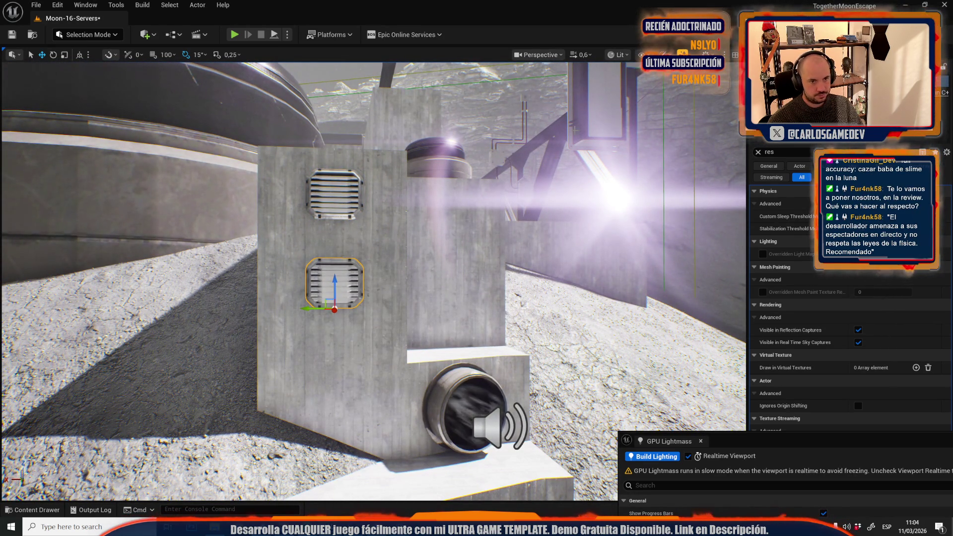
key("Escape")
Lower both tall panels into the block's recess, uncovering the stacked vents
left_click(336, 417)
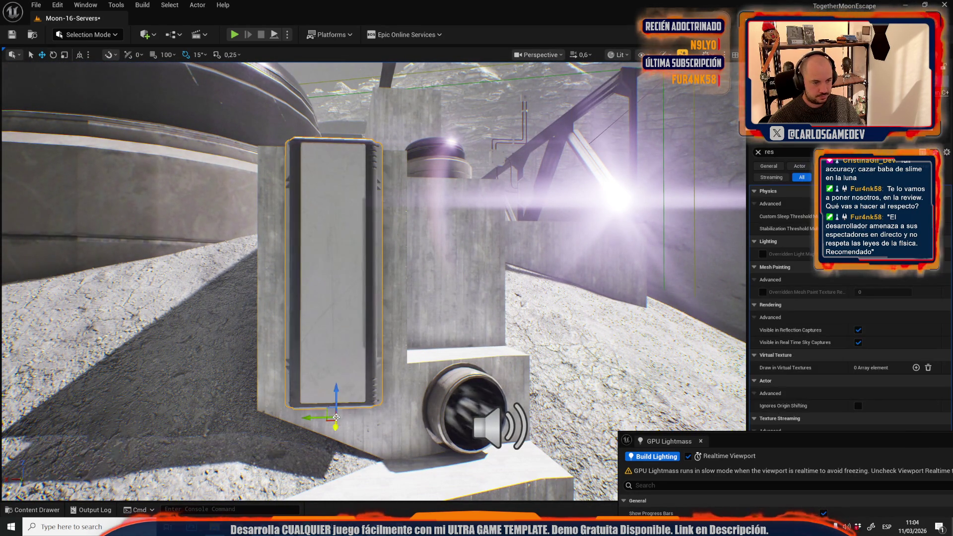
left_click_drag(338, 395, 337, 499)
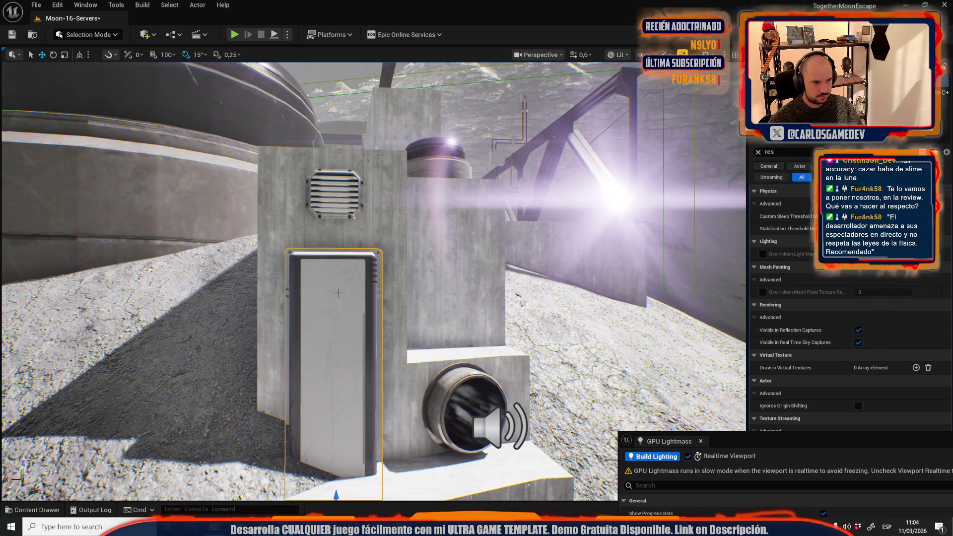
mouse_move(338, 293)
left_mouse_down()
mouse_move(357, 382)
mouse_move(365, 368)
left_mouse_up()
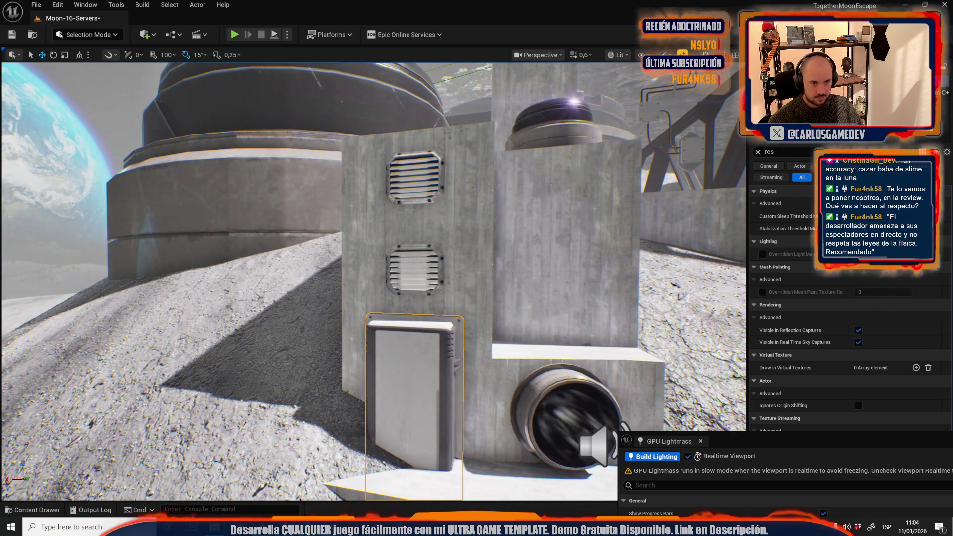
left_click(554, 149)
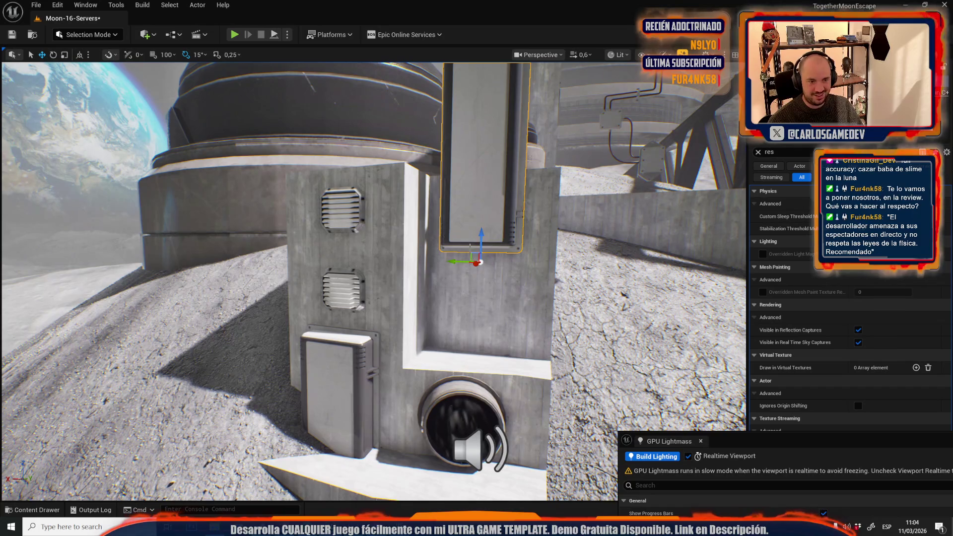
left_click_drag(473, 257, 475, 351)
Shrink the upper tall panel uniformly and nudge it sideways within the recess
key("e")
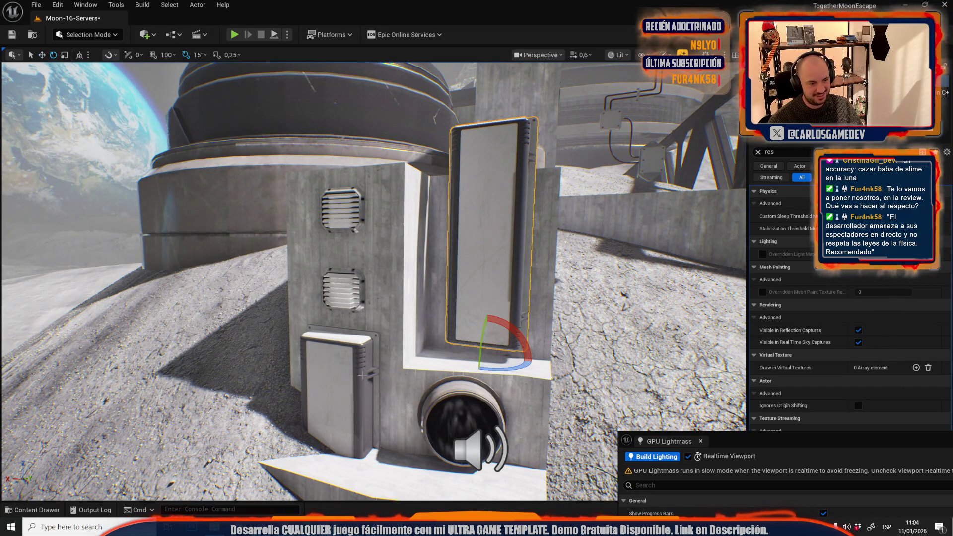
left_click(453, 344)
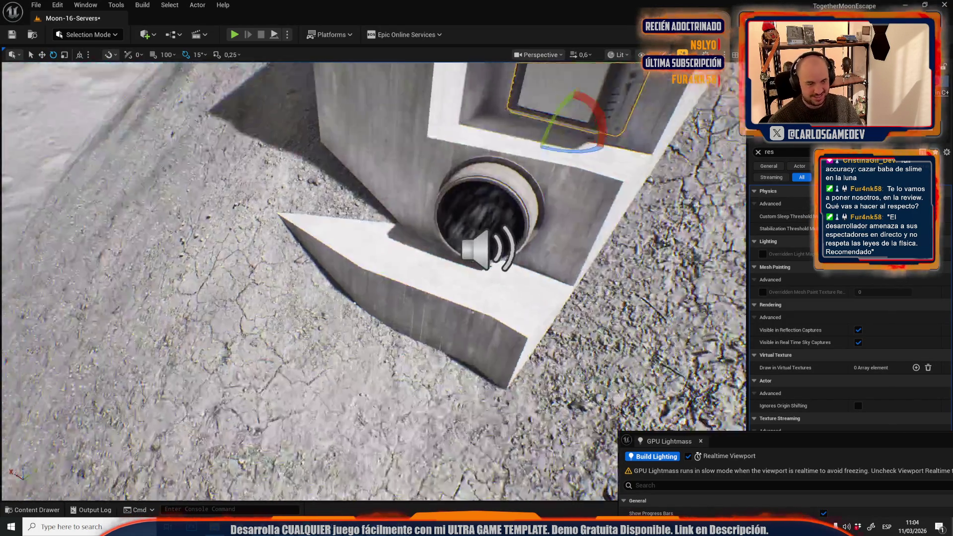
scroll(372, 278, "down", 1)
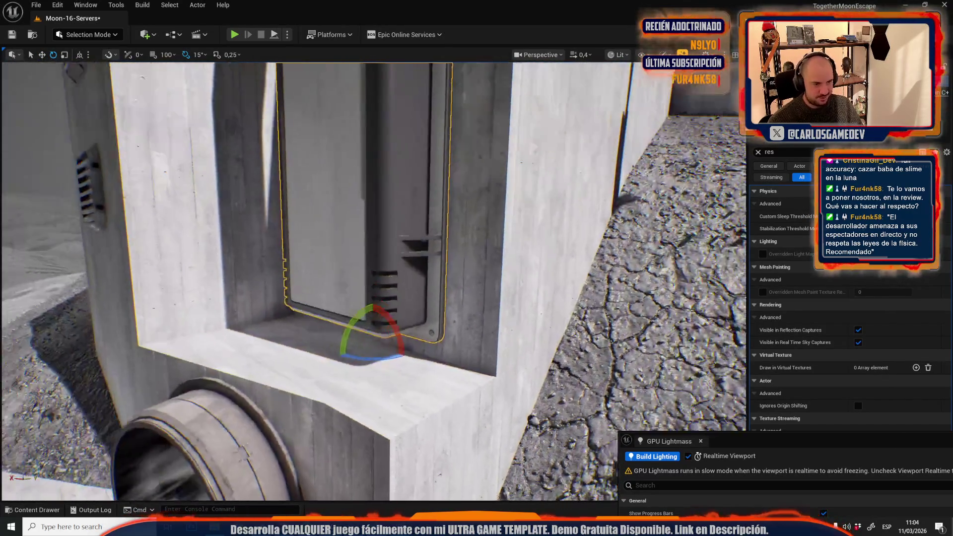
key("r")
left_click_drag(383, 363, 365, 379)
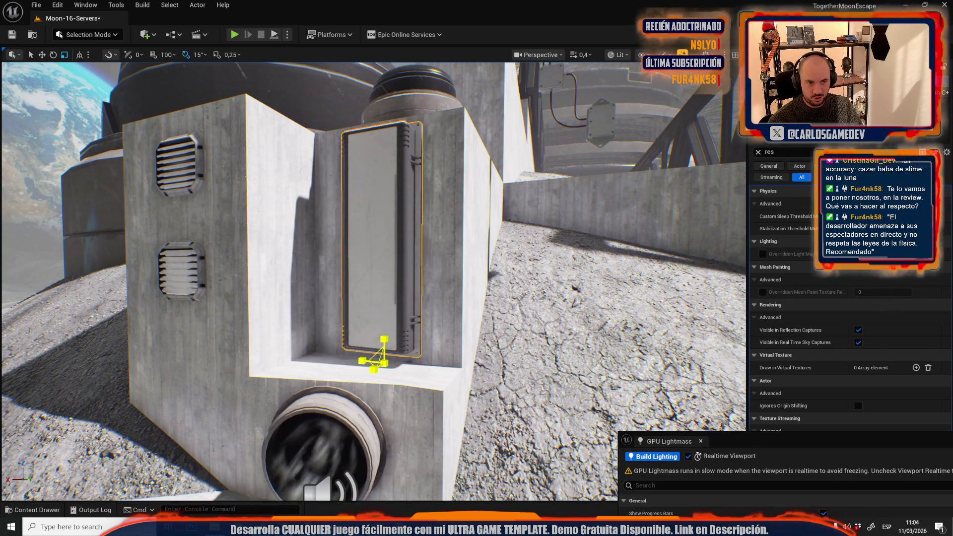
key("f")
key("w")
left_click_drag(324, 284, 258, 282)
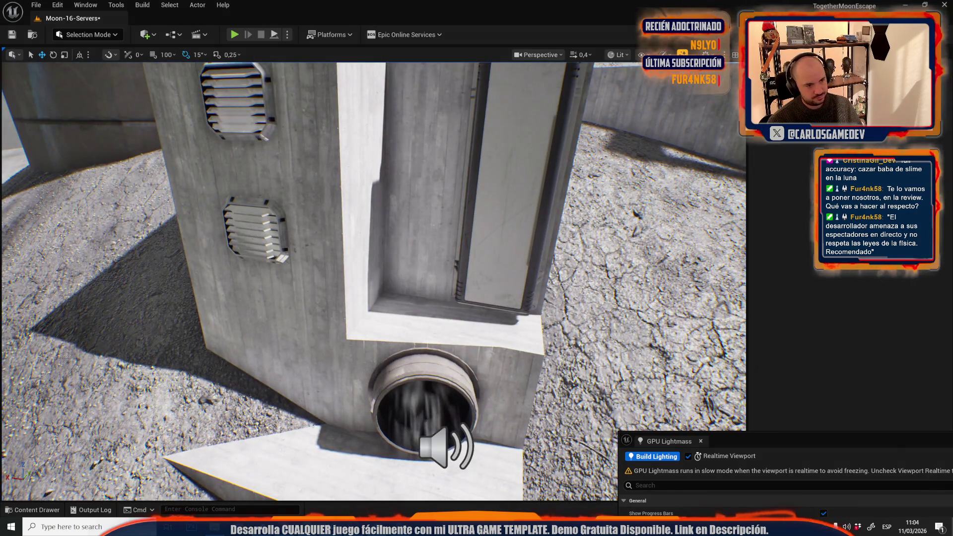
Select the lower wall vent and orbit around the block to check the panels
left_click(255, 241)
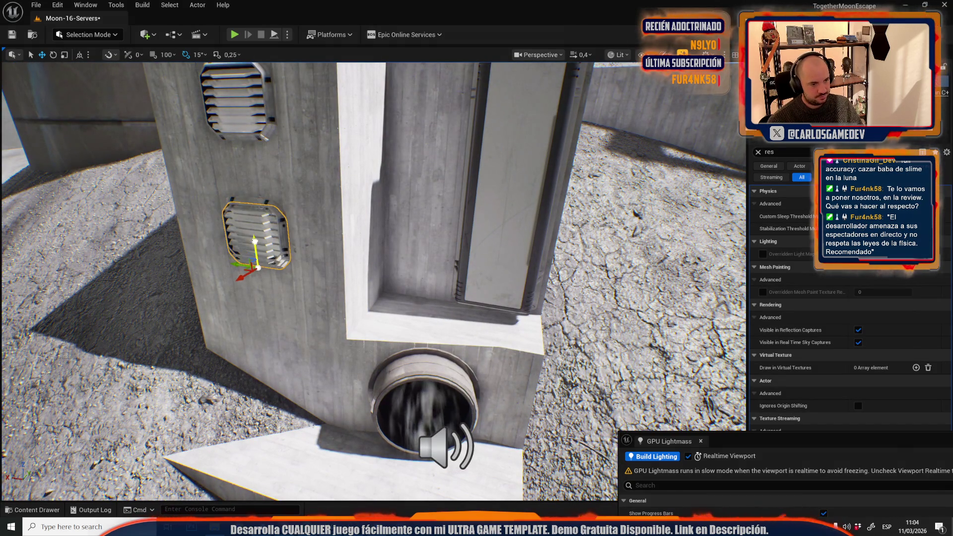
scroll(255, 241, "up", 1)
left_click_drag(347, 292, 336, 293)
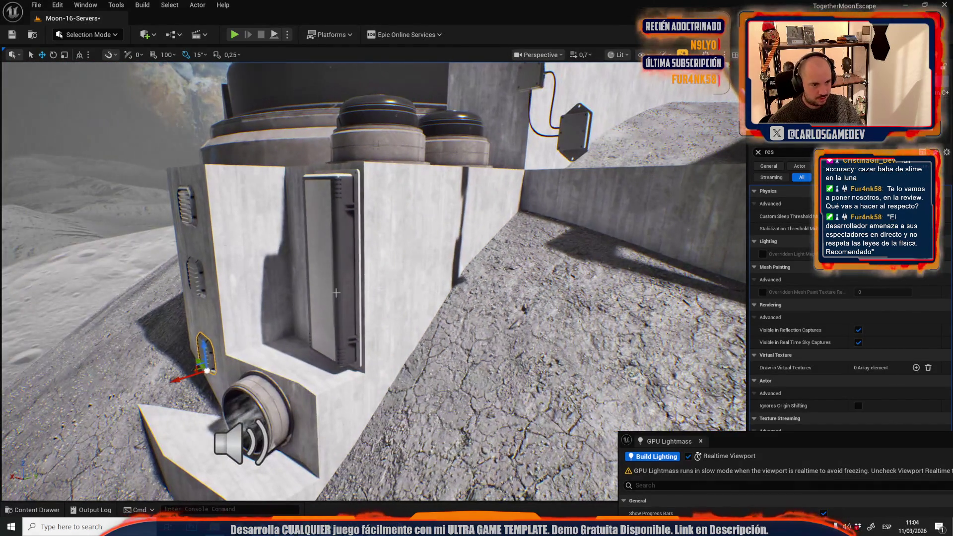
key("e")
mouse_move(408, 271)
left_mouse_down()
mouse_move(373, 343)
mouse_move(322, 184)
mouse_move(321, 308)
mouse_move(374, 291)
mouse_move(347, 297)
mouse_move(322, 288)
left_mouse_up()
key("w")
key("Escape")
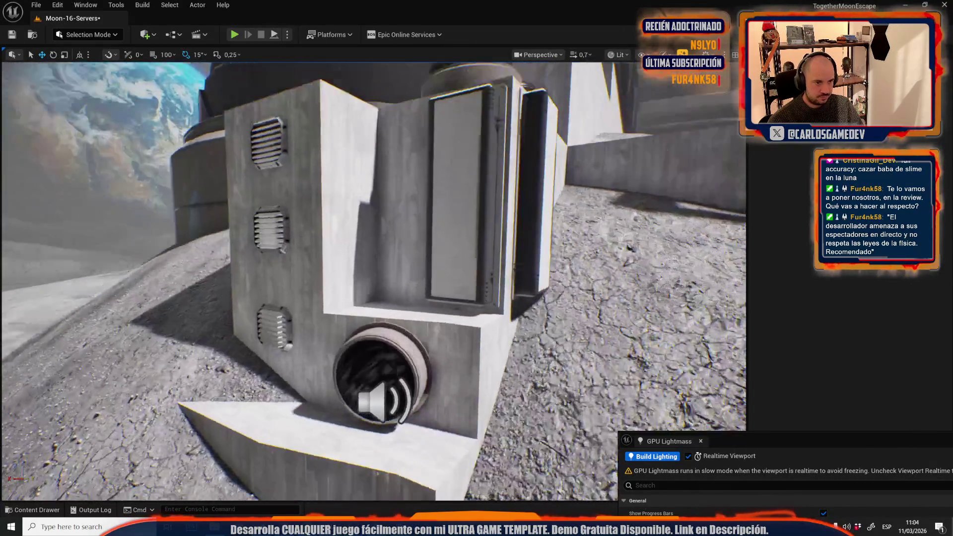
scroll(374, 198, "up", 5)
left_click(323, 215)
Frame the wall pipes and look down over the building and ramp
left_click_drag(323, 215, 307, 198)
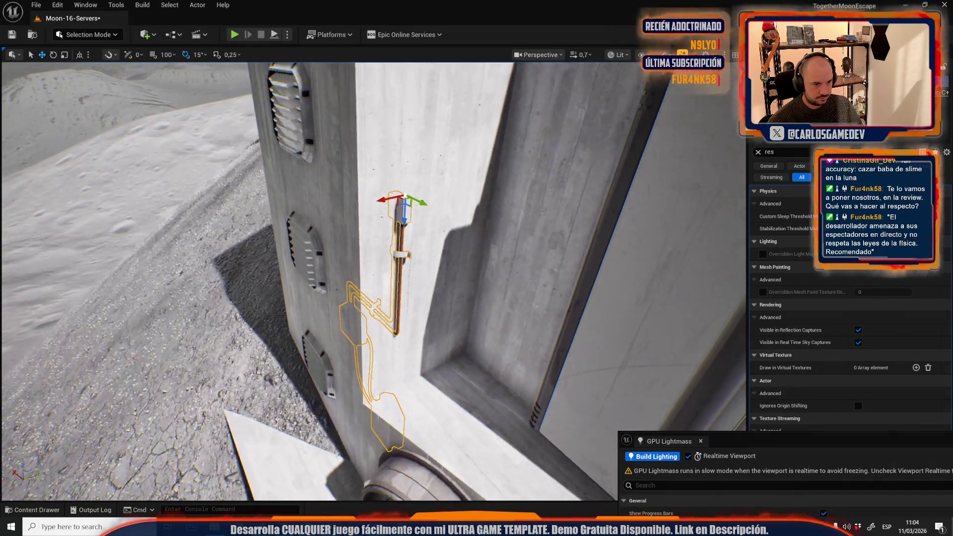
key("e")
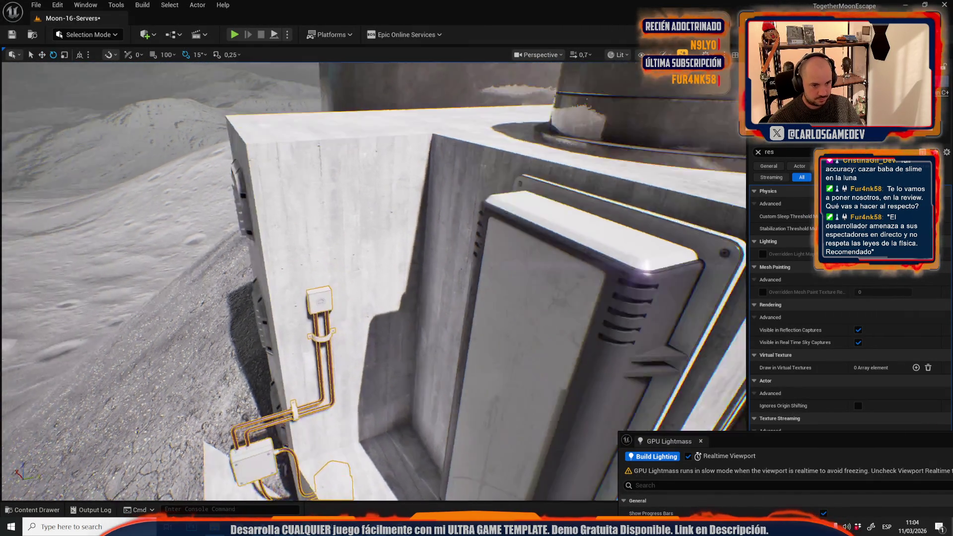
key("f")
key("w")
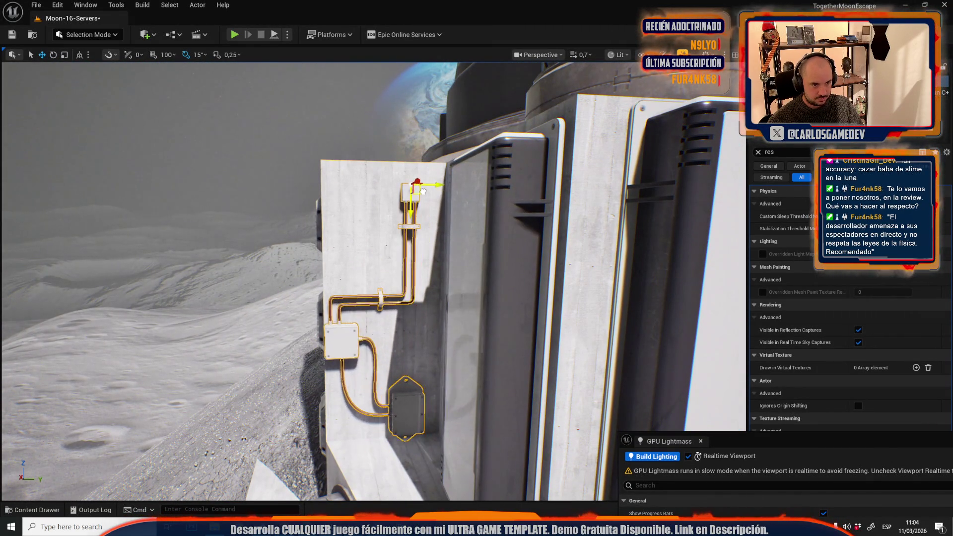
key("Escape")
left_click_drag(404, 228, 435, 392)
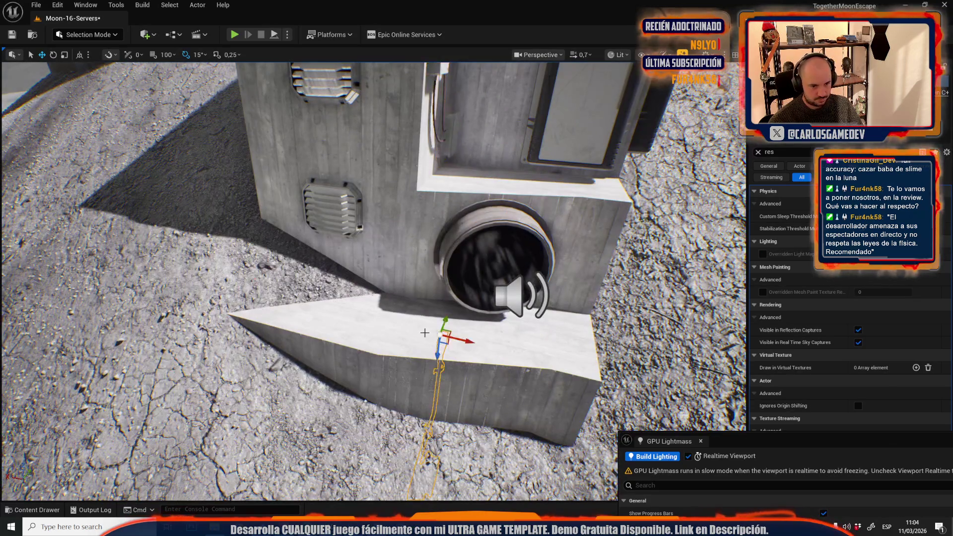
Try tilting the pipe assembly by -45 degrees, then undo the rotation
key("f")
key("e")
left_click_drag(387, 130, 426, 164)
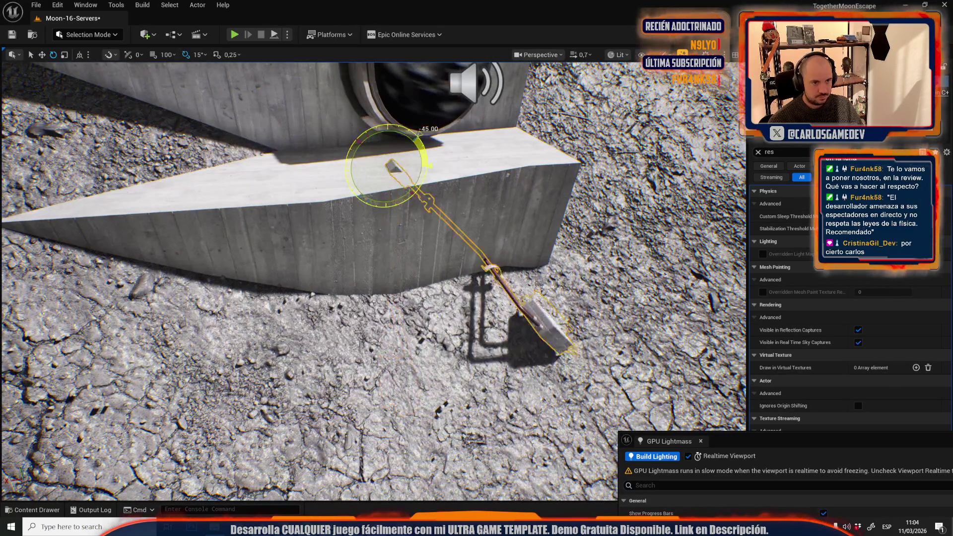
key("ctrl+z")
left_click_drag(377, 298, 369, 316)
key("w")
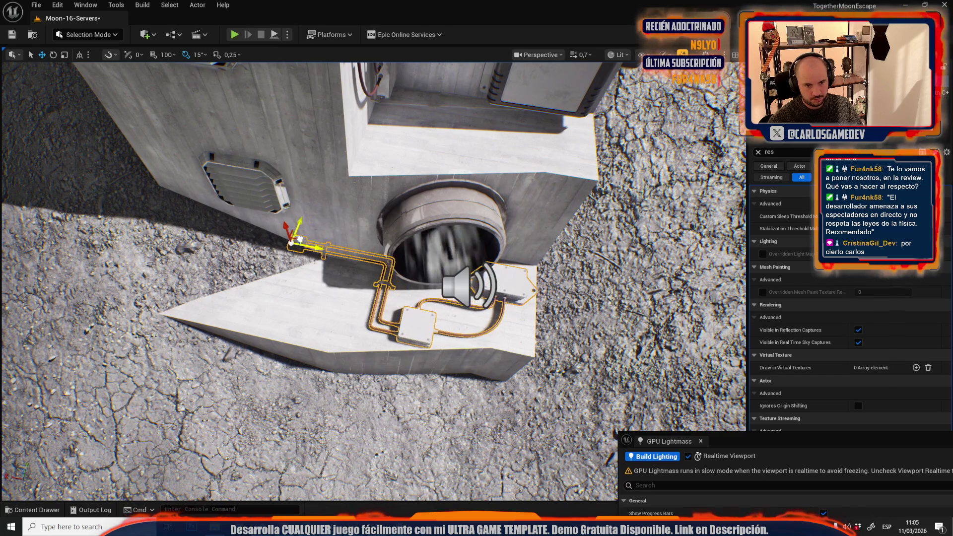
Preview in Game View, then lower the side vent slightly on the wall
key("g")
left_click_drag(317, 213, 347, 221)
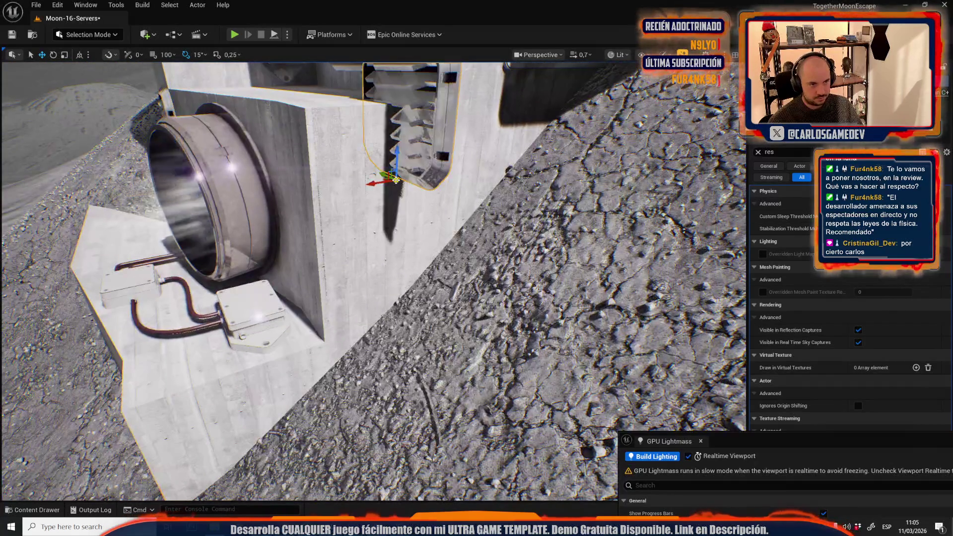
key("f")
left_click_drag(372, 278, 347, 278)
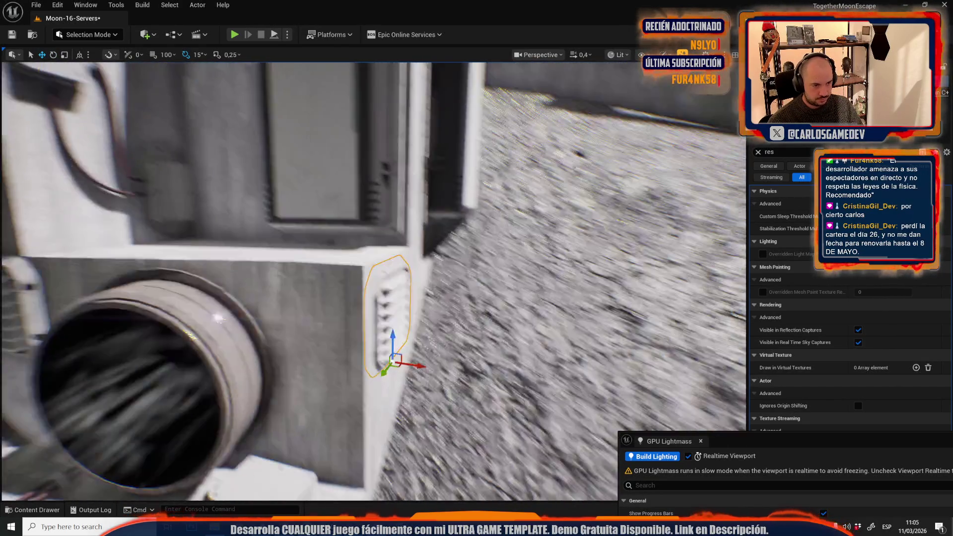
left_click_drag(347, 277, 337, 278)
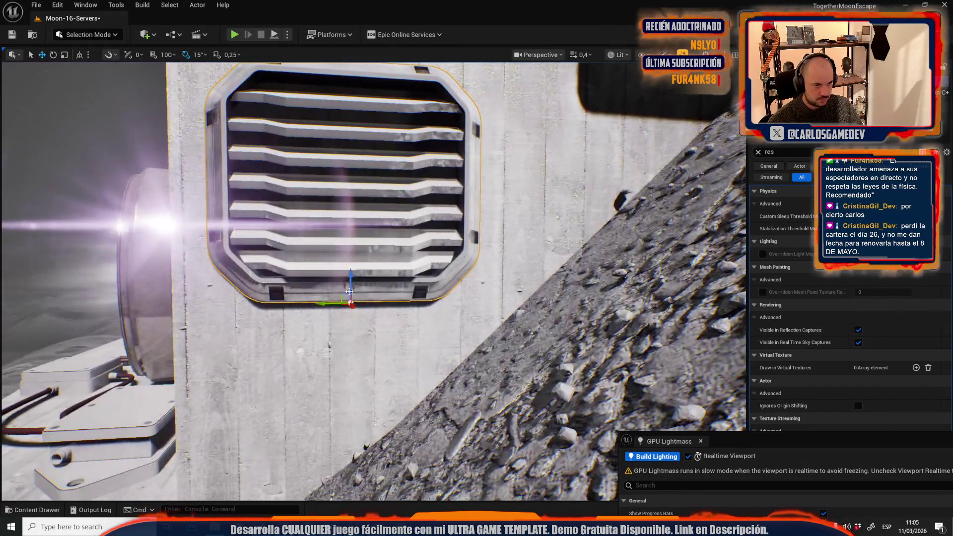
left_click_drag(352, 279, 349, 287)
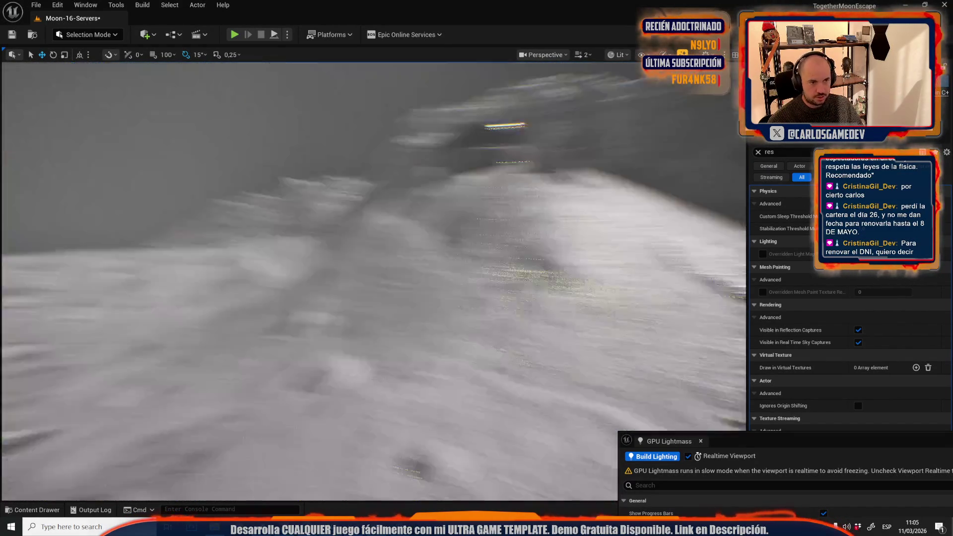
Select the cliff rock, then resize and rotate it into a large boulder
scroll(373, 281, "up", 1)
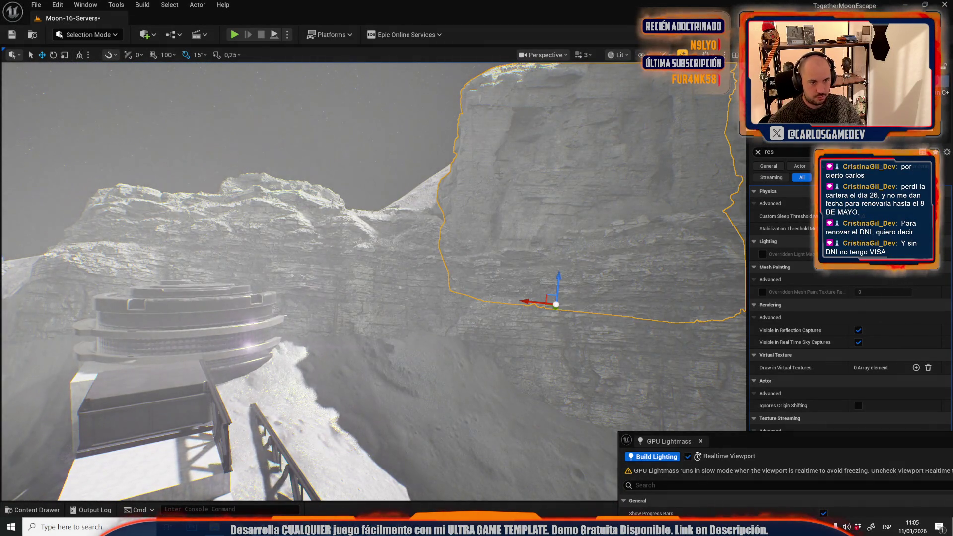
key("w")
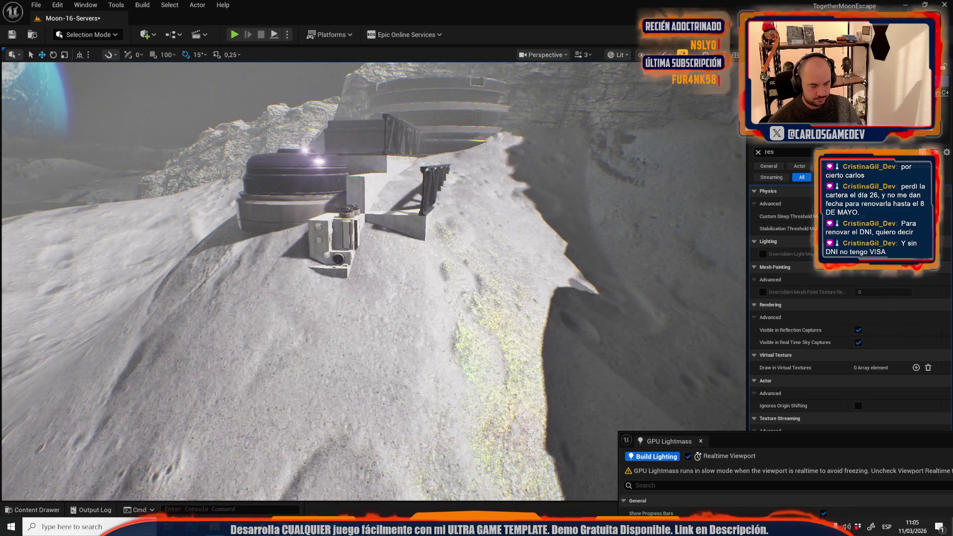
left_click(402, 301)
key("e")
mouse_move(400, 284)
left_mouse_down()
mouse_move(446, 238)
mouse_move(403, 282)
mouse_move(395, 397)
mouse_move(392, 298)
left_mouse_up()
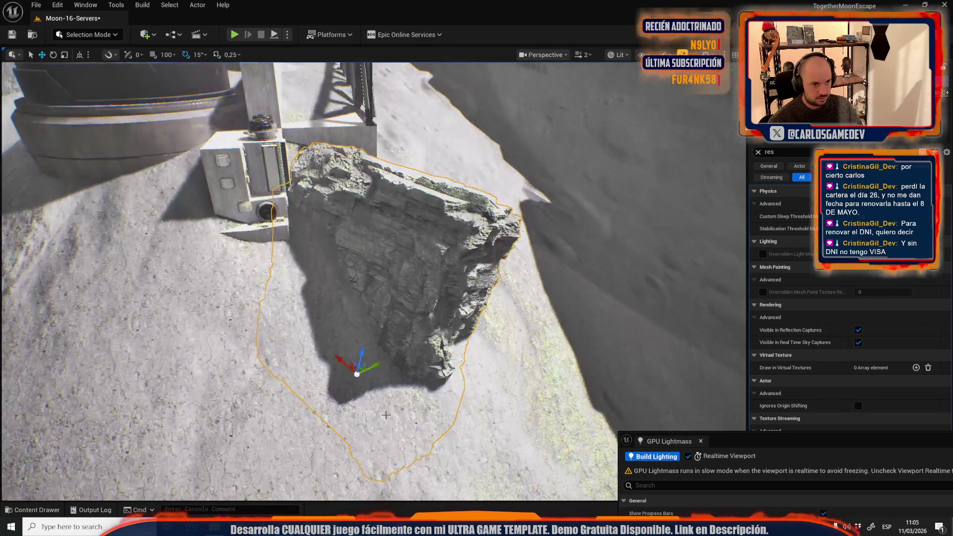
key("e")
mouse_move(364, 405)
left_mouse_down()
mouse_move(350, 373)
mouse_move(351, 381)
mouse_move(358, 367)
mouse_move(356, 375)
mouse_move(326, 323)
mouse_move(326, 334)
left_mouse_up()
key("r")
key("w")
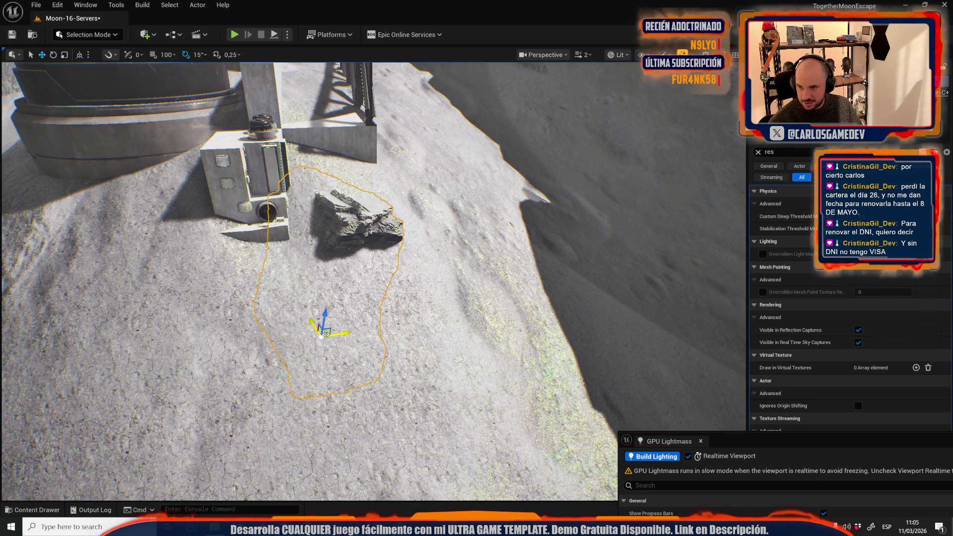
Move the boulder up beside the machine block and slide it left against the module
left_click_drag(326, 314, 342, 291)
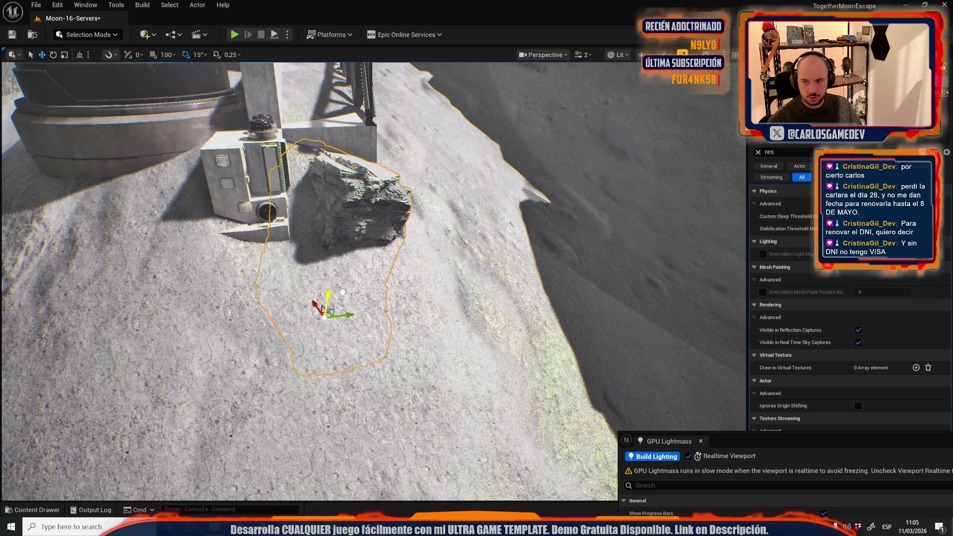
scroll(341, 291, "up", 5)
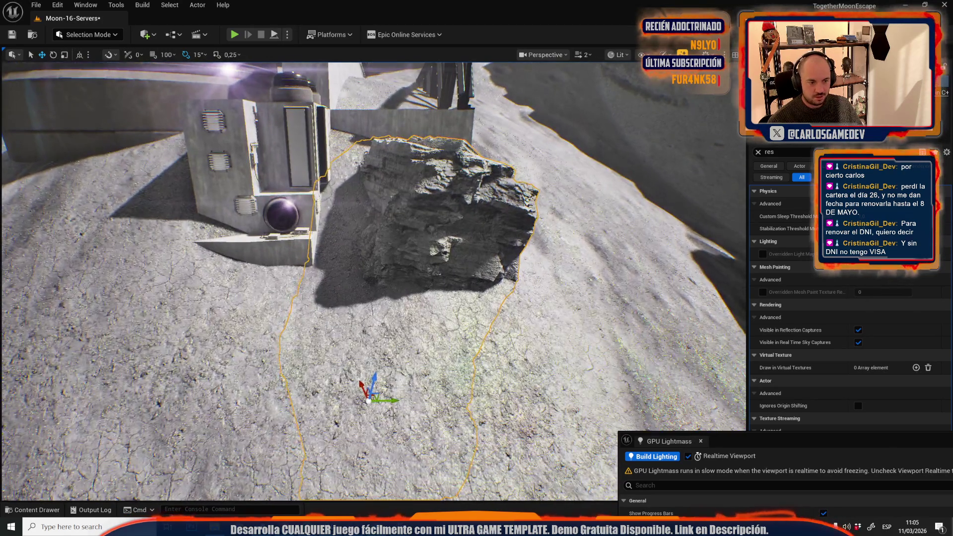
left_click_drag(394, 400, 380, 400)
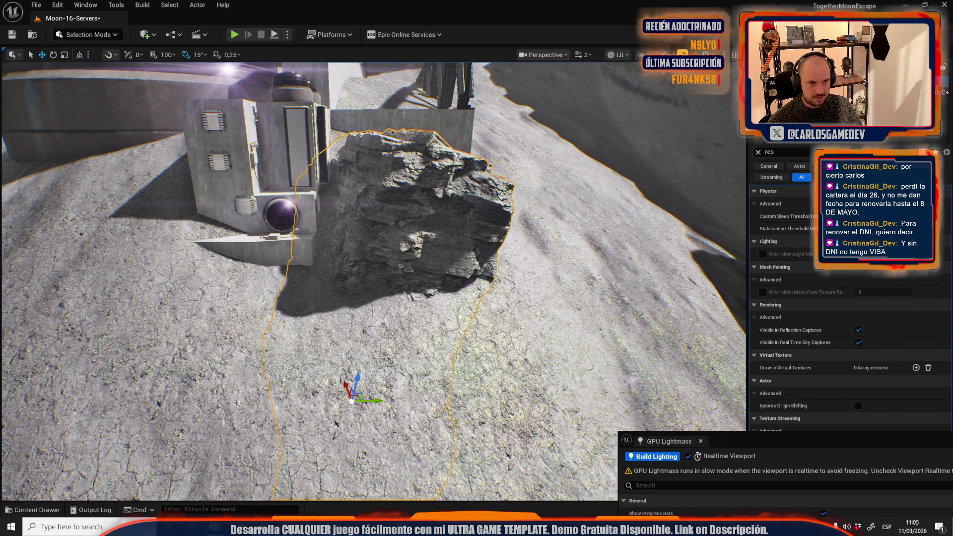
left_click_drag(421, 259, 420, 259)
mouse_move(402, 349)
left_mouse_down()
mouse_move(224, 357)
mouse_move(158, 343)
mouse_move(199, 338)
mouse_move(204, 296)
left_mouse_up()
Duplicate the rock, then turn off rotation snap and freely rotate the copy around its vertical axis
key("e")
left_click(187, 54)
mouse_move(229, 363)
left_mouse_down()
mouse_move(211, 365)
mouse_move(203, 347)
mouse_move(198, 370)
left_mouse_up()
key("r")
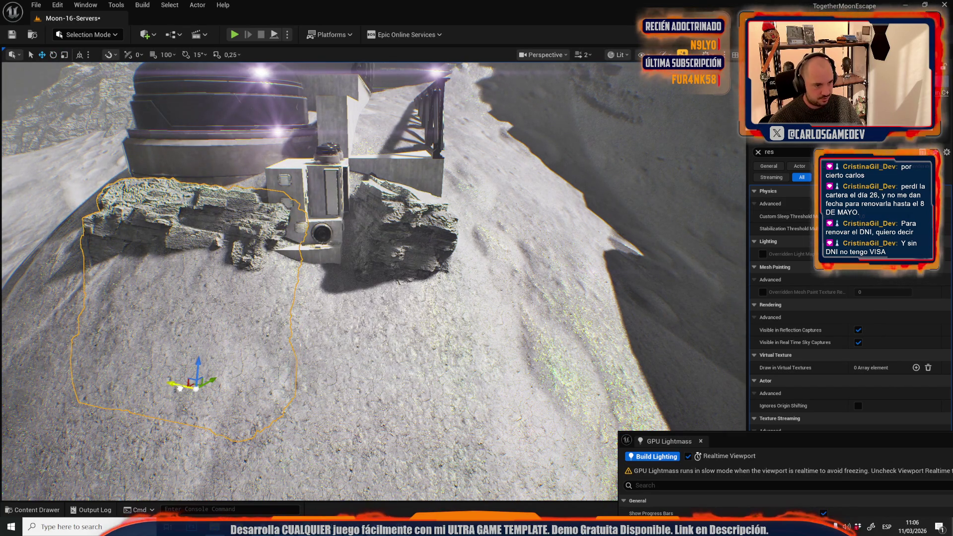
scroll(180, 388, "down", 2)
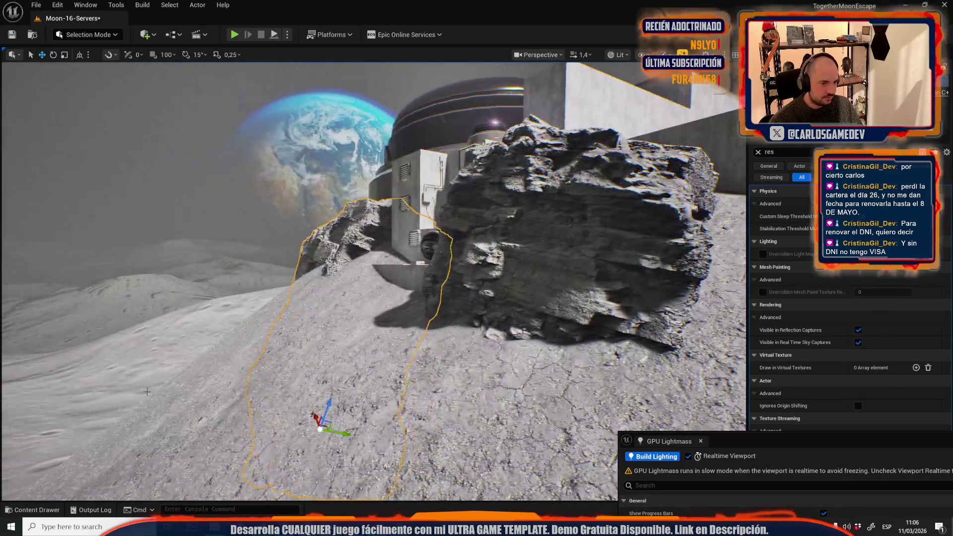
Select the rock in front of the module and swing the view toward it
left_click(262, 316)
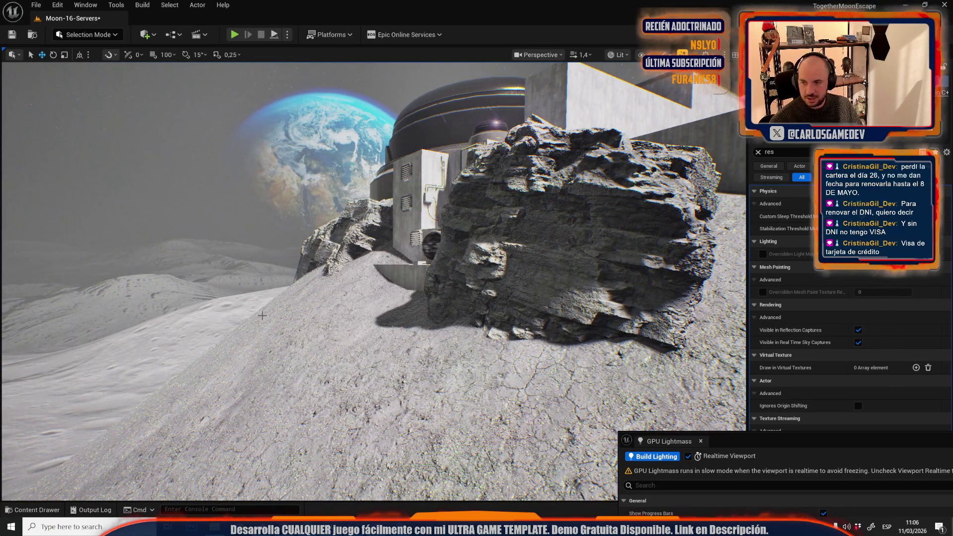
left_click(262, 316)
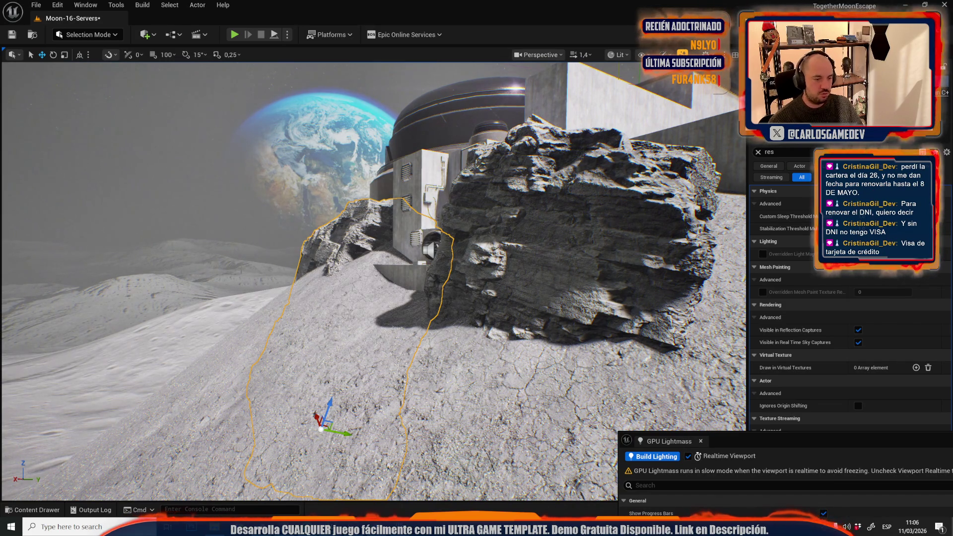
scroll(337, 306, "up", 3)
scroll(337, 306, "up", 4)
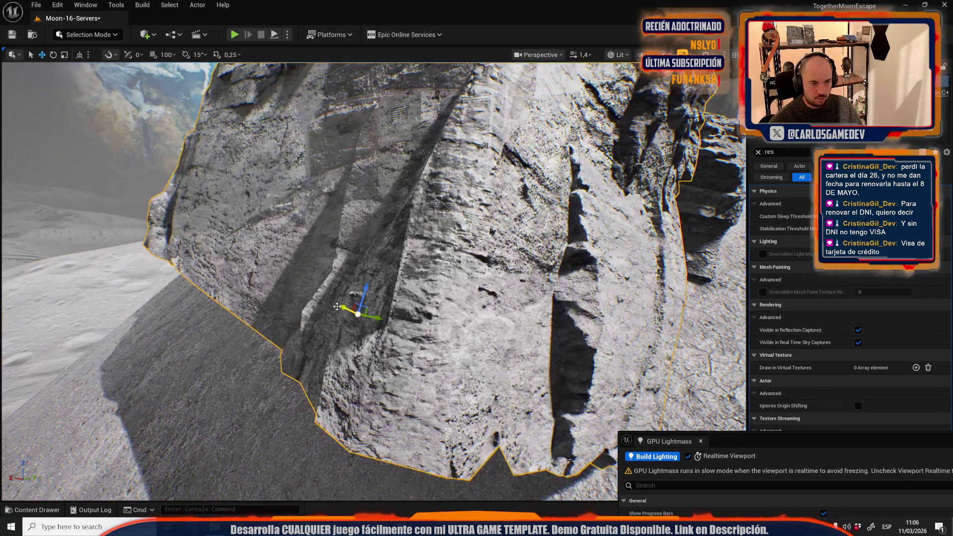
scroll(337, 306, "down", 5)
scroll(369, 402, "up", 2)
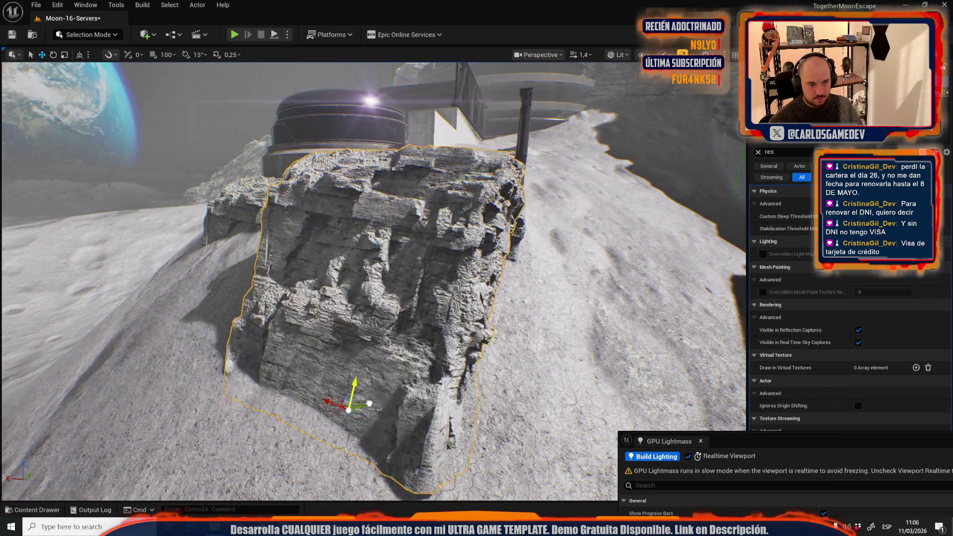
left_click_drag(369, 403, 298, 403)
Rotate and enlarge the selected rock on the slope below the base
key("e")
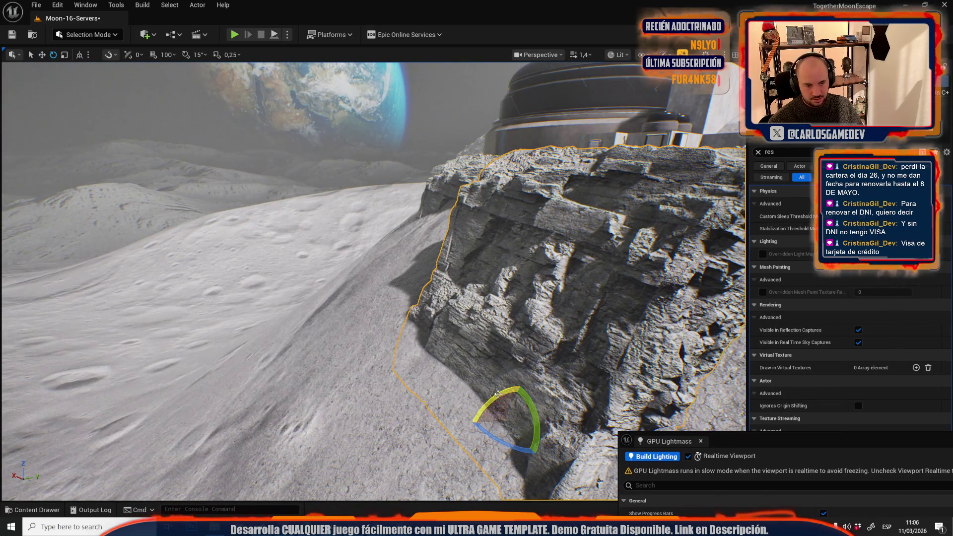
mouse_move(498, 393)
left_mouse_down()
mouse_move(410, 323)
mouse_move(430, 339)
mouse_move(405, 377)
mouse_move(392, 341)
mouse_move(427, 332)
mouse_move(372, 357)
left_mouse_up()
key("r")
key("e")
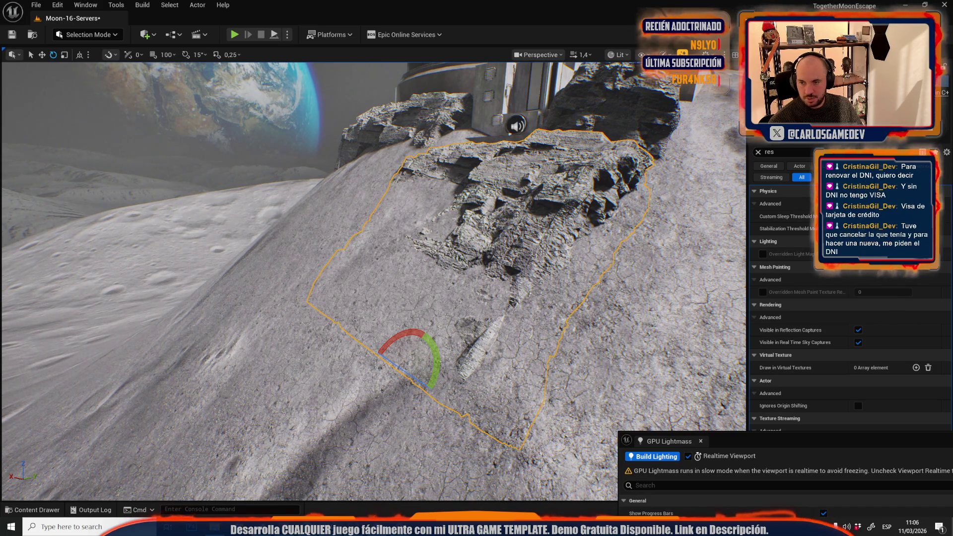
left_click_drag(372, 356, 382, 317)
mouse_move(276, 336)
left_mouse_down()
mouse_move(268, 357)
mouse_move(276, 336)
mouse_move(342, 339)
mouse_move(346, 353)
mouse_move(345, 335)
mouse_move(297, 432)
mouse_move(310, 387)
left_mouse_up()
key("r")
key("r")
key("w")
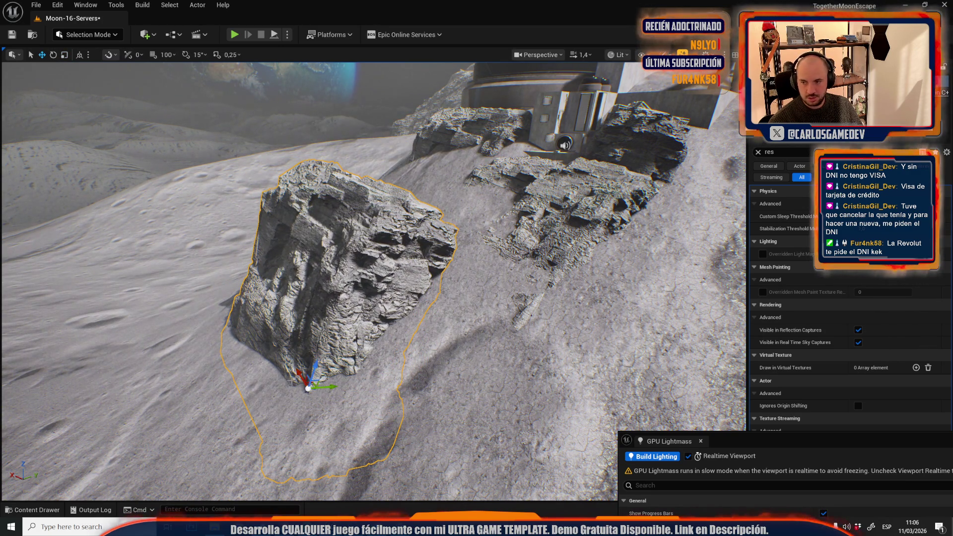
Rotate the rock on the slope and move it left across the terrain
key("e")
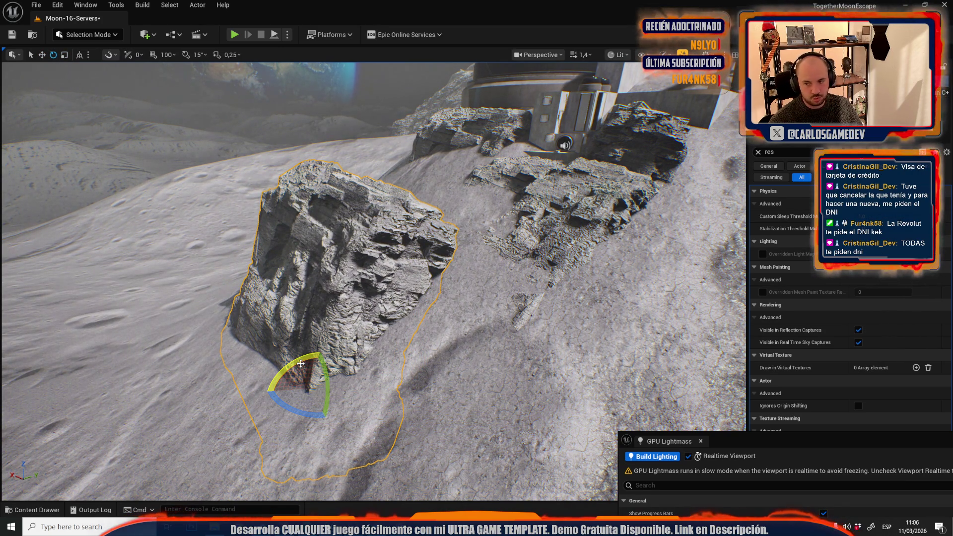
mouse_move(301, 364)
left_mouse_down()
mouse_move(325, 350)
mouse_move(330, 293)
left_mouse_up()
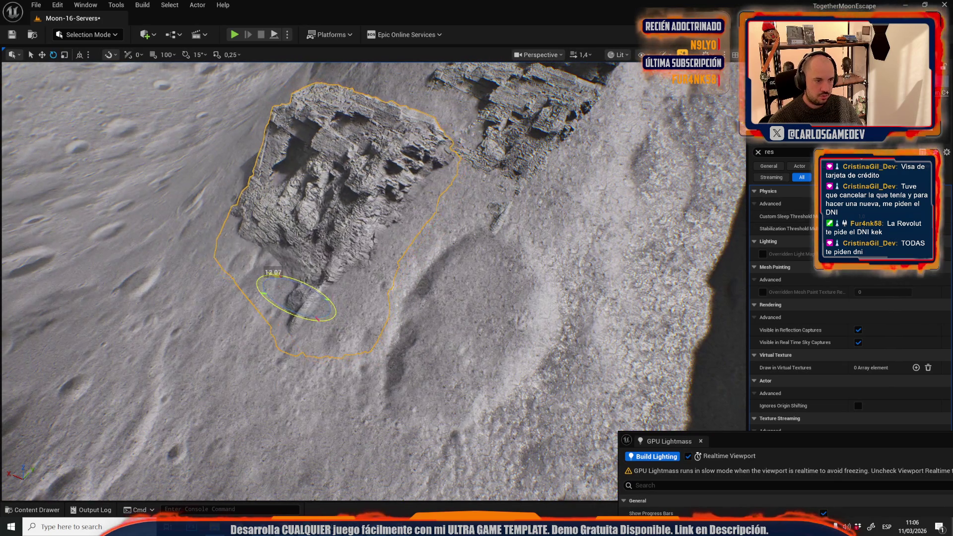
mouse_move(277, 275)
left_mouse_down()
mouse_move(267, 428)
mouse_move(304, 382)
left_mouse_up()
key("r")
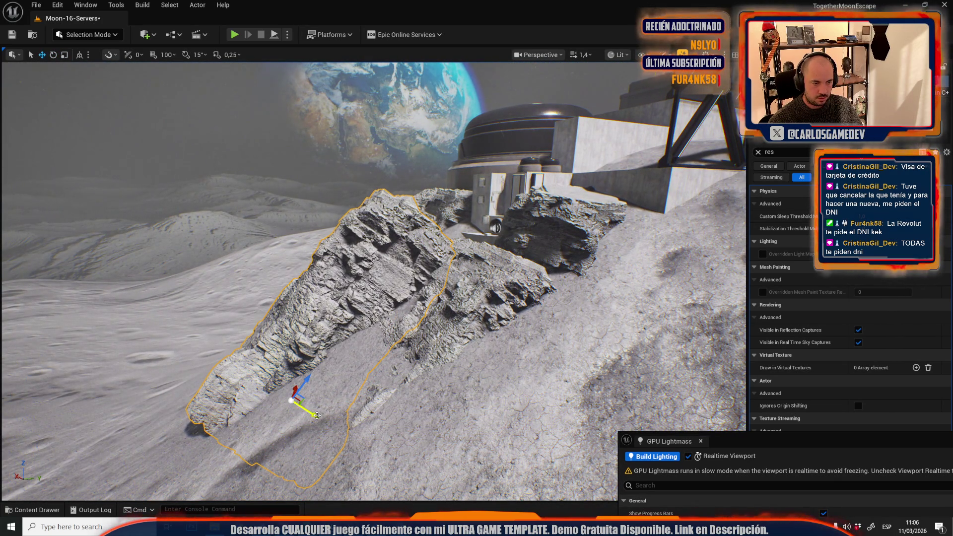
left_click_drag(317, 414, 320, 457)
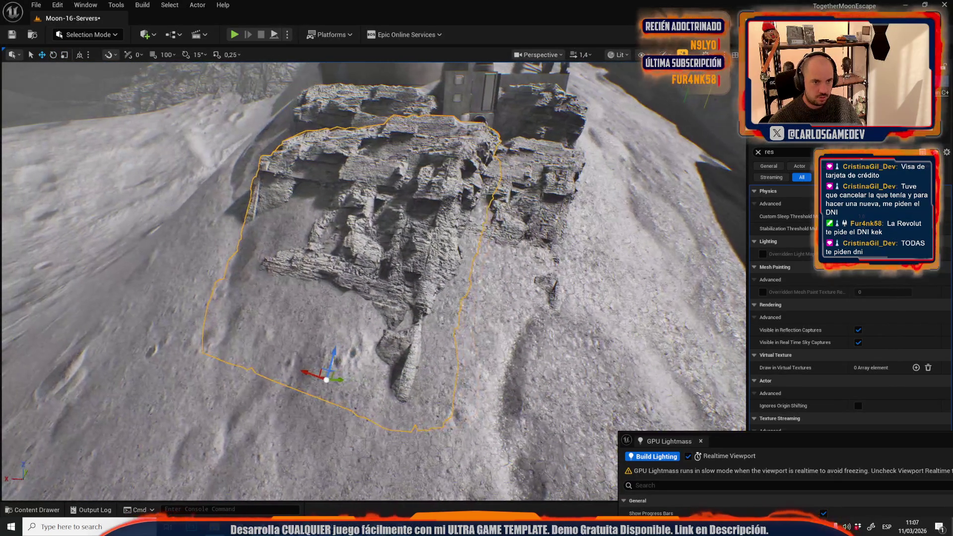
left_click_drag(327, 380, 258, 373)
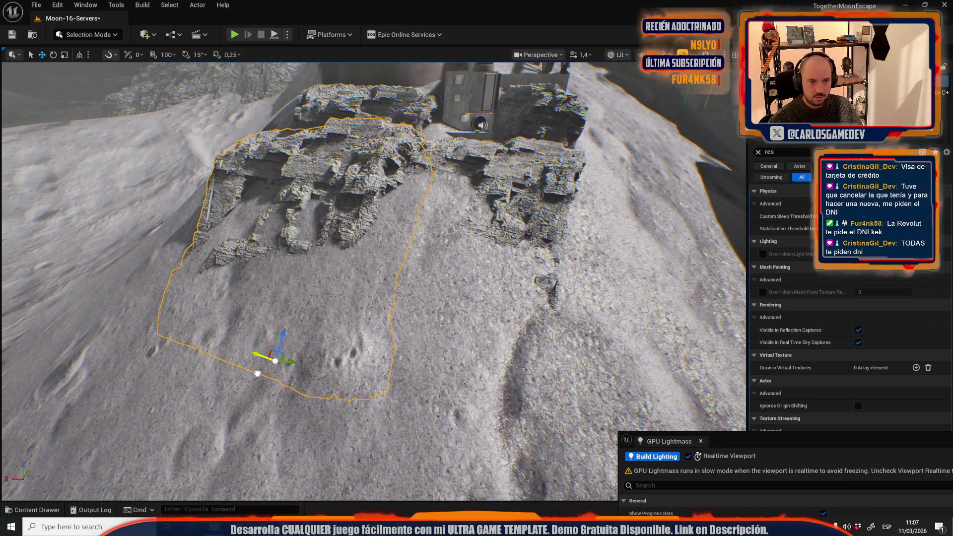
mouse_move(342, 378)
left_mouse_down()
mouse_move(343, 387)
mouse_move(350, 362)
left_mouse_up()
Stand the rock upright, then undo back to its earlier tilted pose
key("e")
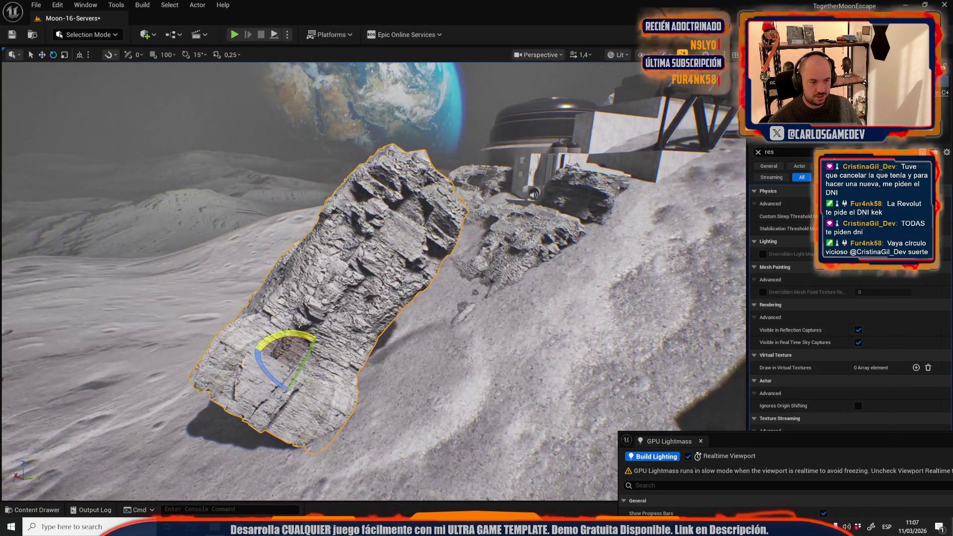
mouse_move(292, 329)
left_mouse_down()
mouse_move(283, 347)
mouse_move(298, 372)
mouse_move(395, 296)
left_mouse_up()
key("w")
key("ctrl+z")
key("ctrl+z")
key("ctrl+z")
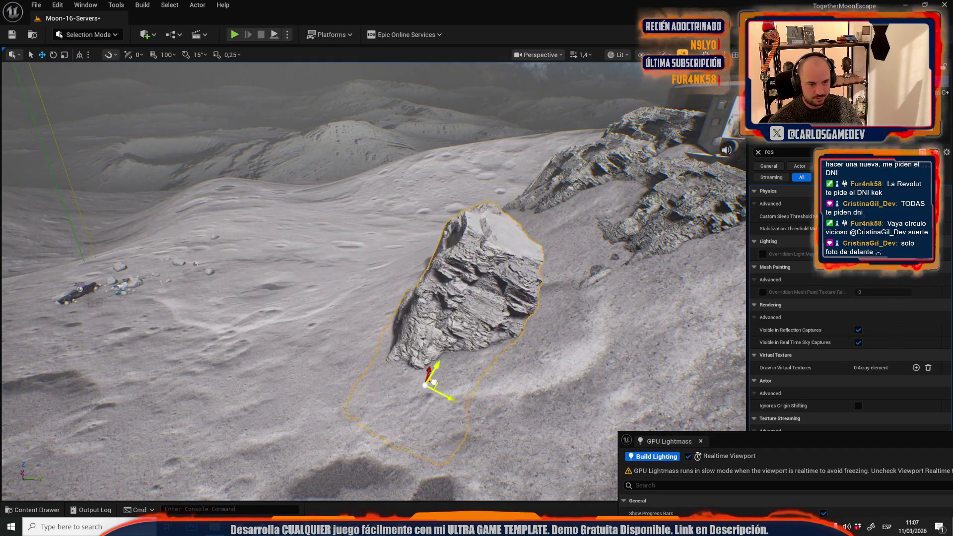
Lay the rock flat, align transforms to world axes, and enlarge it considerably
key("e")
mouse_move(442, 383)
left_mouse_down()
mouse_move(451, 350)
mouse_move(436, 332)
mouse_move(422, 328)
mouse_move(377, 358)
left_mouse_up()
scroll(404, 338, "up", 3)
key("f")
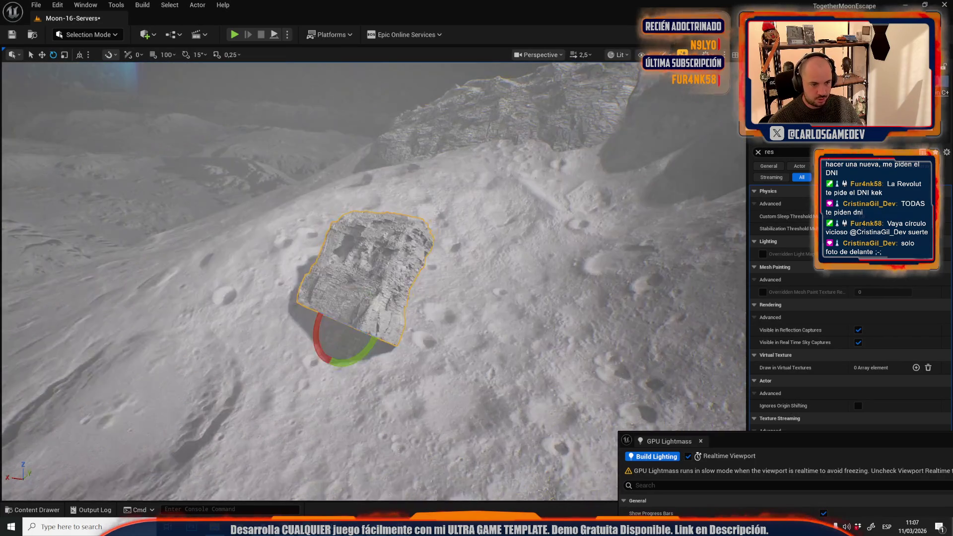
left_click(79, 55)
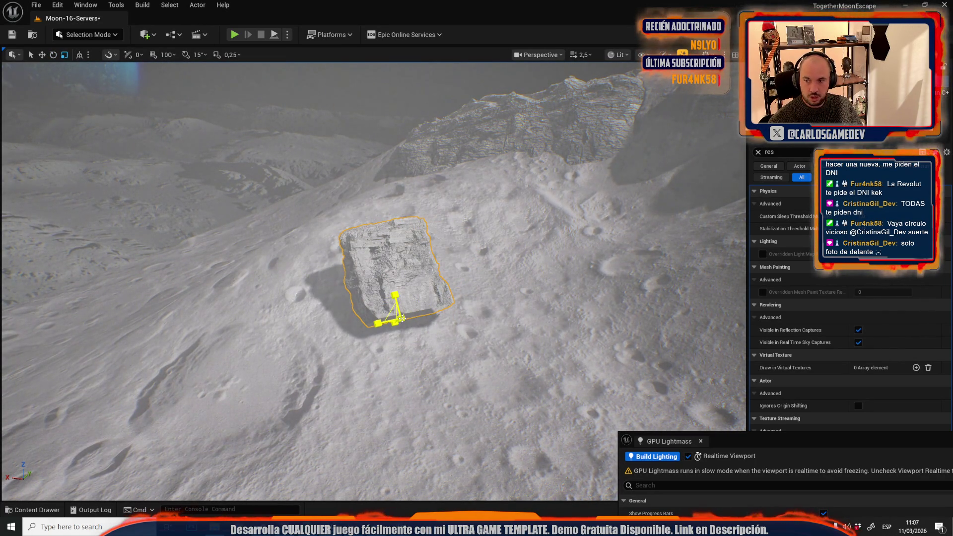
mouse_move(402, 318)
left_mouse_down()
mouse_move(417, 298)
mouse_move(397, 345)
mouse_move(304, 347)
mouse_move(298, 389)
left_mouse_up()
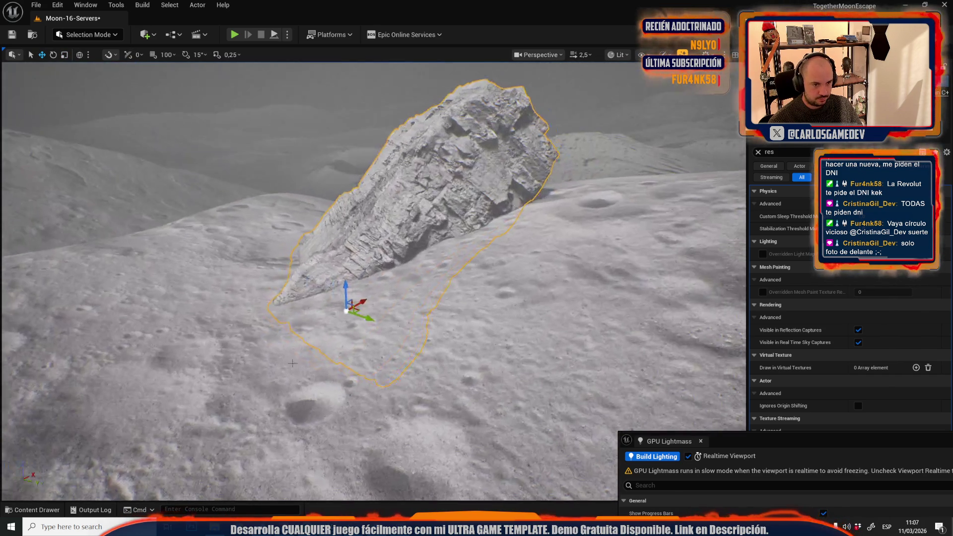
Rotate the enlarged rock about 12 degrees
key("e")
mouse_move(347, 285)
left_mouse_down()
mouse_move(365, 304)
mouse_move(340, 308)
mouse_move(306, 347)
left_mouse_up()
key("w")
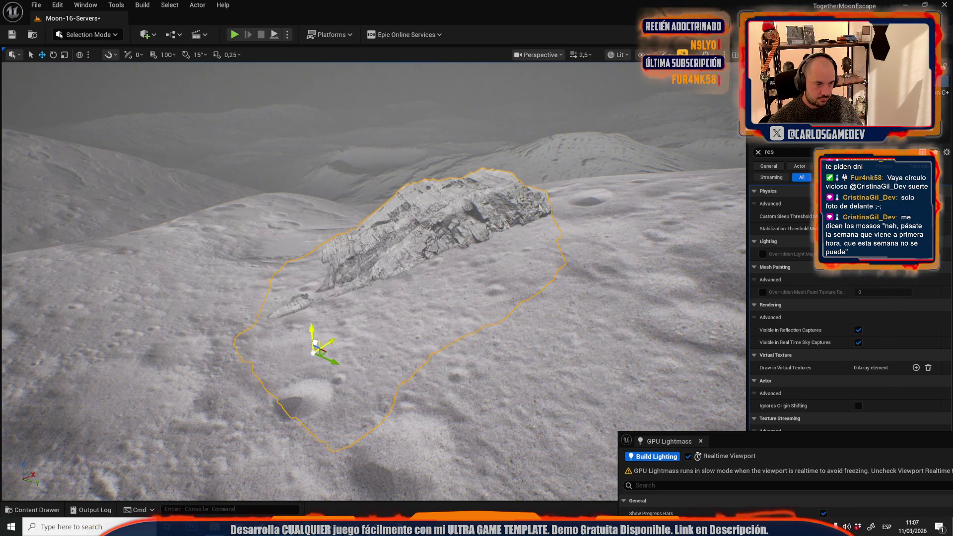
scroll(319, 340, "up", 1)
key("s")
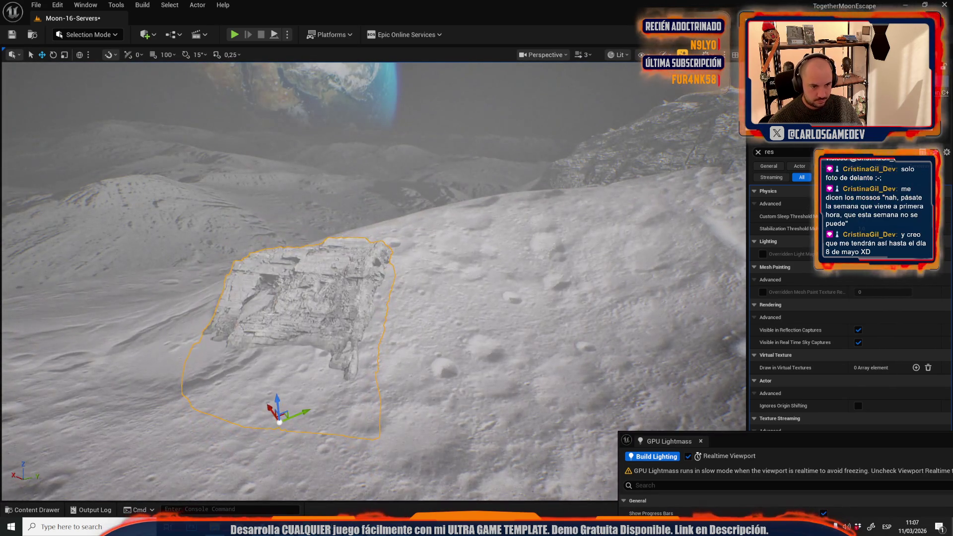
Paste a copy of the rock and rotate the copy about 18 degrees
key("ctrl+v")
key("e")
mouse_move(452, 326)
left_mouse_down()
mouse_move(465, 281)
mouse_move(456, 272)
left_mouse_up()
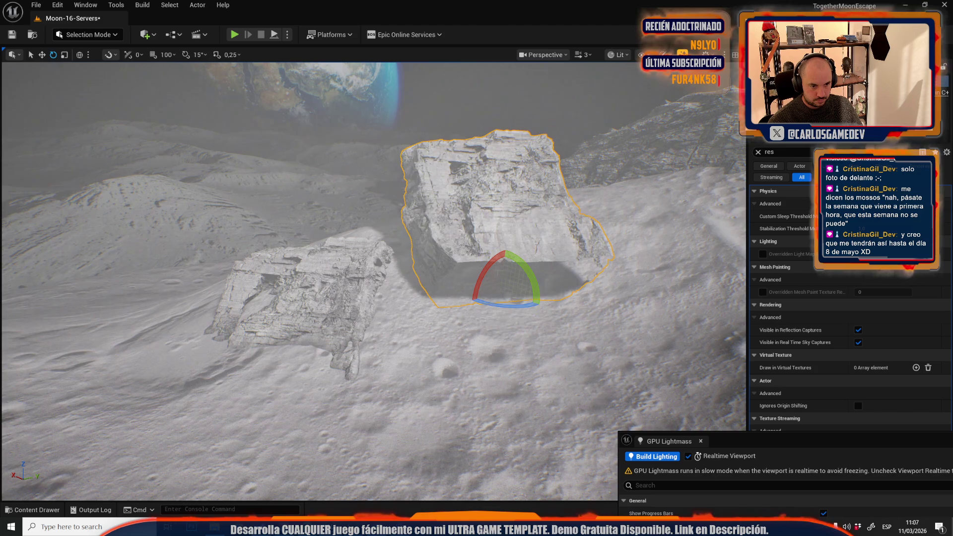
mouse_move(516, 298)
left_mouse_down()
mouse_move(527, 341)
mouse_move(510, 377)
mouse_move(514, 360)
left_mouse_up()
key("w")
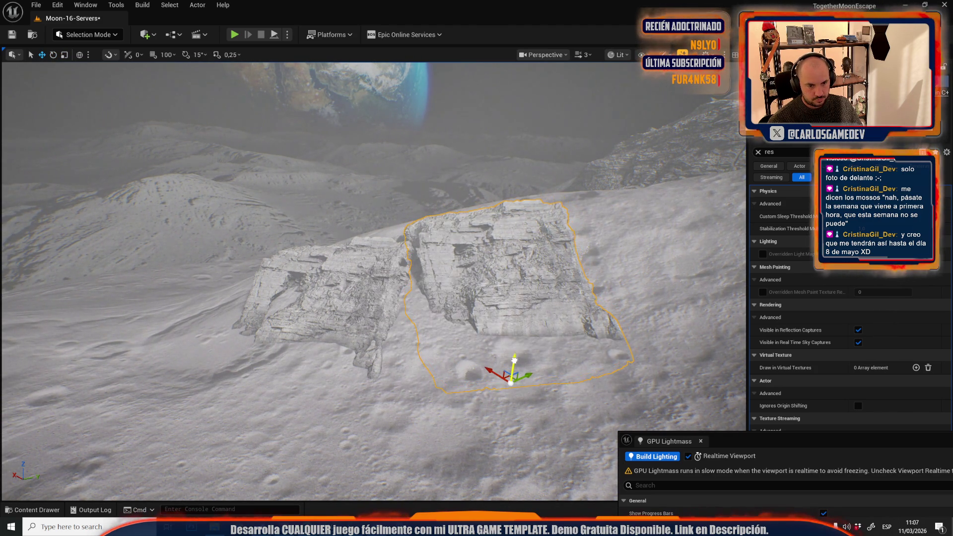
mouse_move(366, 270)
left_mouse_down()
mouse_move(366, 234)
mouse_move(367, 269)
mouse_move(377, 263)
mouse_move(365, 241)
left_mouse_up()
Reselect the front rock, slide it along the surface, and undo the last scale change
key("ctrl+z")
key("ctrl+z")
key("r")
mouse_move(332, 358)
left_mouse_down()
mouse_move(330, 369)
mouse_move(330, 345)
mouse_move(325, 354)
mouse_move(342, 340)
mouse_move(305, 417)
mouse_move(311, 381)
left_mouse_up()
key("e")
key("r")
key("ctrl+z")
key("w")
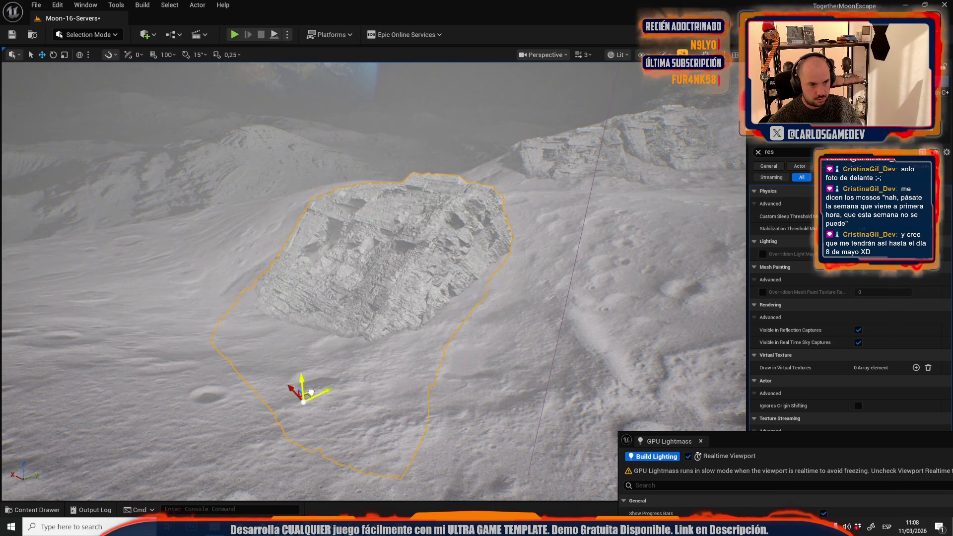
Rotate the rock about 19 degrees and frame it in the view
key("e")
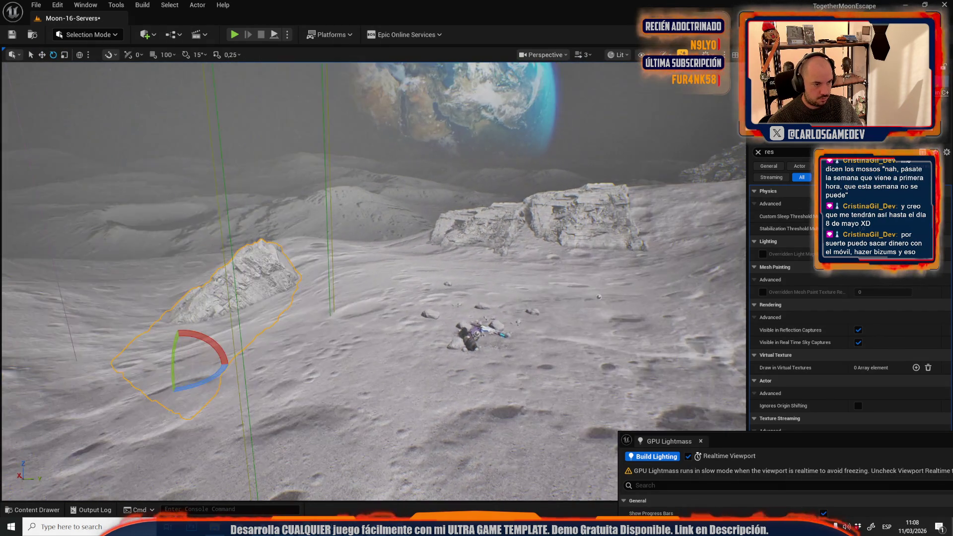
mouse_move(199, 353)
left_mouse_down()
mouse_move(191, 352)
mouse_move(211, 370)
mouse_move(224, 358)
left_mouse_up()
key("r")
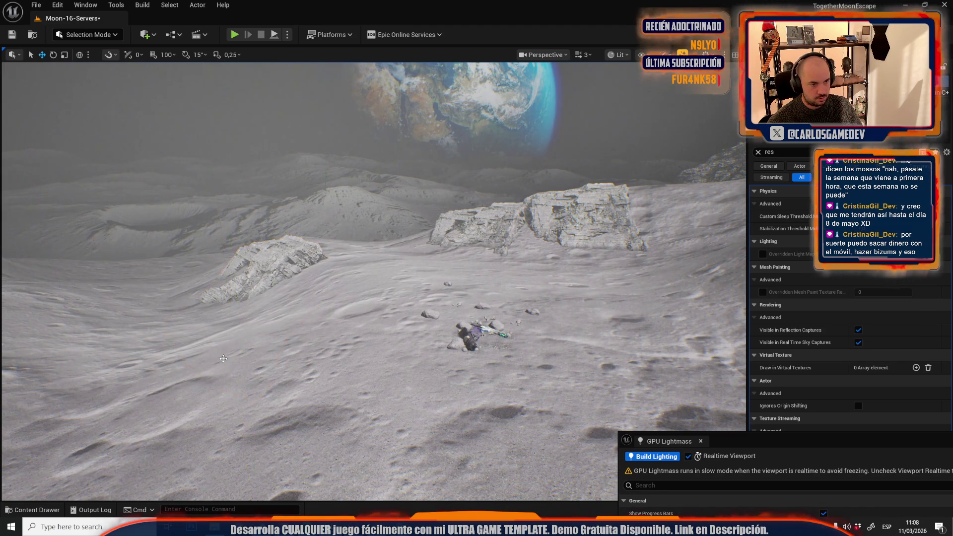
key("w")
key("s")
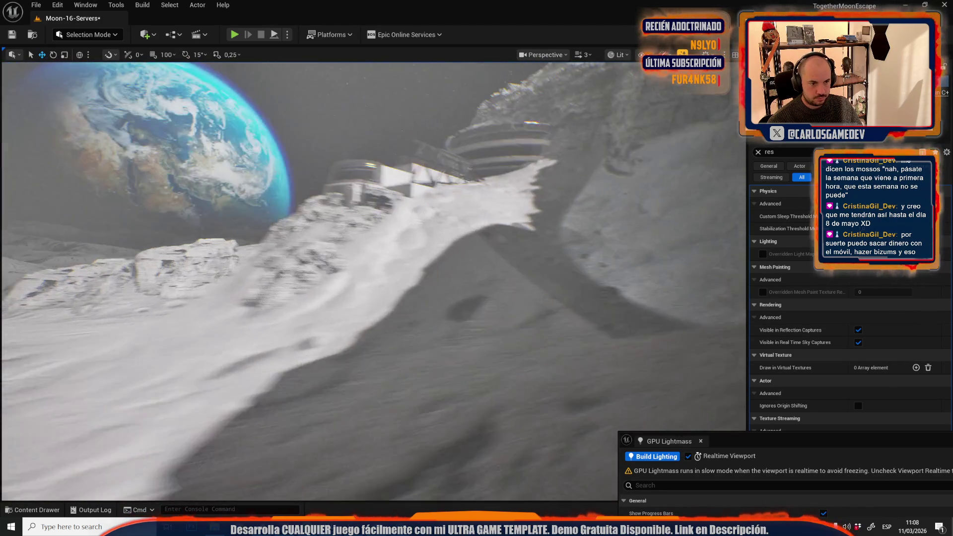
left_click_drag(191, 281, 191, 281)
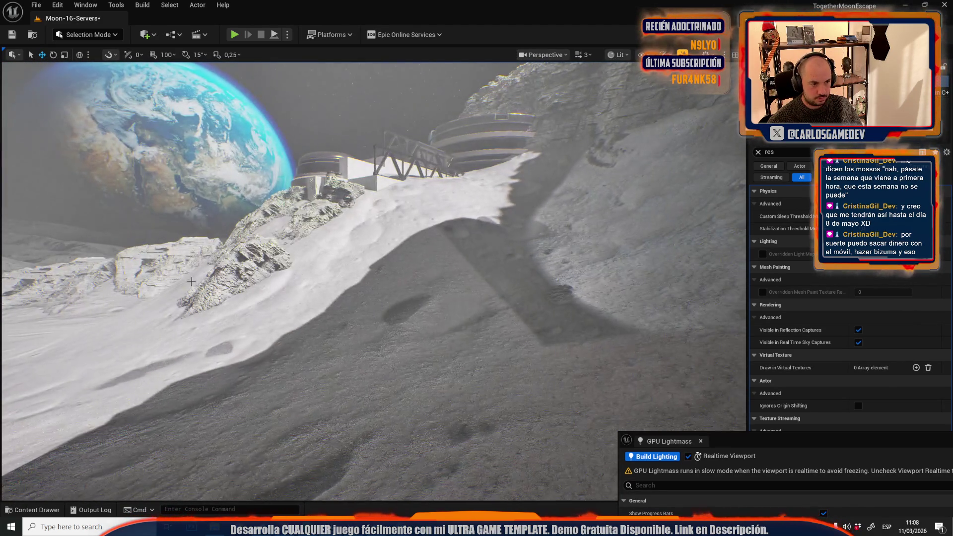
key("f")
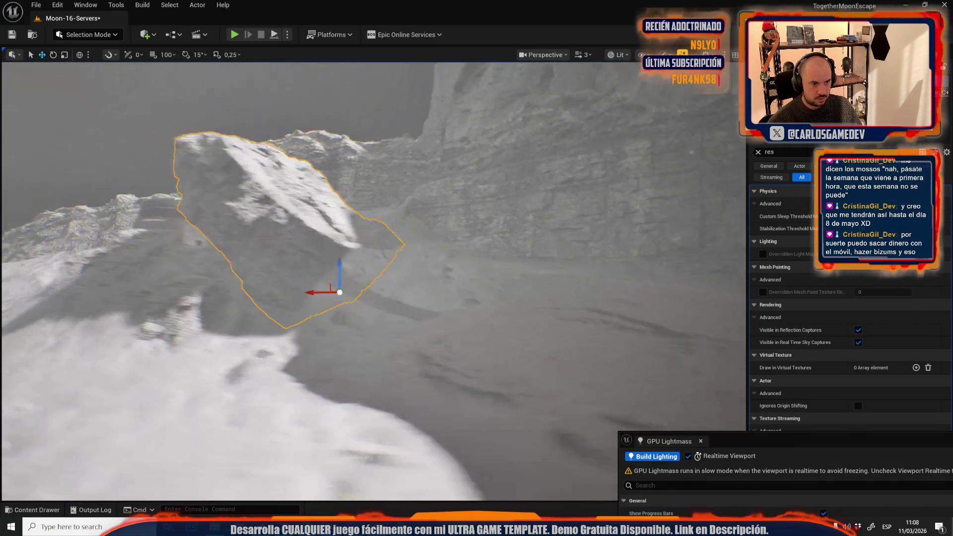
Push the rock against the cliff base, deselect it, and save Moon-16-Servers
mouse_move(368, 284)
left_mouse_down()
mouse_move(374, 357)
mouse_move(391, 378)
mouse_move(367, 343)
mouse_move(377, 322)
left_mouse_up()
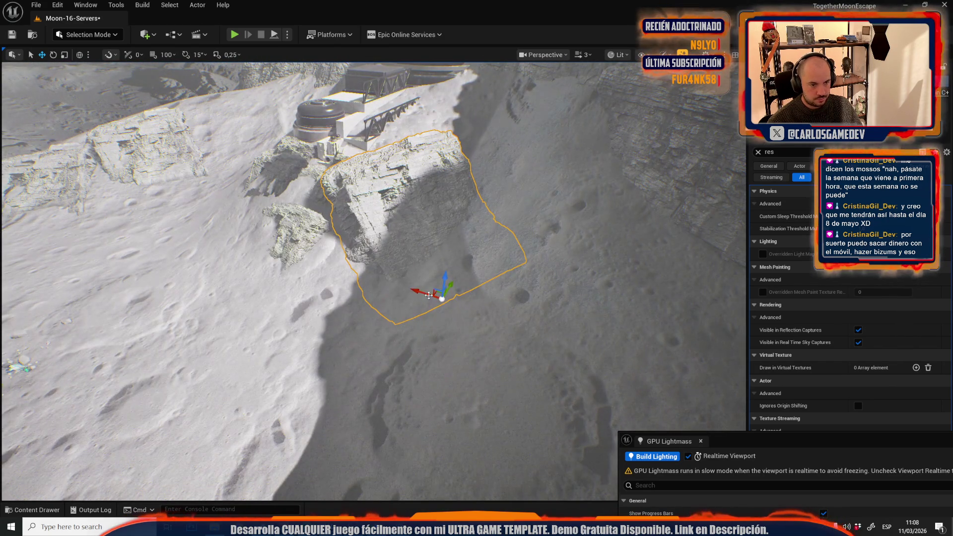
mouse_move(436, 293)
left_mouse_down()
mouse_move(456, 240)
mouse_move(438, 272)
mouse_move(459, 287)
mouse_move(446, 224)
left_mouse_up()
key("Escape")
key("ctrl+s")
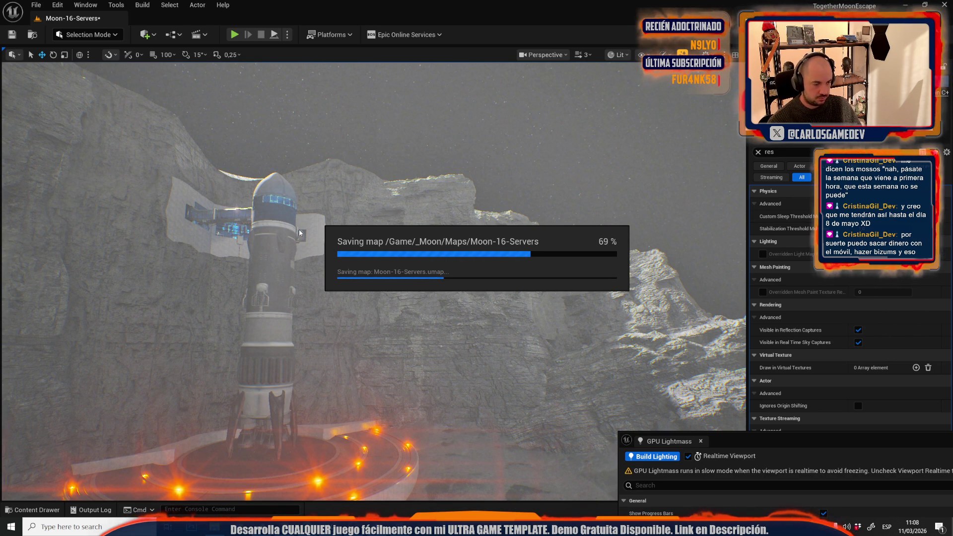
Duplicate a slope rock further uphill and rotate the copy about 80 degrees
left_click_drag(237, 210, 287, 194)
mouse_move(372, 371)
left_mouse_down()
mouse_move(224, 208)
mouse_move(323, 224)
left_mouse_up()
left_click(135, 102)
left_click(78, 36)
left_click(342, 234)
left_click_drag(350, 287, 451, 277)
key("e")
mouse_move(511, 233)
left_mouse_down()
mouse_move(476, 240)
mouse_move(465, 227)
mouse_move(482, 211)
mouse_move(458, 286)
mouse_move(467, 310)
mouse_move(452, 298)
mouse_move(448, 328)
left_mouse_up()
key("r")
key("w")
Paste another rock on the left, scale it to nearly double, and tilt it flat
key("f")
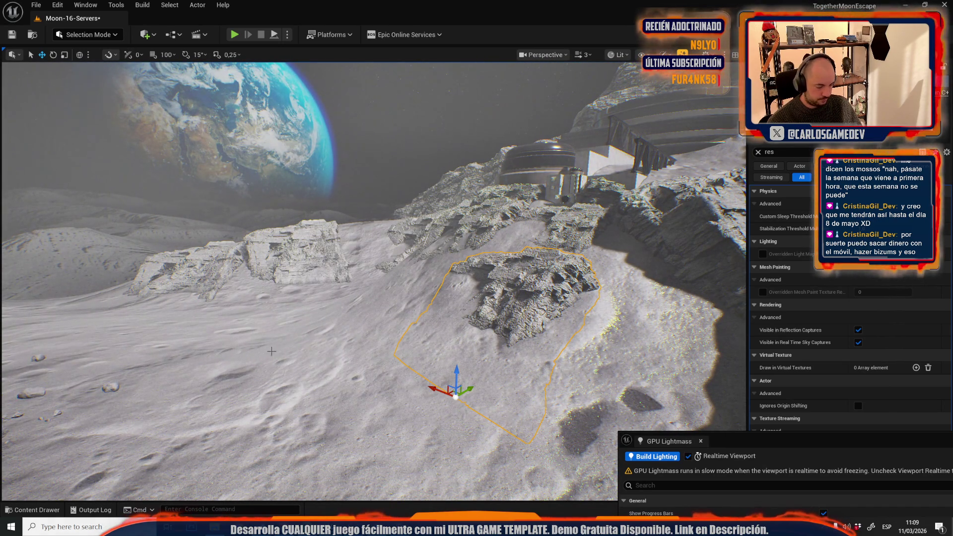
key("ctrl+v")
key("r")
mouse_move(263, 348)
left_mouse_down()
mouse_move(300, 333)
mouse_move(280, 402)
left_mouse_up()
key("w")
key("e")
left_click_drag(298, 369, 292, 368)
key("w")
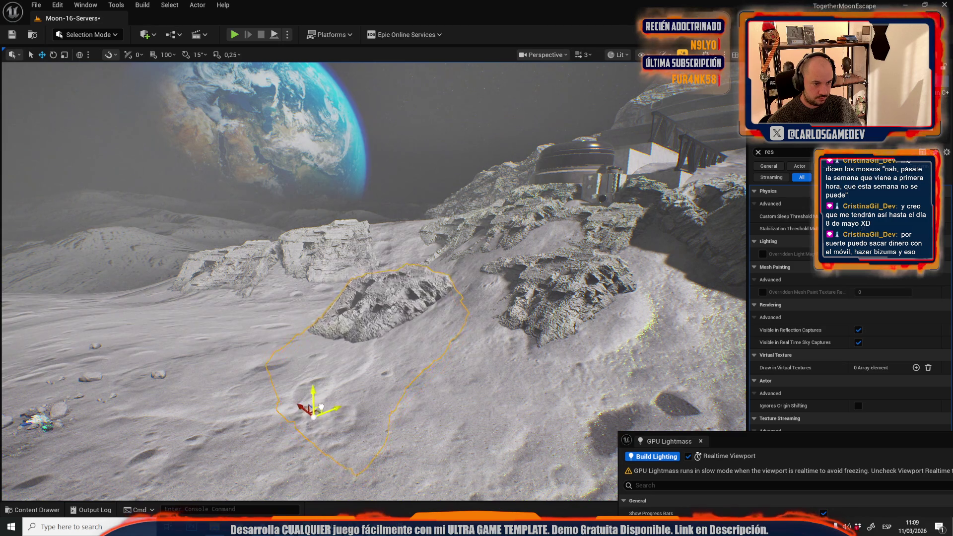
Shrink the tall rock to about half size and rotate it onto its side
mouse_move(311, 395)
left_mouse_down()
mouse_move(323, 382)
mouse_move(298, 337)
left_mouse_up()
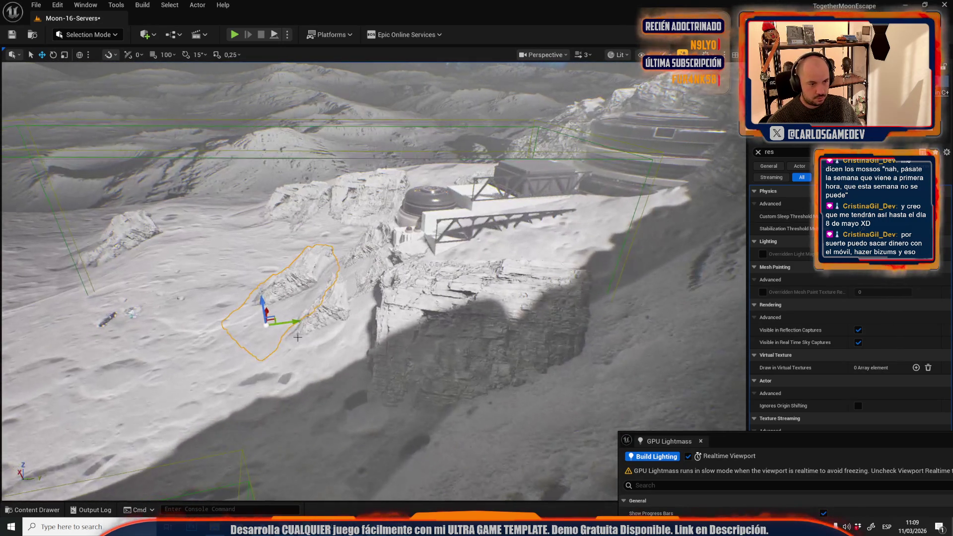
left_click(620, 221)
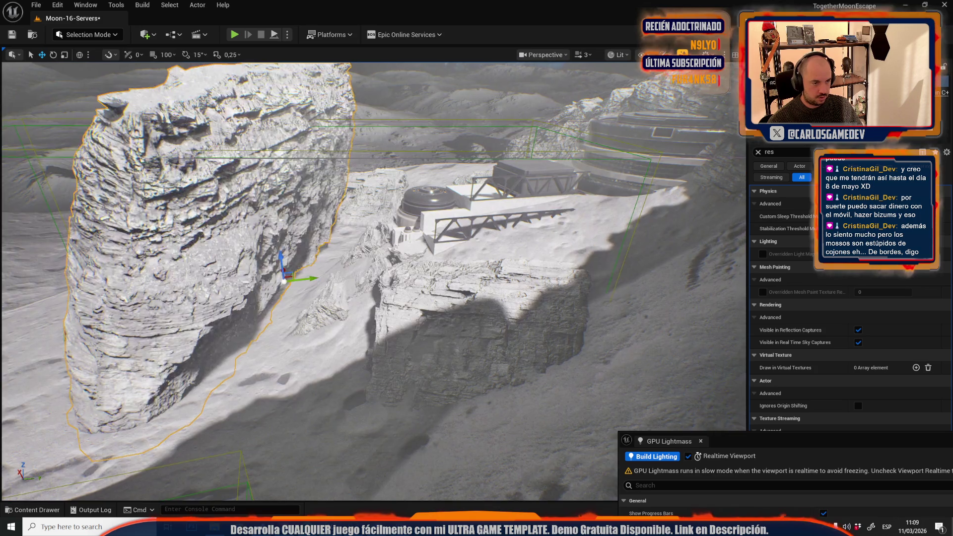
left_click(383, 298)
key("e")
key("r")
left_click_drag(383, 305, 357, 322)
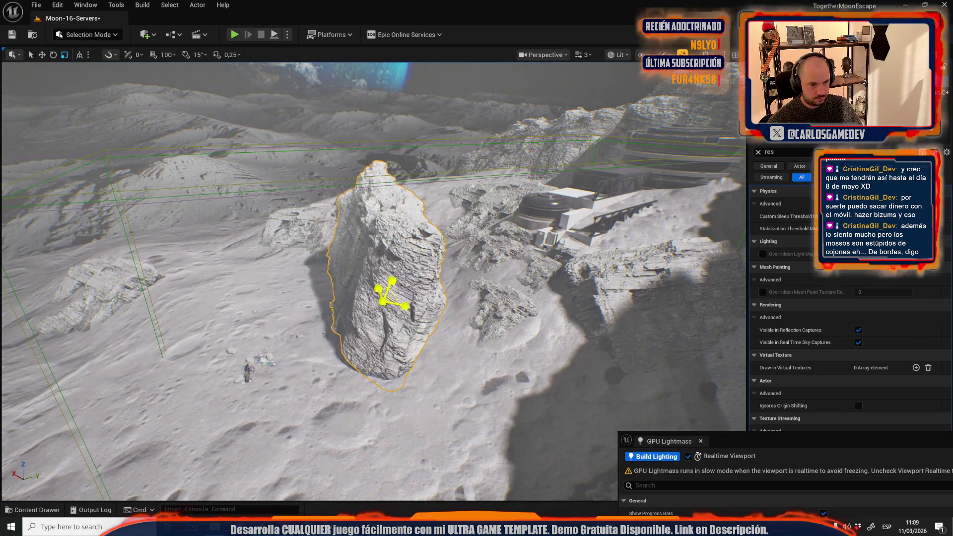
mouse_move(377, 266)
left_mouse_down()
mouse_move(434, 310)
mouse_move(382, 322)
left_mouse_up()
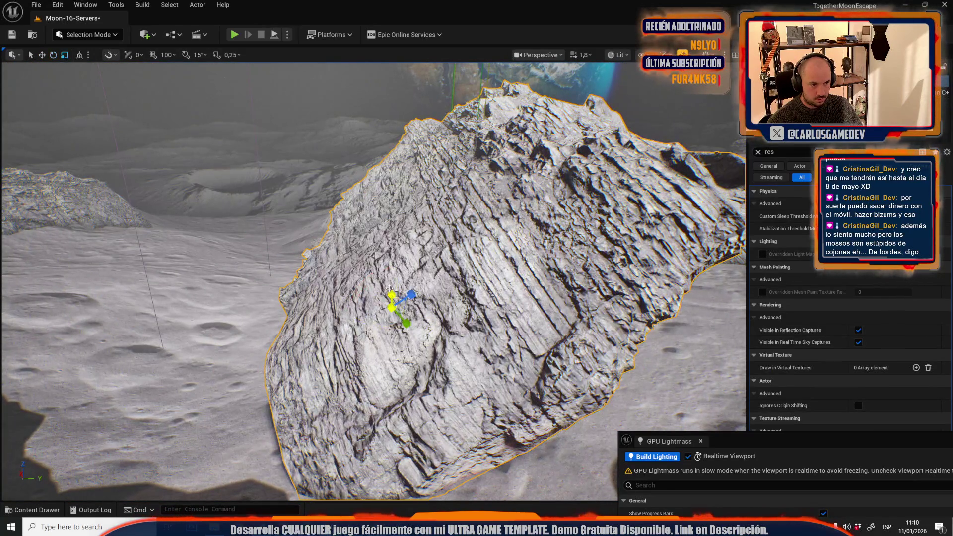
mouse_move(397, 287)
left_mouse_down()
mouse_move(392, 272)
mouse_move(423, 435)
mouse_move(372, 398)
mouse_move(374, 375)
mouse_move(373, 384)
left_mouse_up()
key("e")
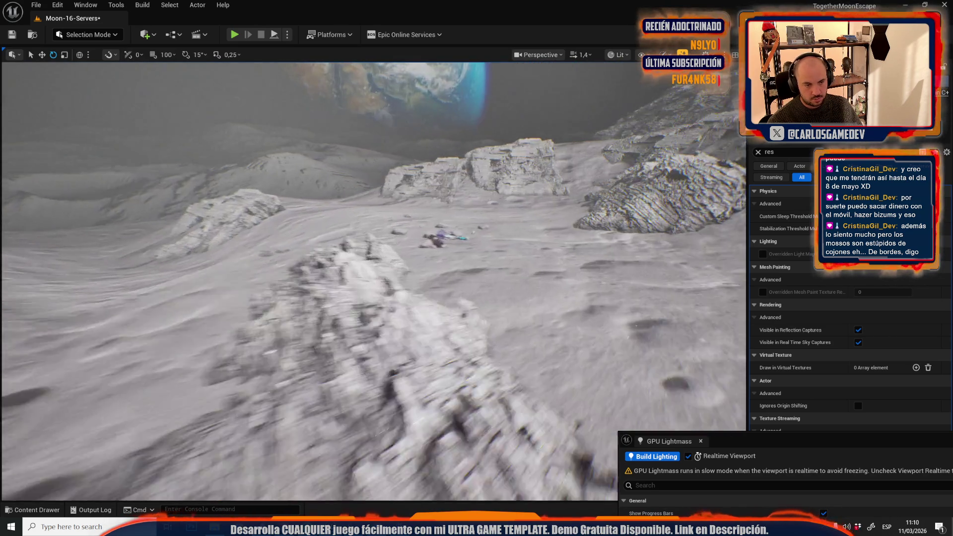
scroll(374, 281, "up", 1)
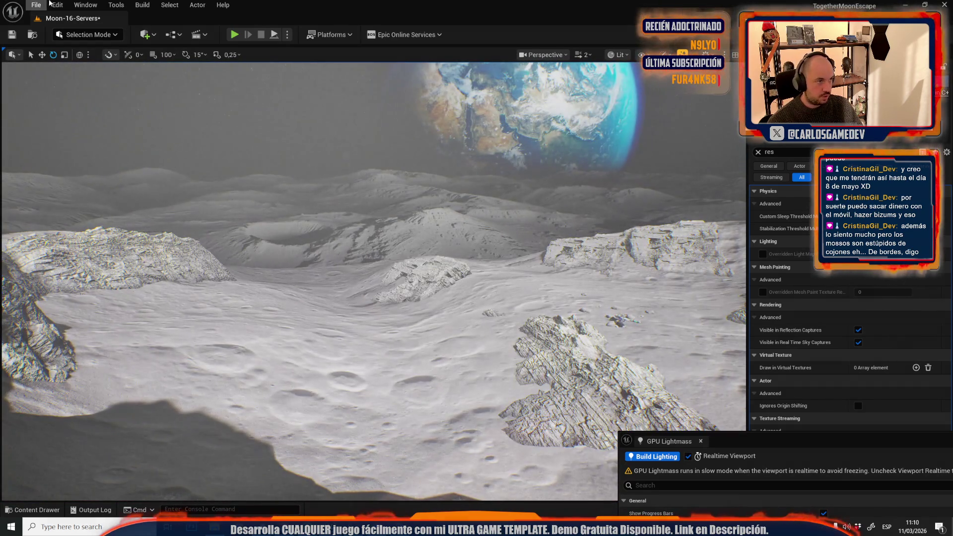
left_click(56, 4)
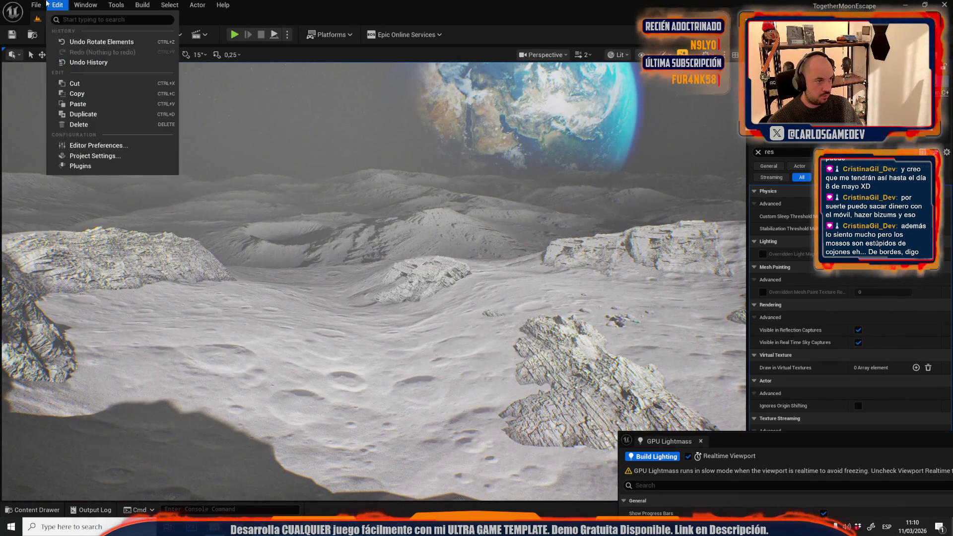
Open Moon-14-Open-World via Open Level, saving Moon-16-Servers when prompted
left_click(55, 51)
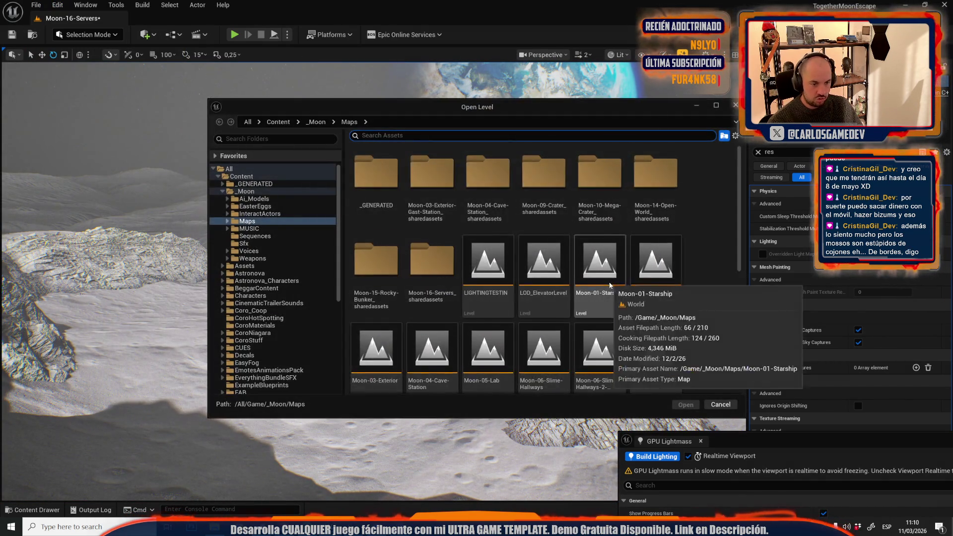
scroll(500, 296, "down", 3)
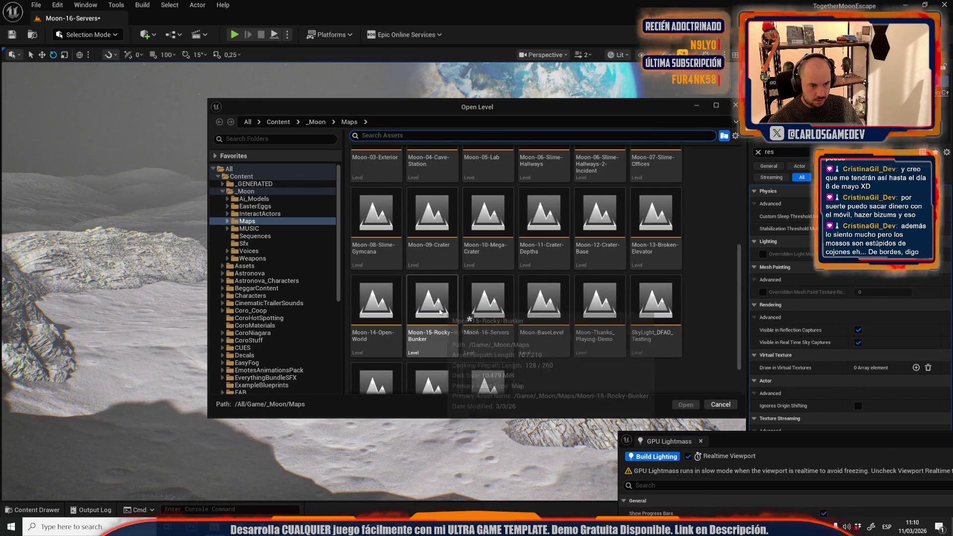
double_click(376, 305)
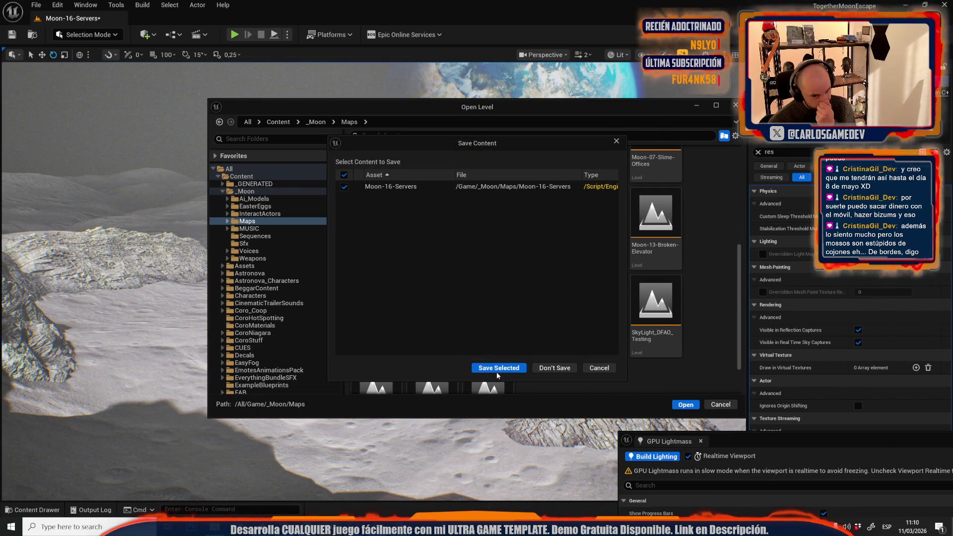
left_click(498, 369)
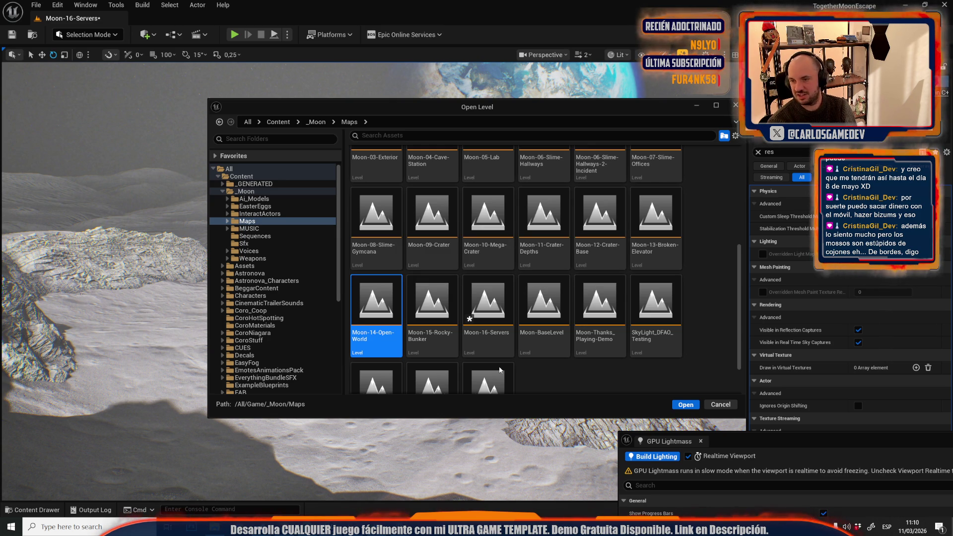
key("Return")
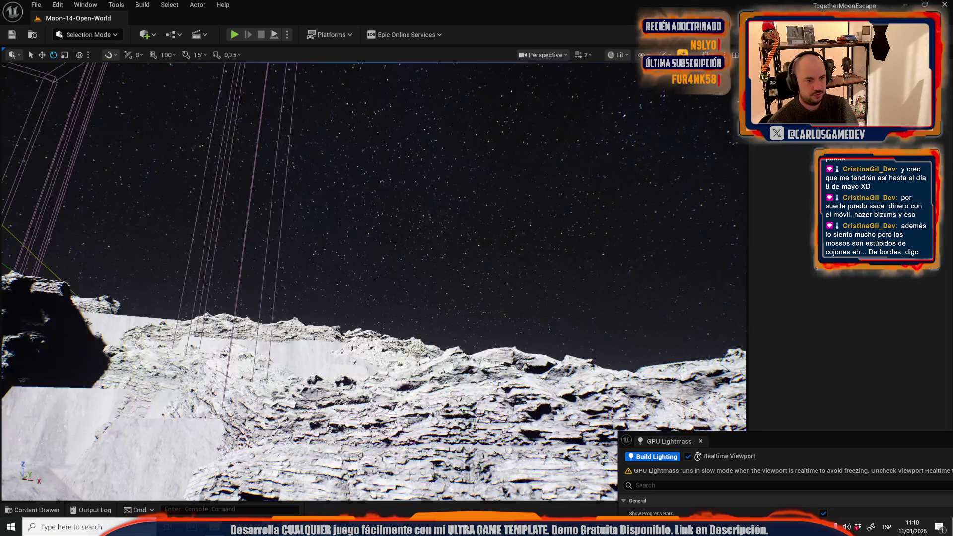
Inspect a rock pile in Moon-14-Open-World, then reopen Moon-16-Servers from Recent Levels
left_click_drag(549, 270, 549, 270)
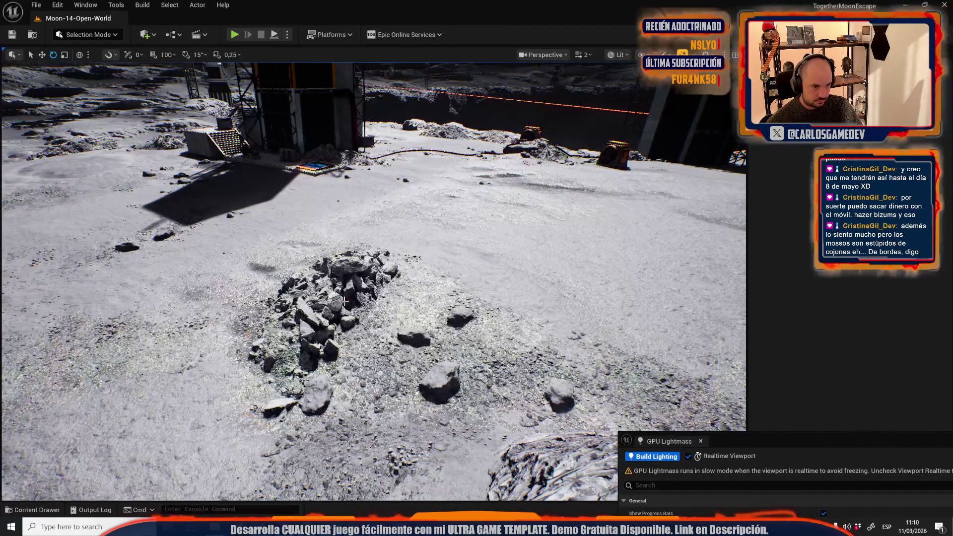
left_click(327, 307)
left_click(36, 4)
mouse_move(113, 76)
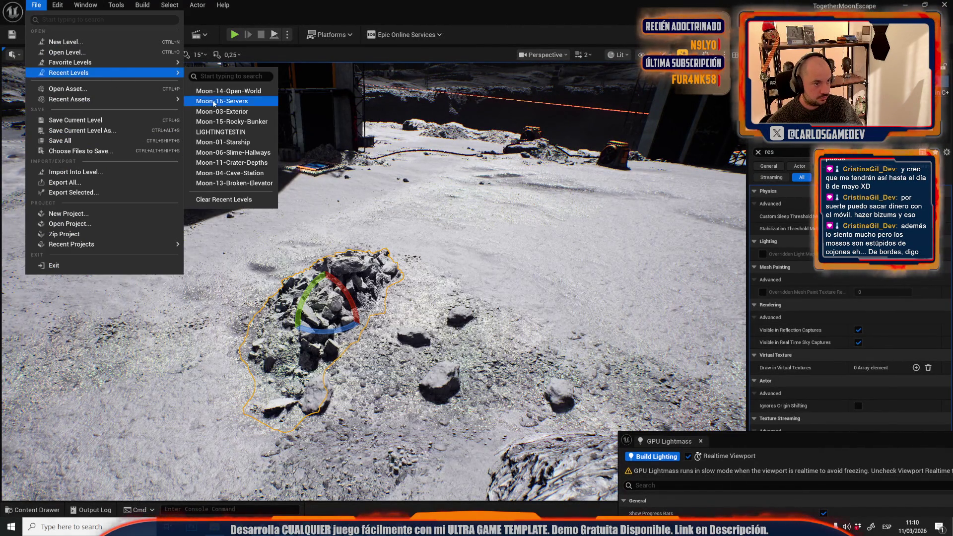
left_click(215, 102)
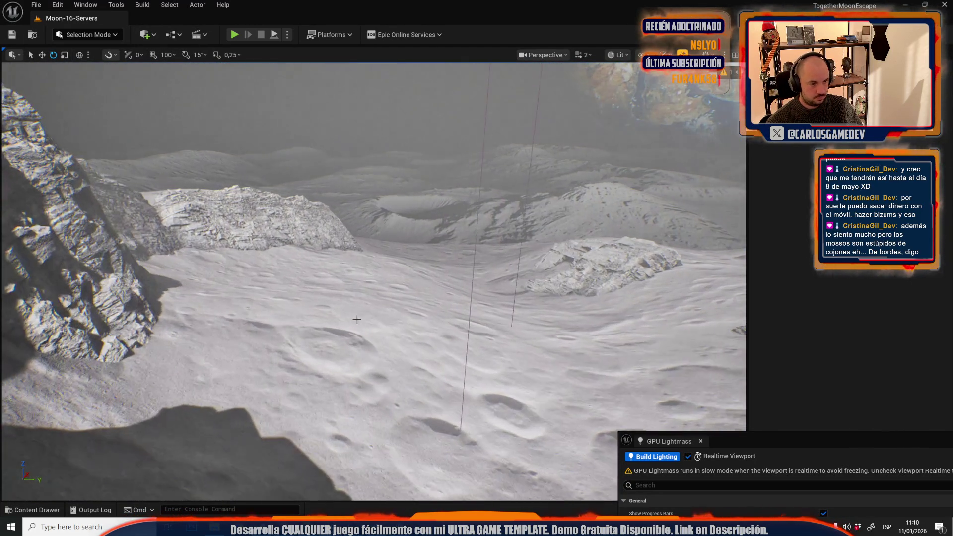
left_click(357, 317)
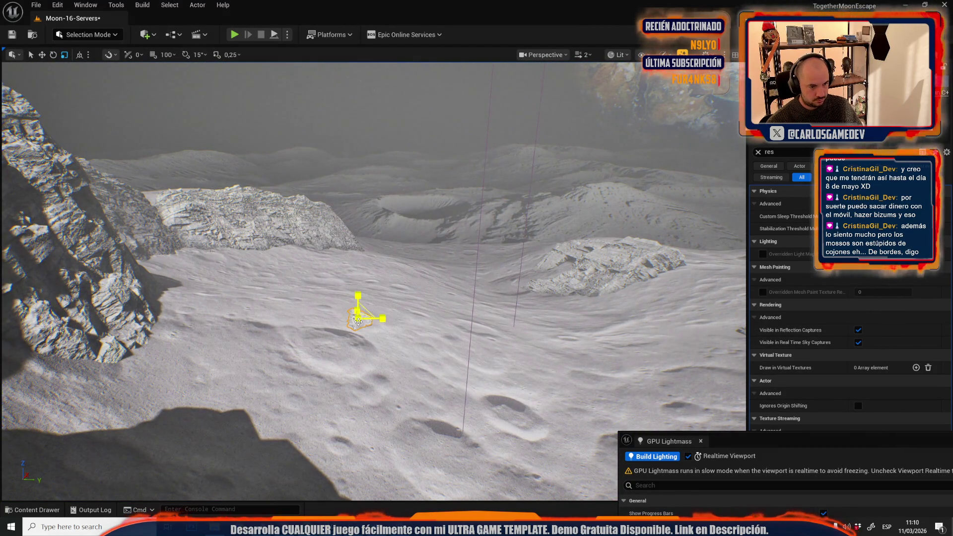
Rotate the small rock, pull it toward the camera, and tilt it around a left-end pivot
mouse_move(357, 337)
left_mouse_down()
mouse_move(394, 323)
mouse_move(369, 277)
mouse_move(358, 298)
mouse_move(278, 305)
mouse_move(316, 339)
left_mouse_up()
mouse_move(300, 306)
left_mouse_down()
mouse_move(299, 316)
mouse_move(283, 302)
mouse_move(299, 331)
left_mouse_up()
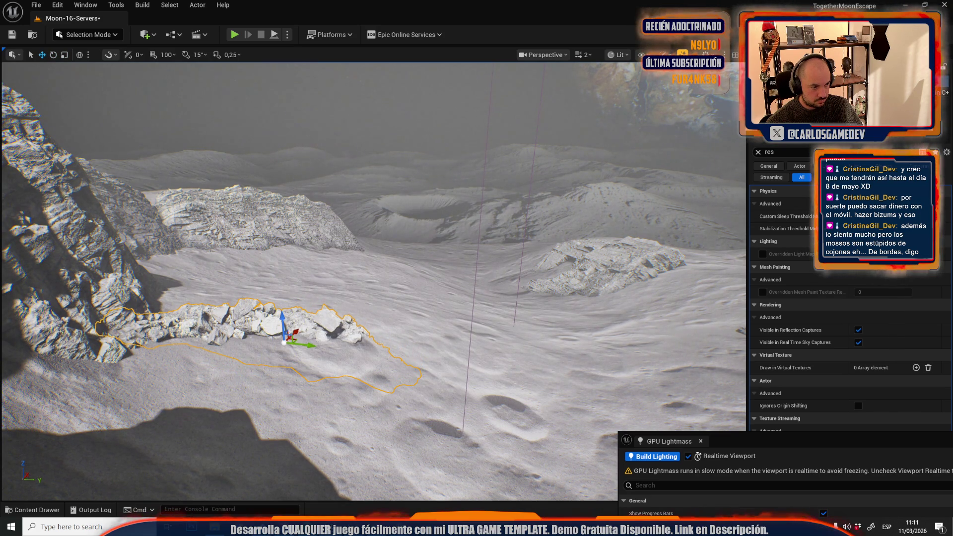
key("e")
middle_click(140, 342, "alt")
left_click_drag(166, 323, 181, 335)
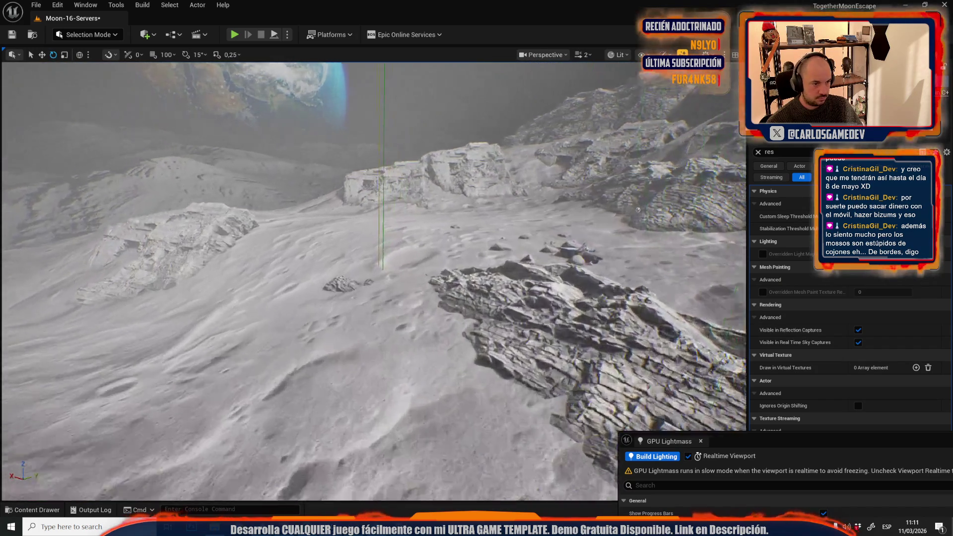
Spin another rock around its vertical axis and move its pivot to the right edge
key("ctrl+z")
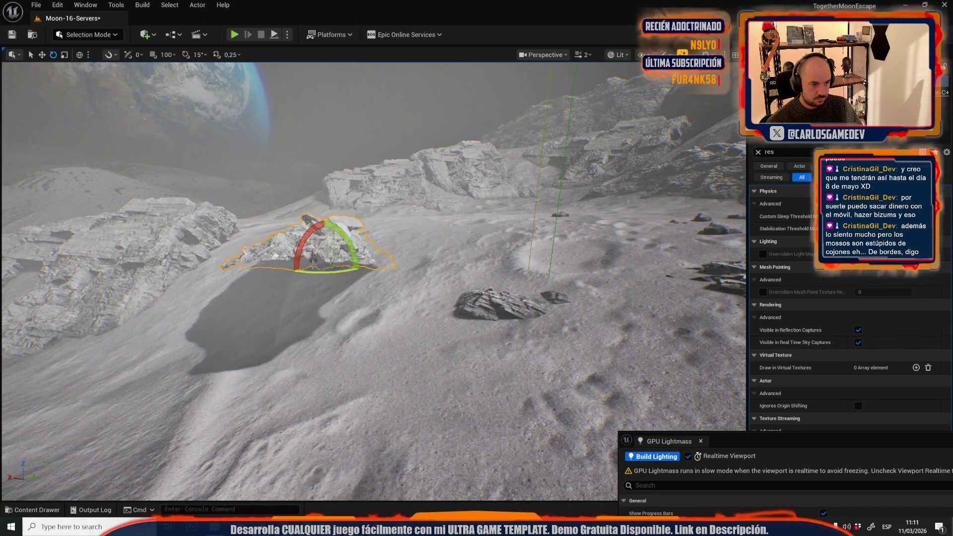
mouse_move(320, 270)
left_mouse_down()
mouse_move(283, 264)
mouse_move(320, 266)
mouse_move(297, 248)
mouse_move(309, 222)
mouse_move(353, 227)
left_mouse_up()
key("w")
key("f")
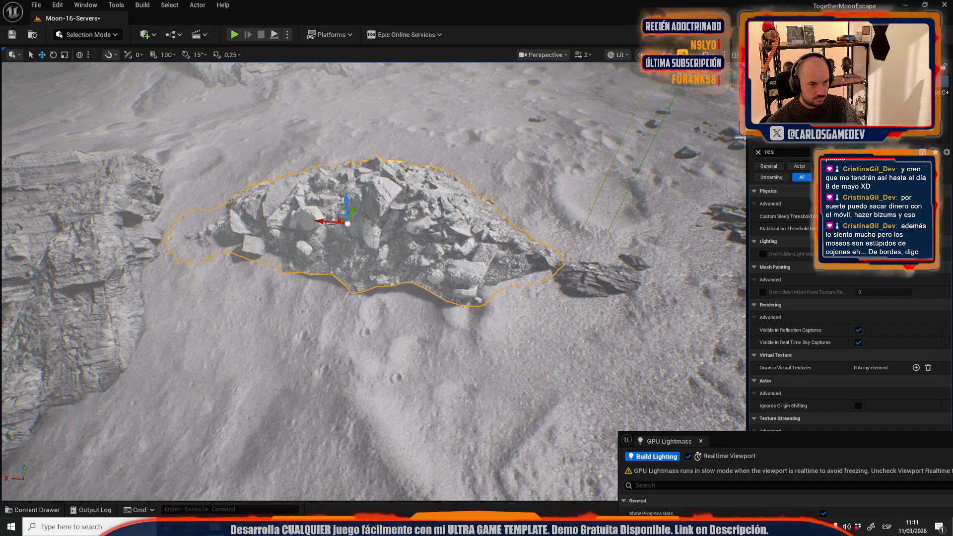
scroll(375, 280, "down", 3)
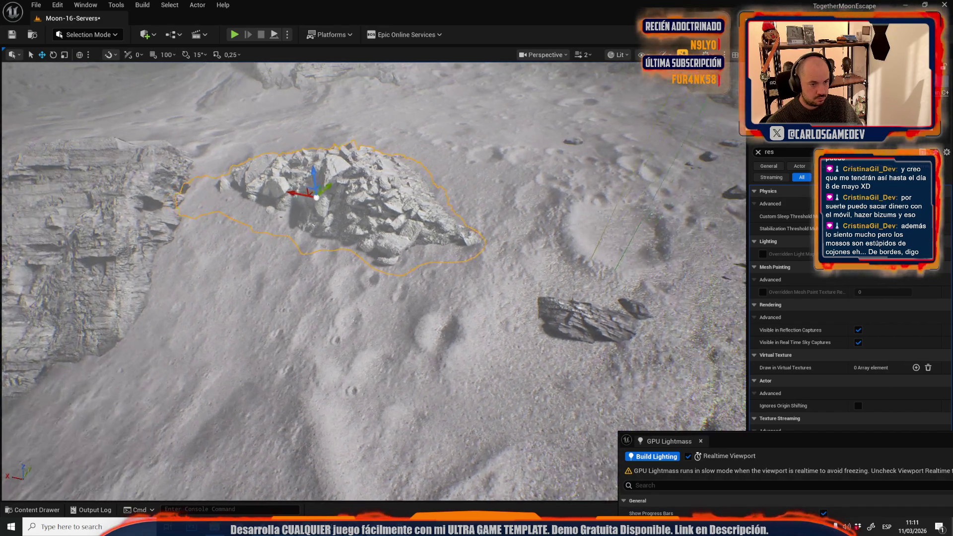
mouse_move(285, 196)
left_mouse_down()
mouse_move(437, 248)
mouse_move(395, 238)
mouse_move(432, 345)
left_mouse_up()
left_click(386, 204)
Reselect the rock and sink it slightly into the ground
left_click(416, 278)
left_click(430, 316)
key("r")
left_click_drag(400, 286, 397, 288)
scroll(429, 333, "up", 3)
Rotate the rock pile on the crater rim around its vertical axis
key("w")
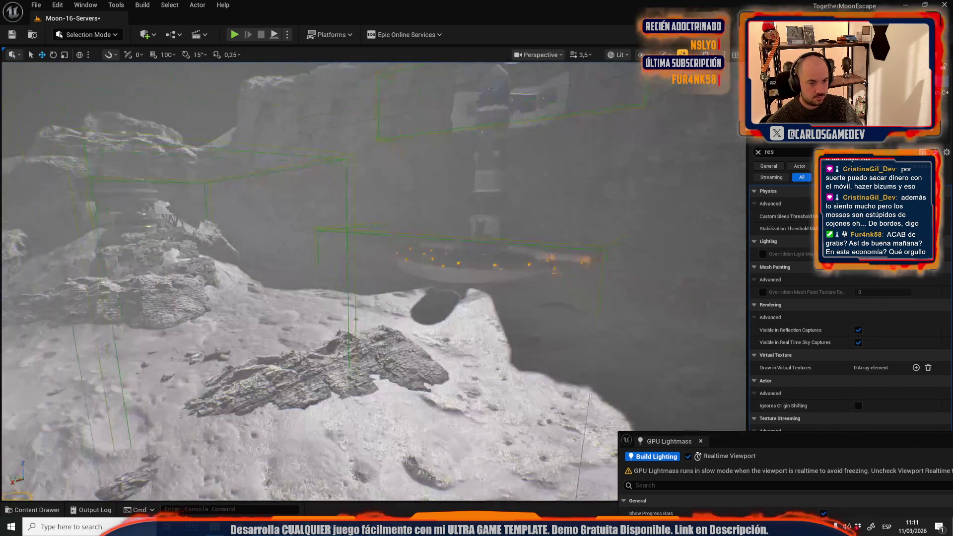
key("f")
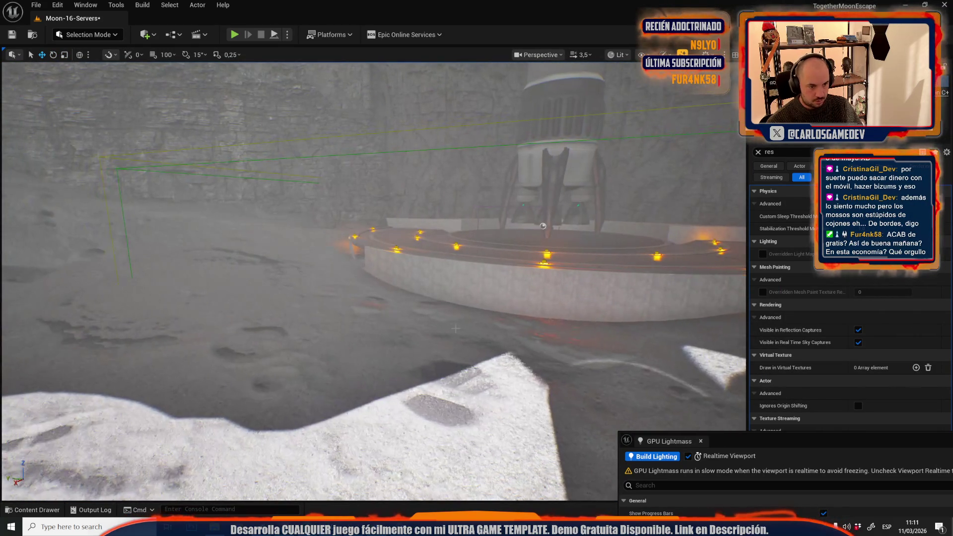
scroll(372, 283, "down", 5)
key("e")
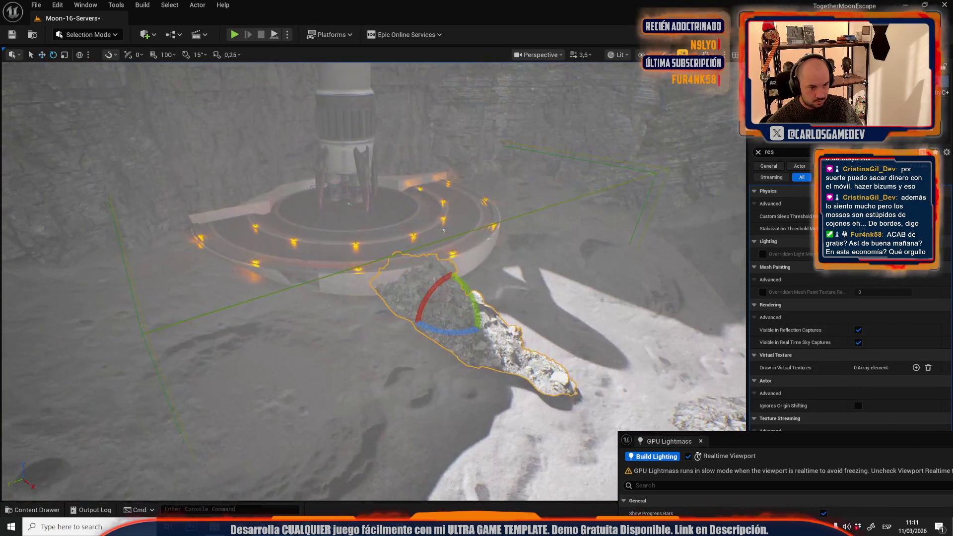
mouse_move(447, 332)
left_mouse_down()
mouse_move(484, 314)
mouse_move(329, 308)
left_mouse_up()
scroll(337, 301, "up", 3)
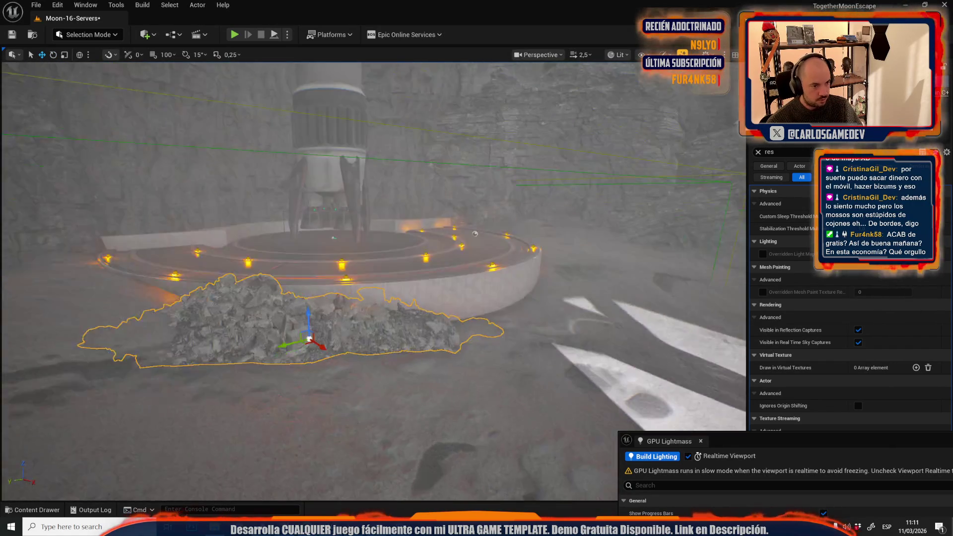
key("e")
left_click_drag(305, 311, 320, 349)
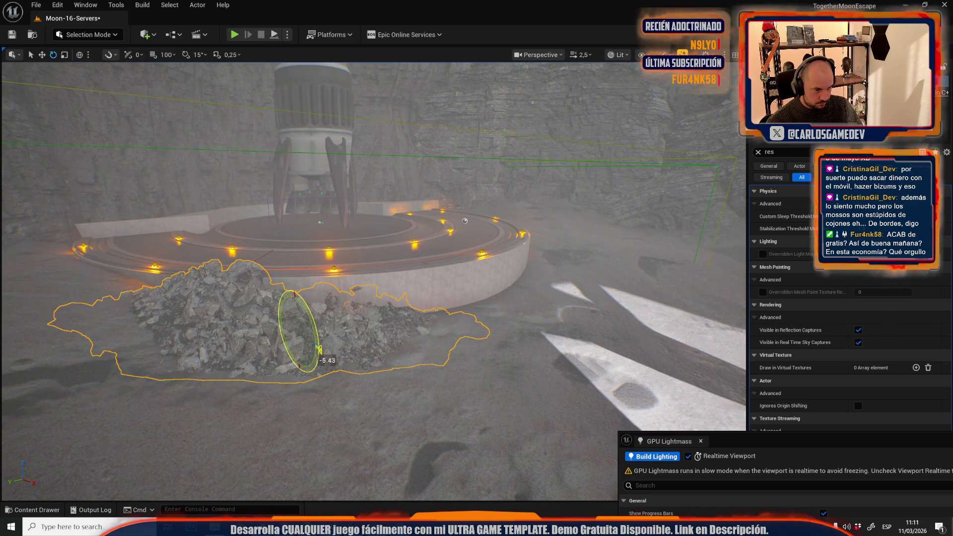
Move the rock pile sideways, resize it, and push it back from the crater edge
left_click(278, 318)
key("f")
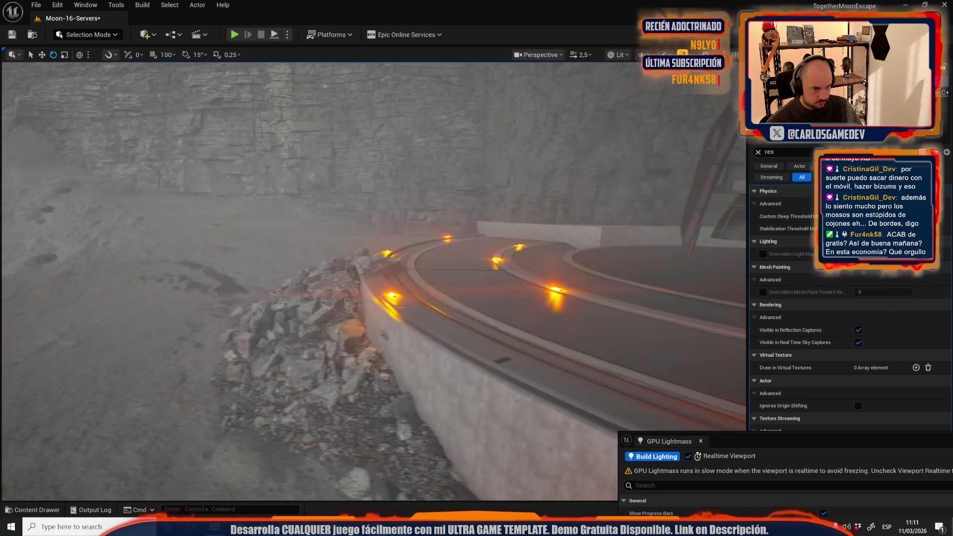
left_click_drag(350, 362, 298, 359)
key("f")
key("r")
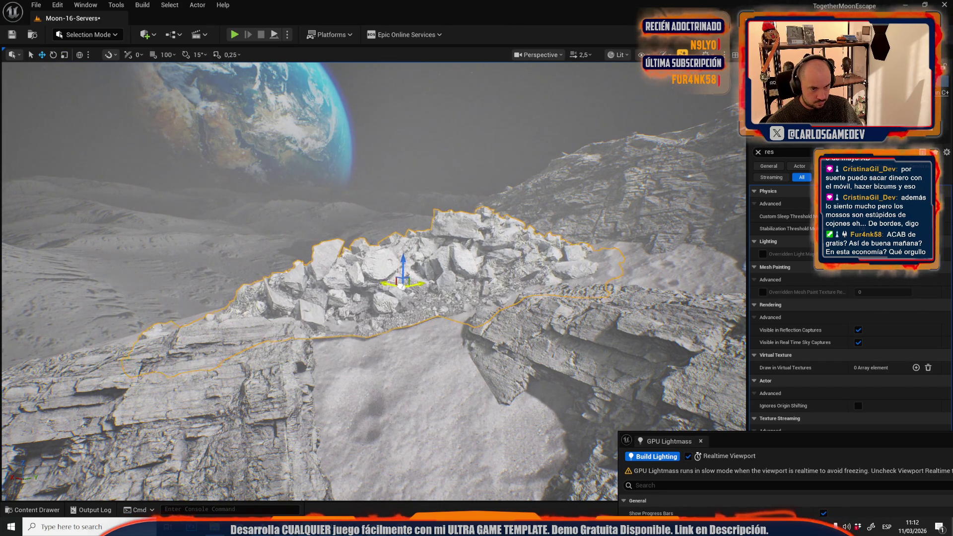
mouse_move(373, 282)
left_mouse_down()
mouse_move(339, 227)
mouse_move(372, 221)
mouse_move(332, 203)
left_mouse_up()
key("e")
key("r")
key("w")
key("f")
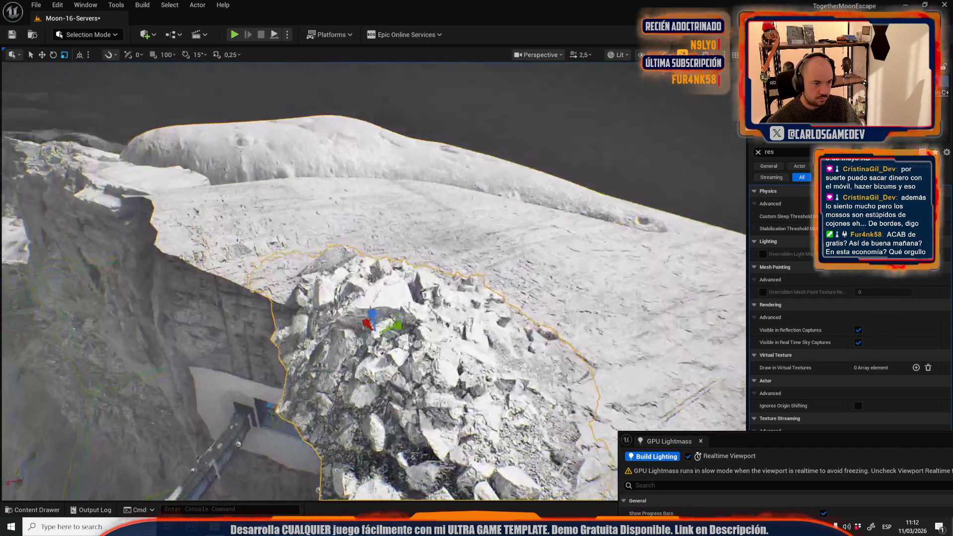
left_click_drag(384, 330, 470, 298)
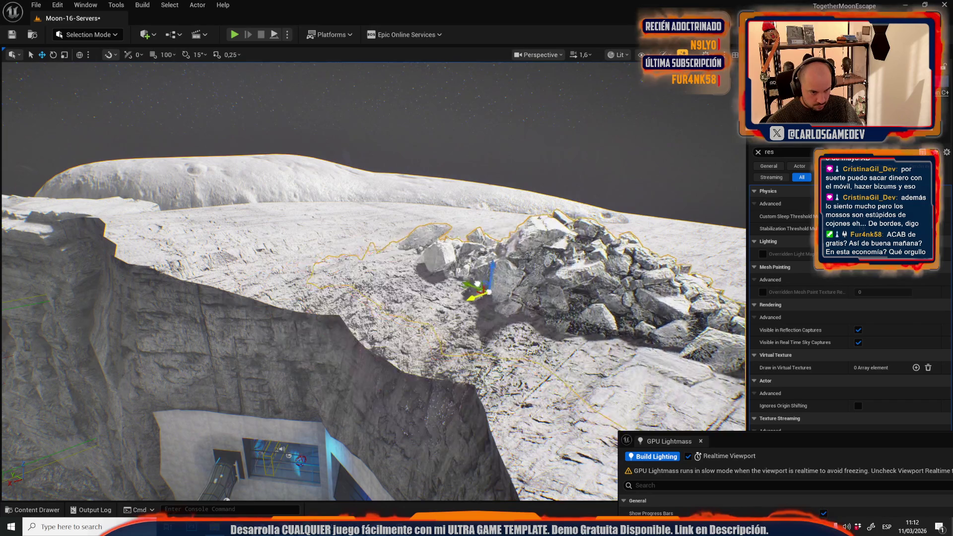
Fly over the base to check the rocks, then save the Moon-16-Servers map
key("w")
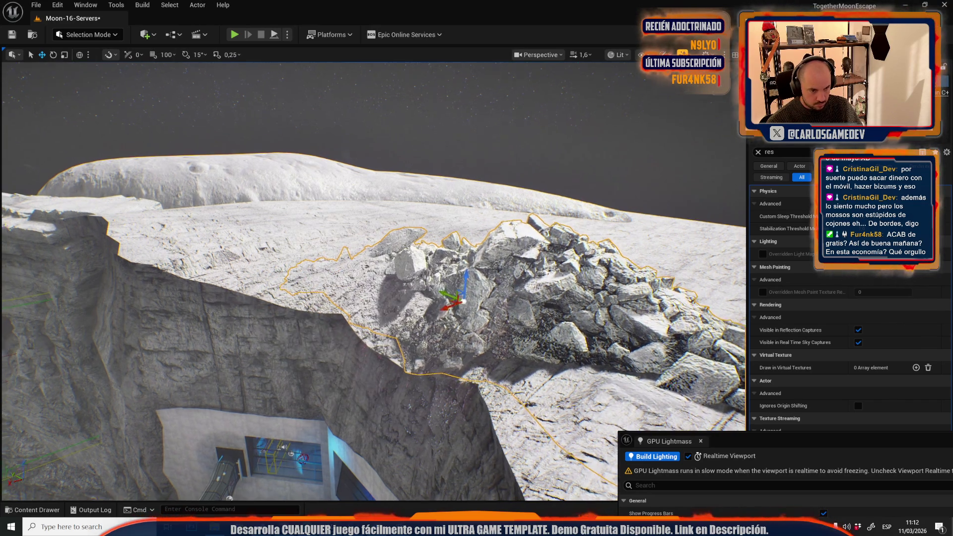
key("w")
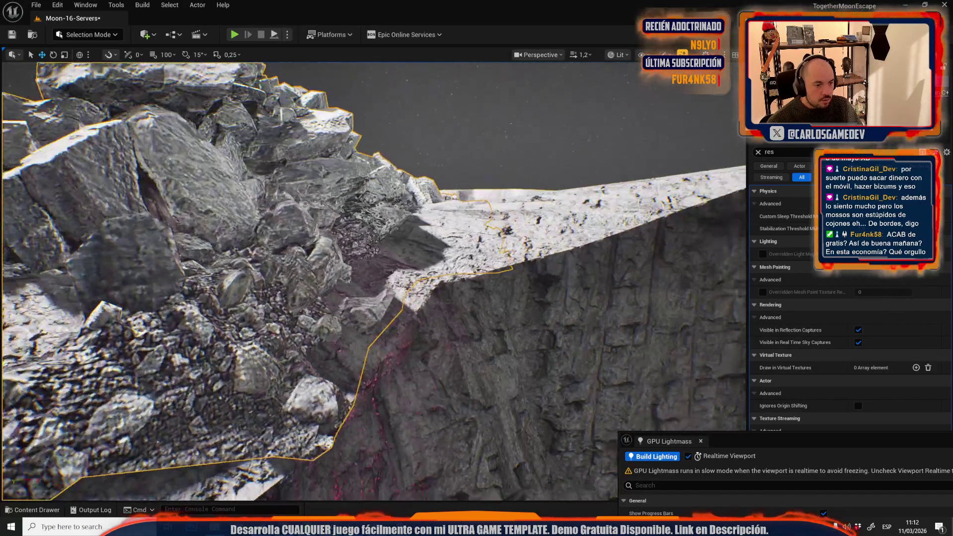
key("w")
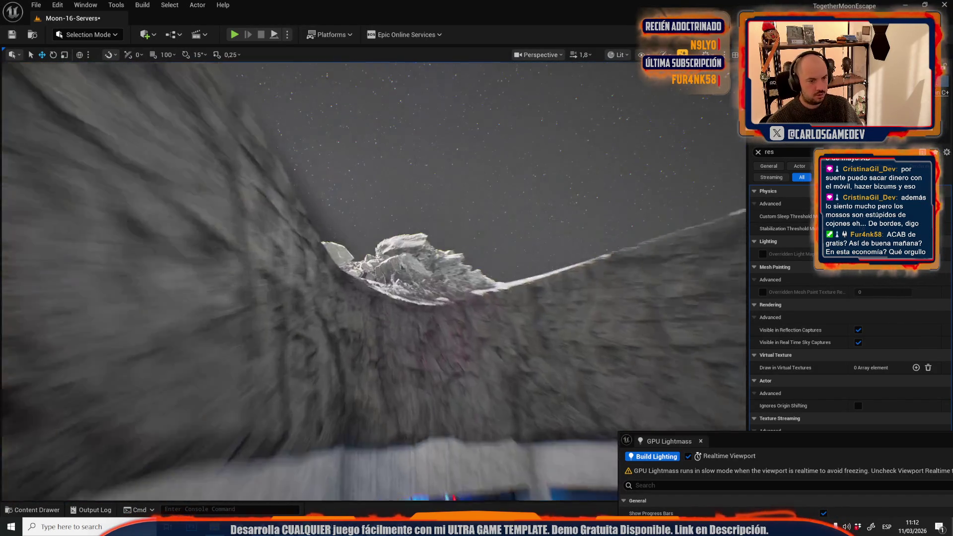
scroll(372, 280, "up", 3)
key("s")
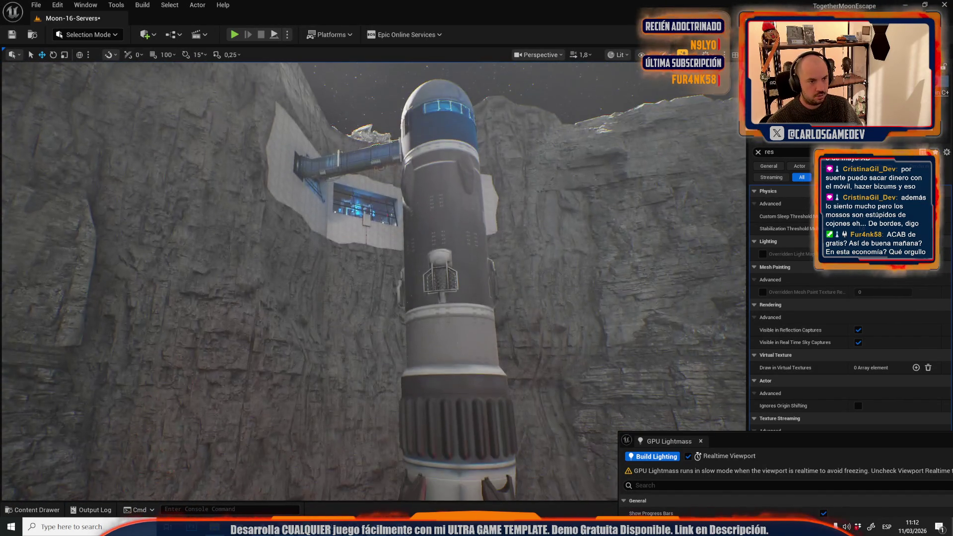
key("s")
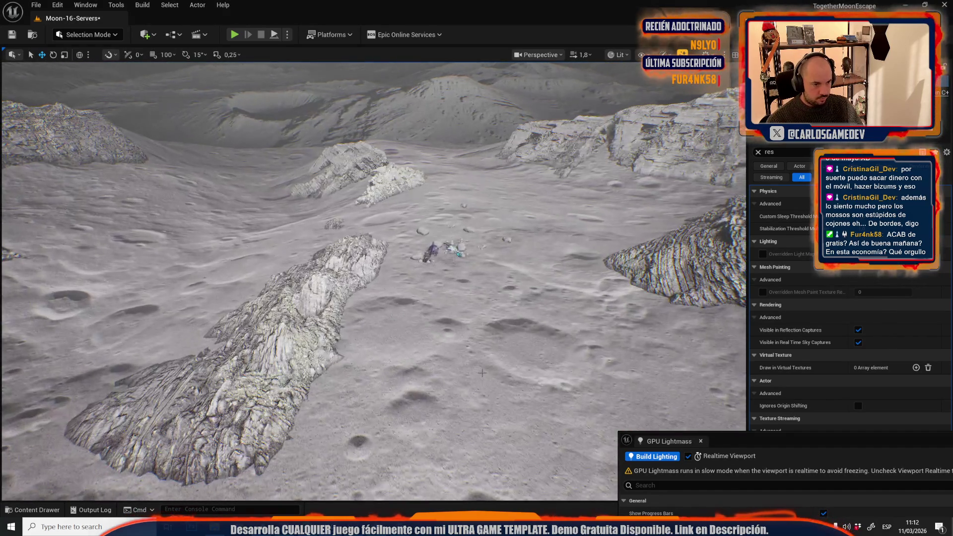
left_click(481, 372)
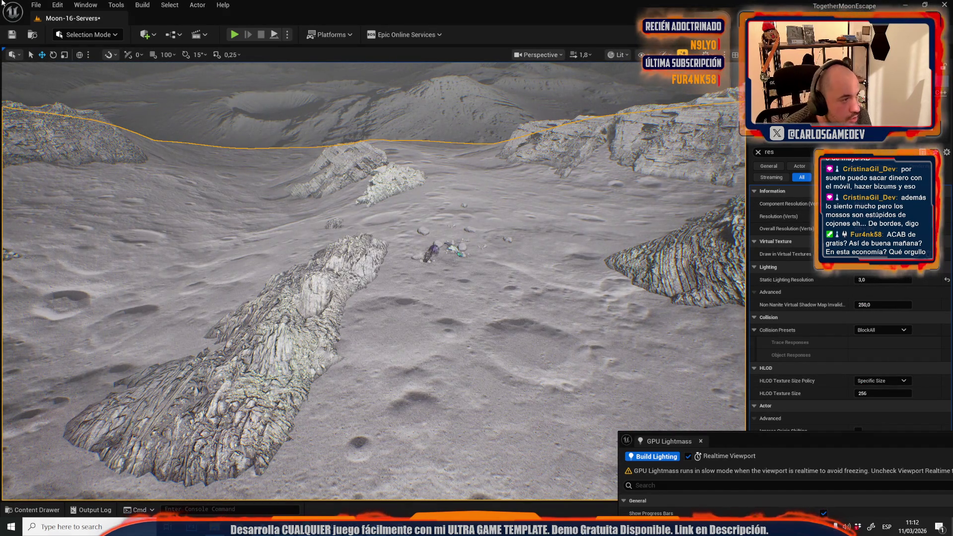
key("ctrl+s")
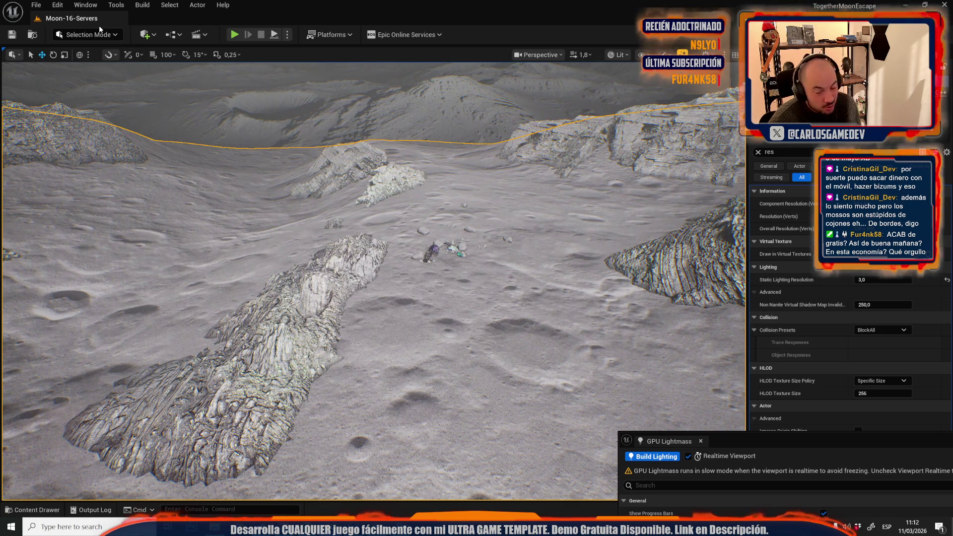
left_click(86, 34)
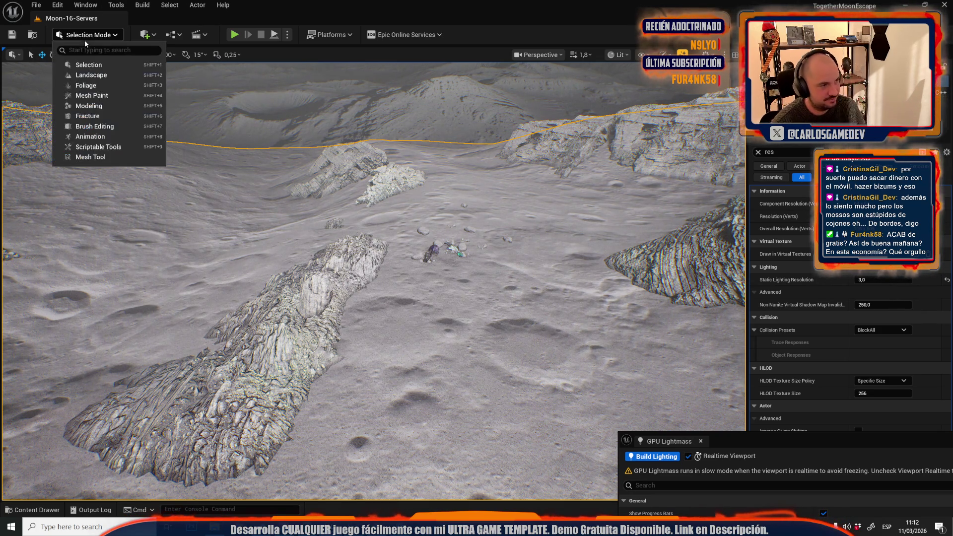
Enter Landscape Mode to paint the Stones layer with a brush size of 512
left_click(81, 78)
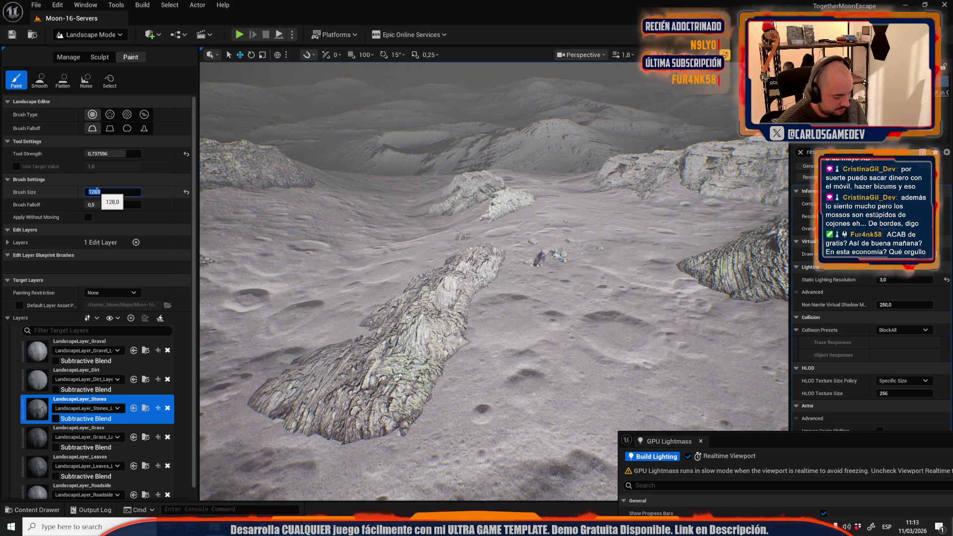
type("512")
key("Return")
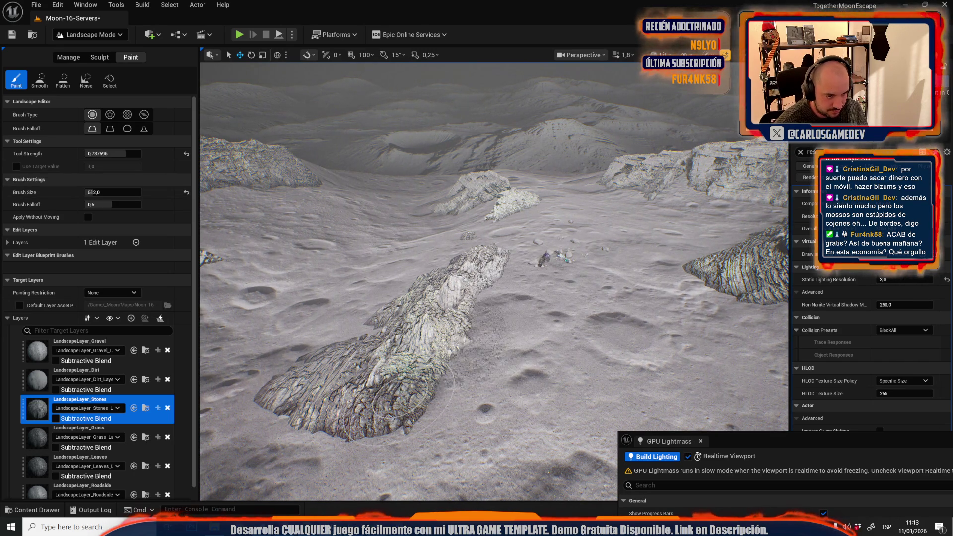
scroll(488, 265, "up", 5)
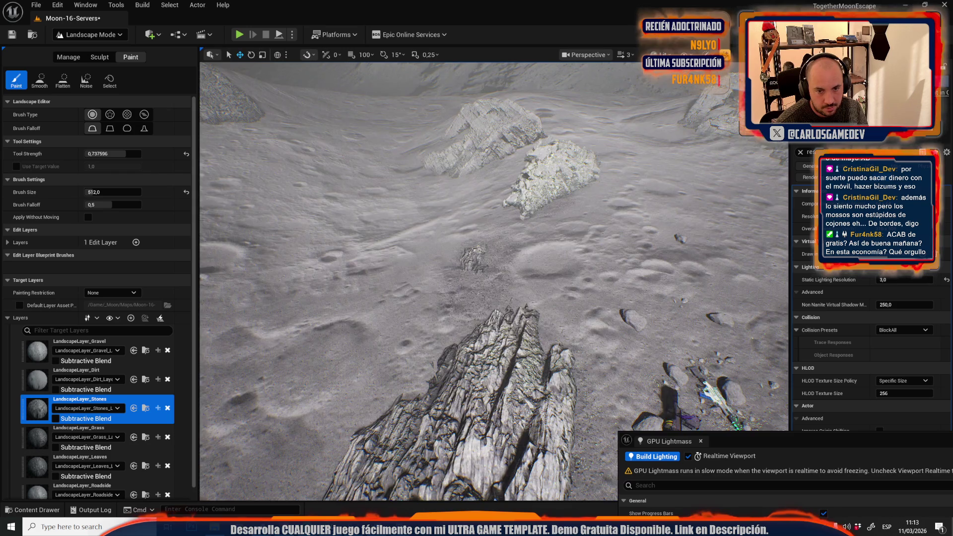
scroll(468, 146, "down", 3)
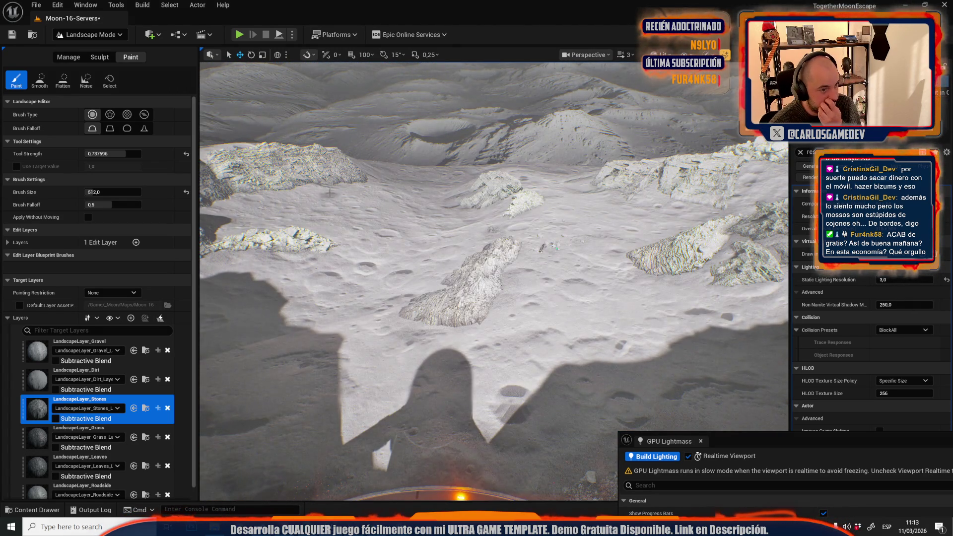
left_click(89, 34)
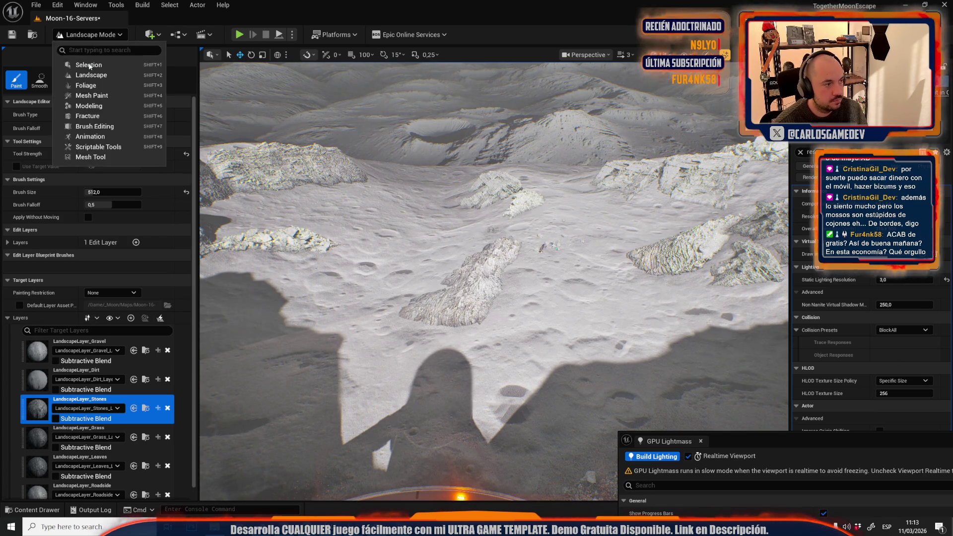
Return to Selection mode and pick the round pod beside the truss bridge
left_click(75, 62)
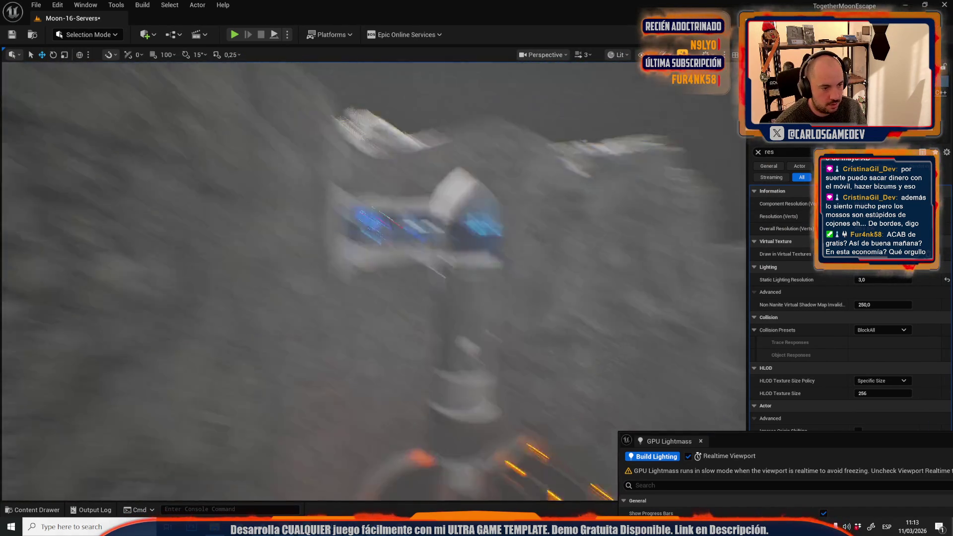
scroll(372, 280, "down", 3)
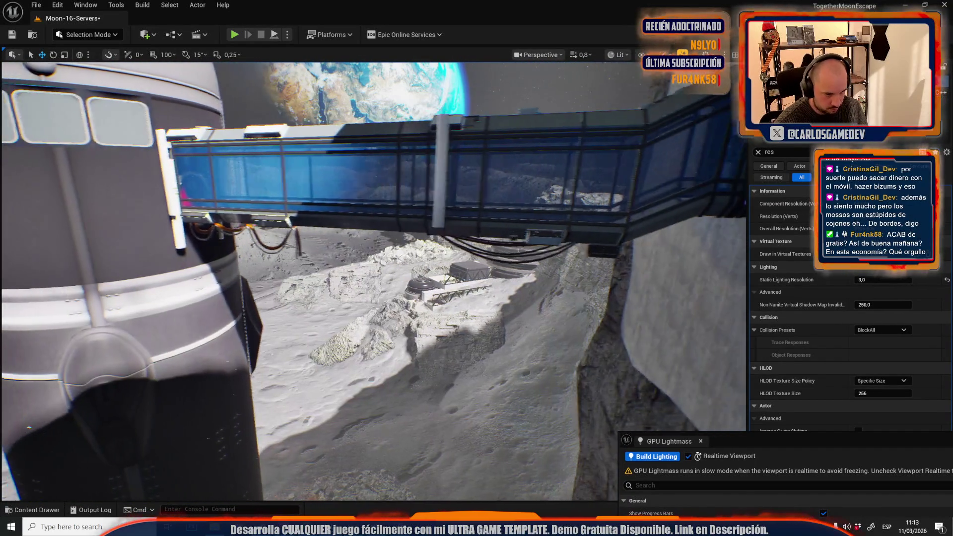
scroll(372, 280, "up", 3)
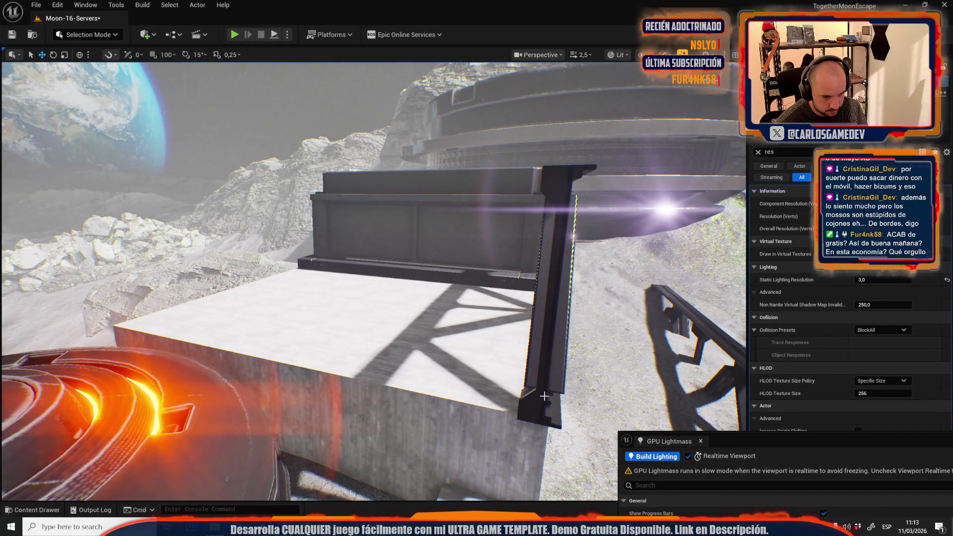
left_click(538, 417)
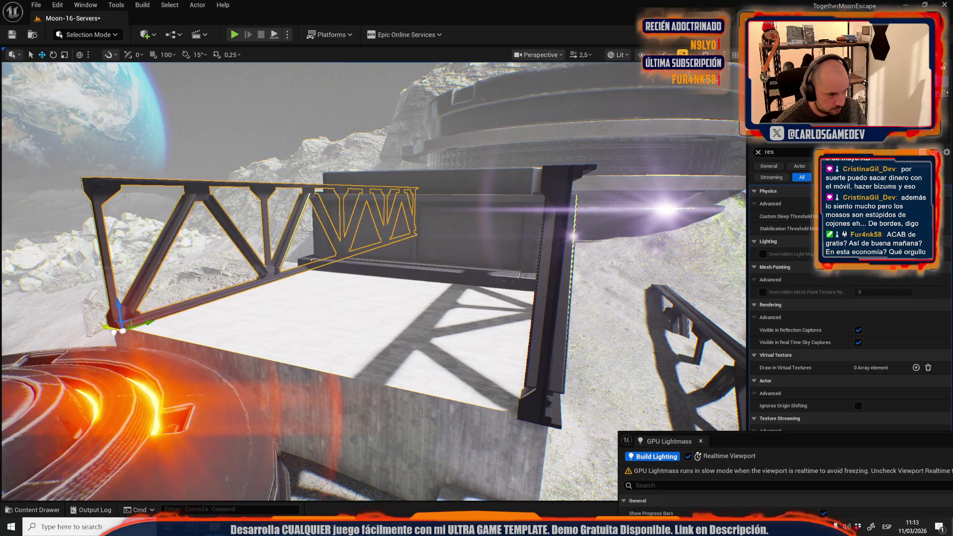
scroll(661, 291, "up", 1)
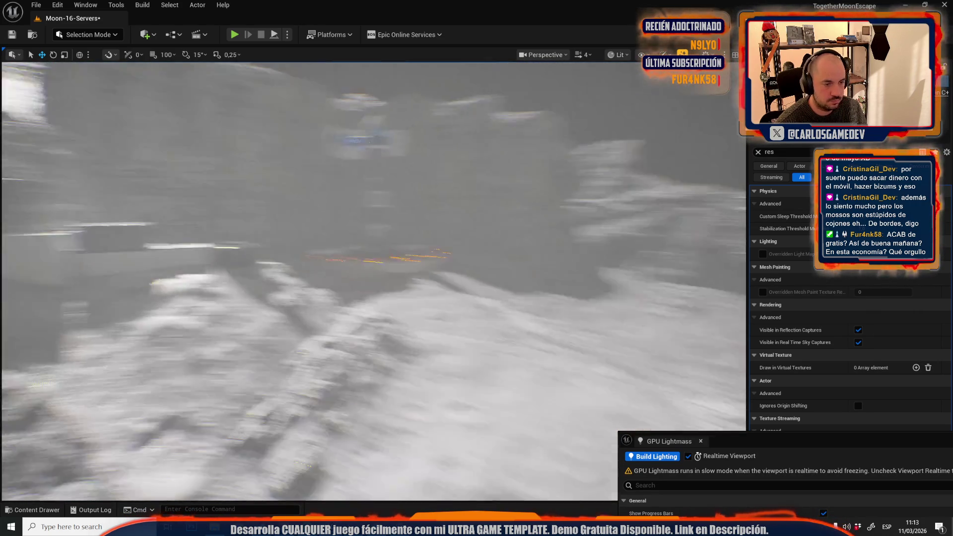
scroll(372, 280, "down", 1)
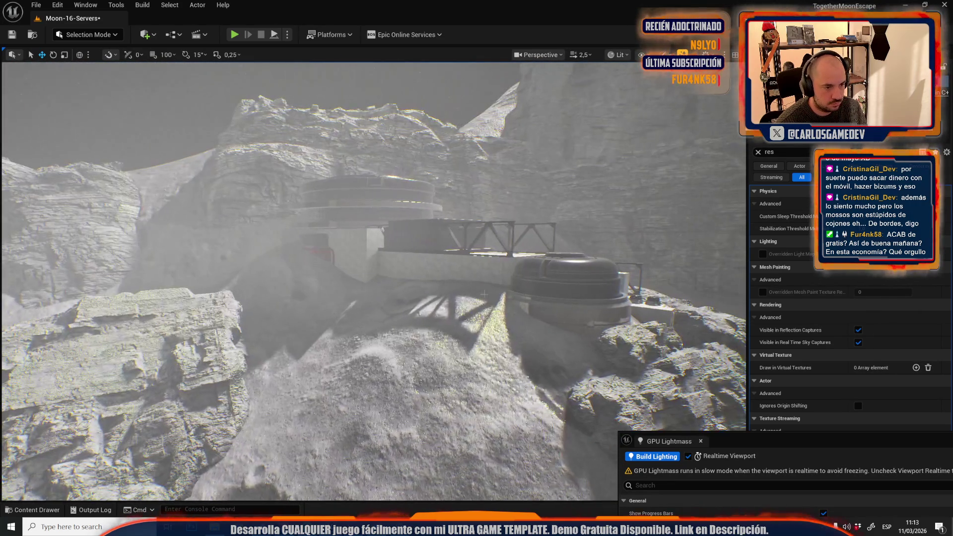
left_click(561, 297)
Alt-drag a copy of the pod to its left, delete the stray slope block, and save
key("f")
mouse_move(517, 356)
left_mouse_down()
mouse_move(355, 391)
mouse_move(342, 285)
mouse_move(330, 315)
mouse_move(342, 281)
mouse_move(346, 302)
mouse_move(357, 283)
left_mouse_up()
left_click(426, 227)
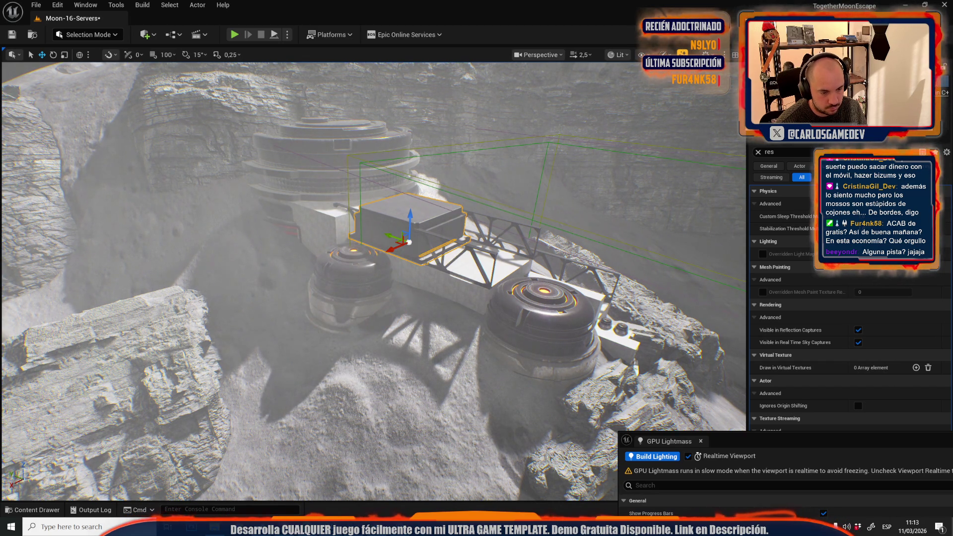
key("f")
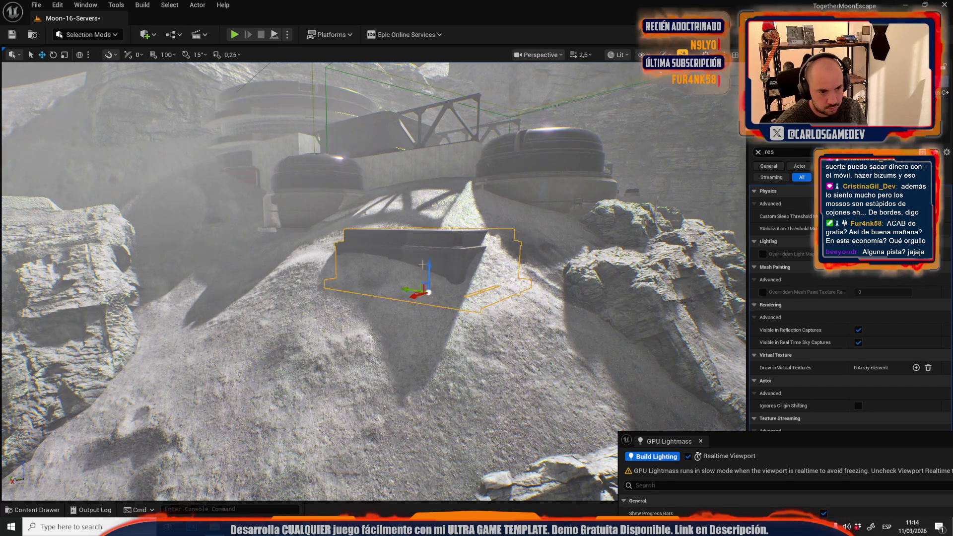
key("Delete")
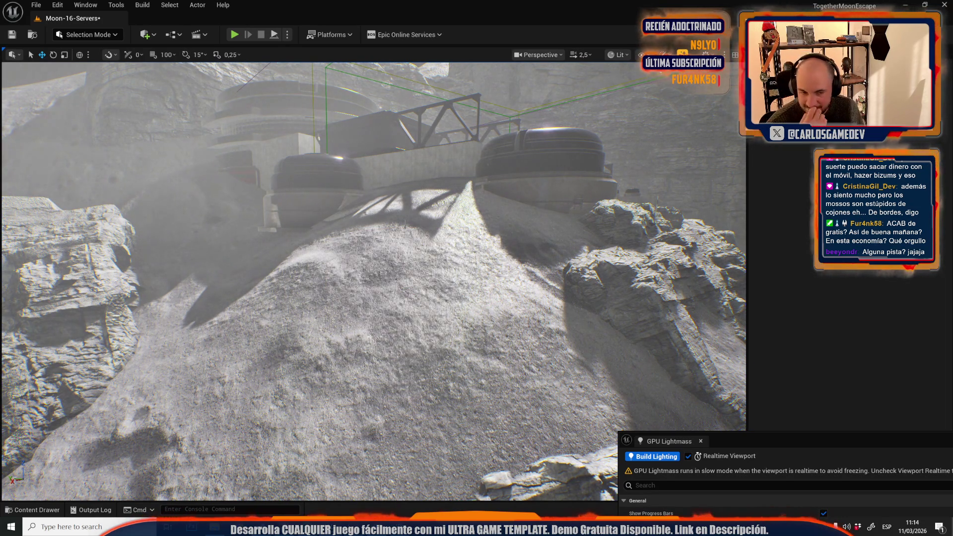
key("ctrl+s")
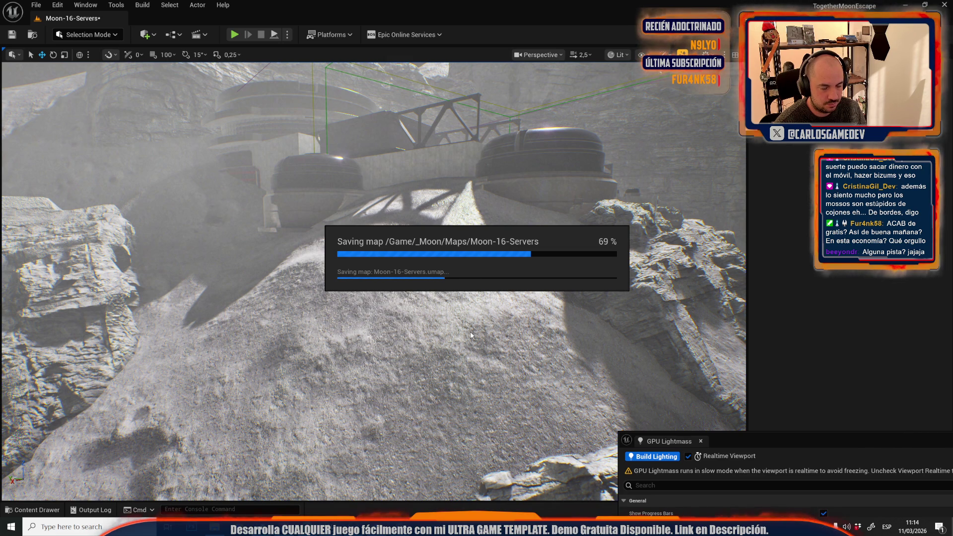
Once saving completes, jump the viewport to the cliff beside the rocket
key("1")
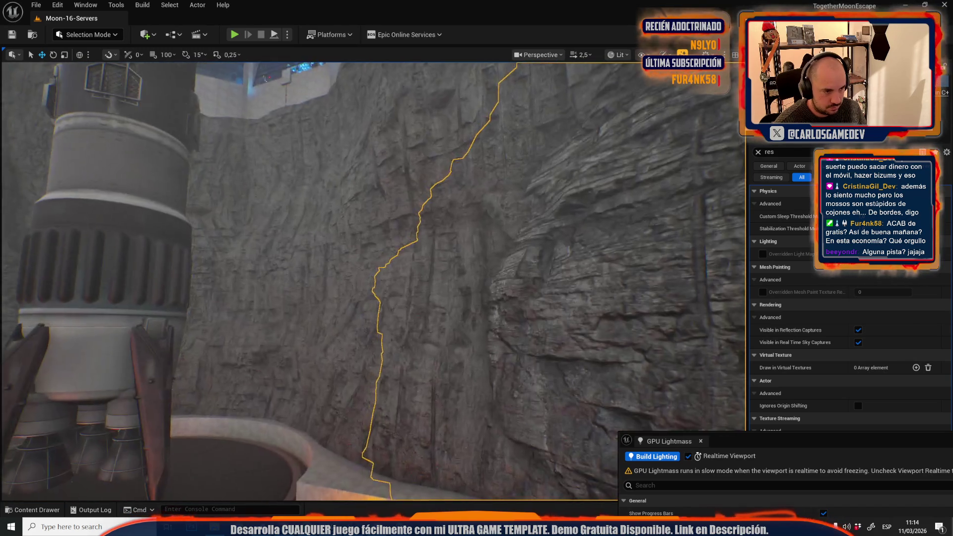
Rotate the cliff rock from a flat slab into an upright pillar against the cliff
key("f")
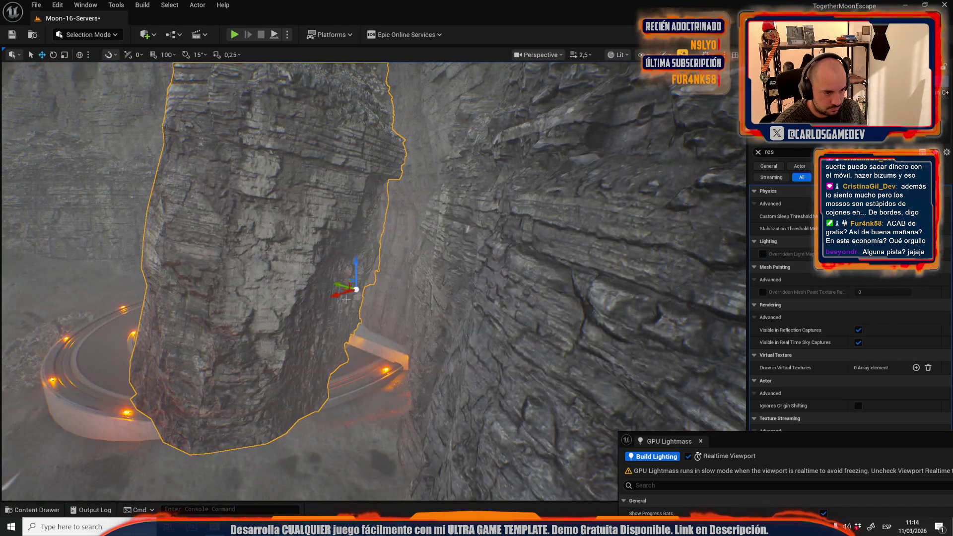
key("e")
mouse_move(346, 298)
left_mouse_down()
mouse_move(318, 302)
mouse_move(343, 298)
left_mouse_up()
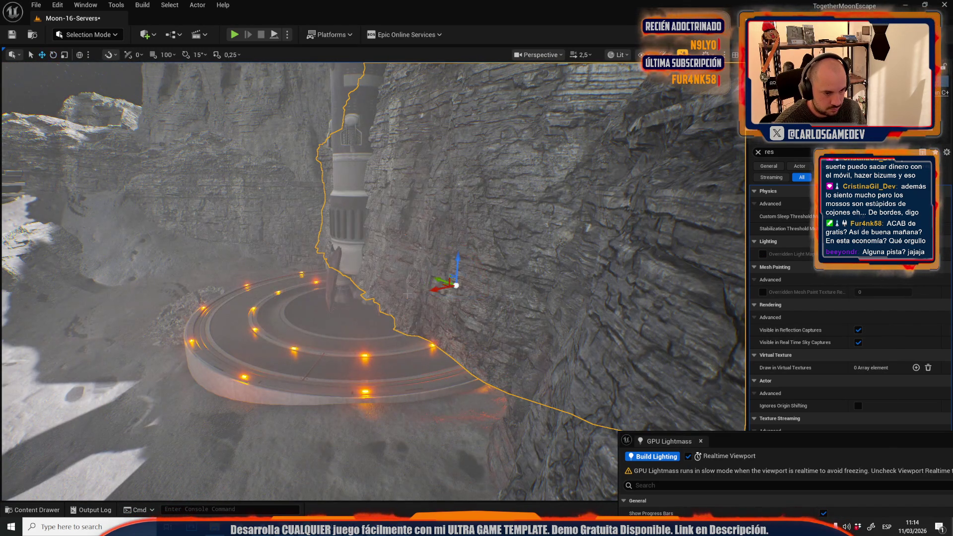
left_click_drag(443, 290, 510, 274)
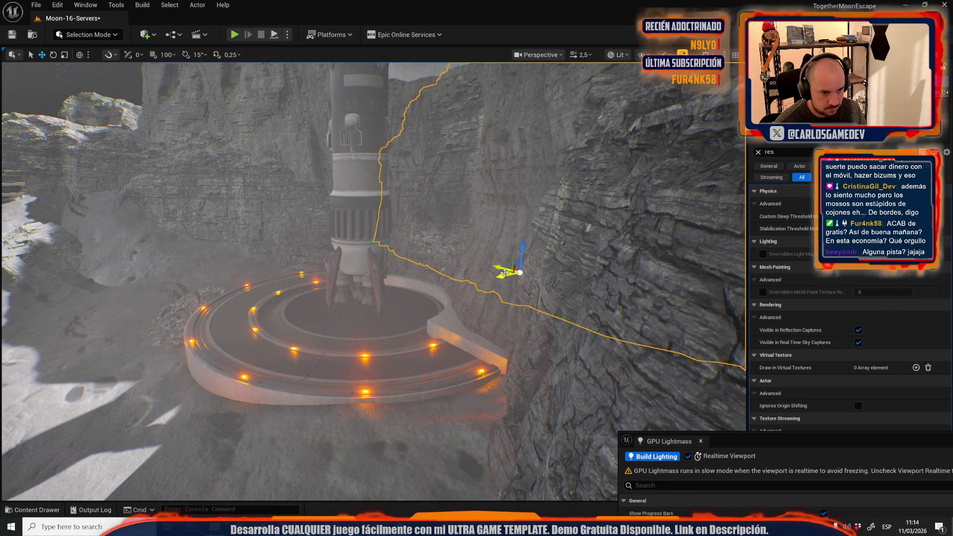
scroll(505, 272, "up", 5)
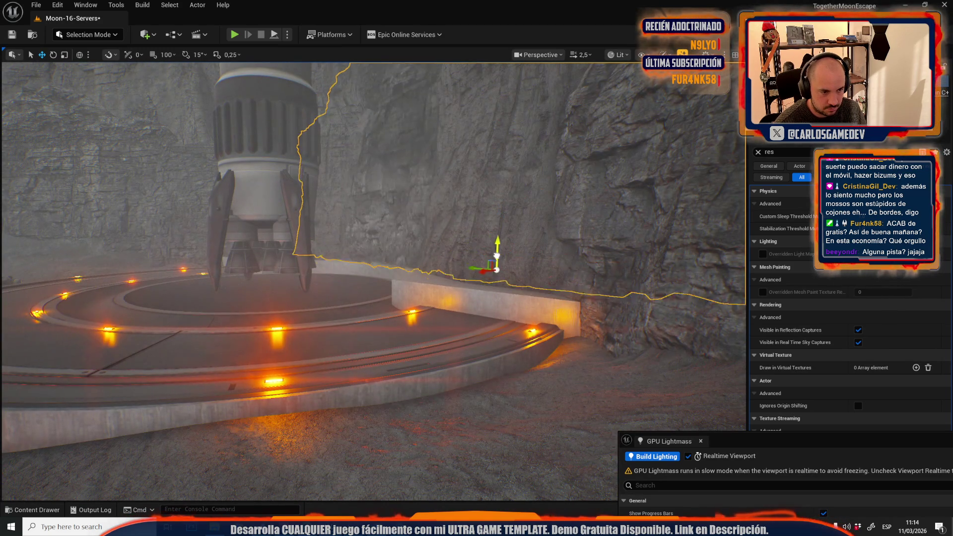
mouse_move(496, 271)
left_mouse_down()
mouse_move(450, 202)
mouse_move(461, 192)
mouse_move(443, 198)
mouse_move(450, 223)
left_mouse_up()
key("e")
key("r")
key("f")
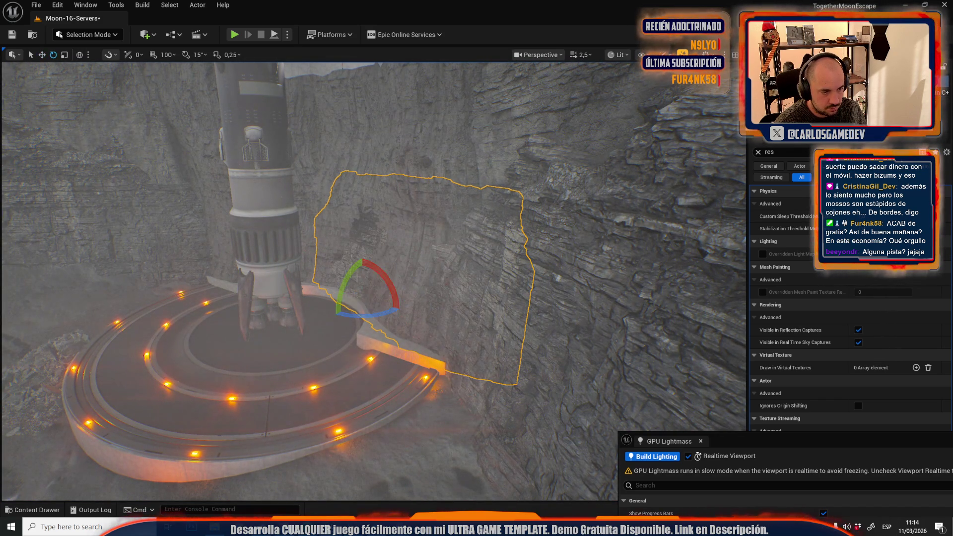
left_click_drag(334, 316, 336, 325)
left_click_drag(352, 273, 370, 270)
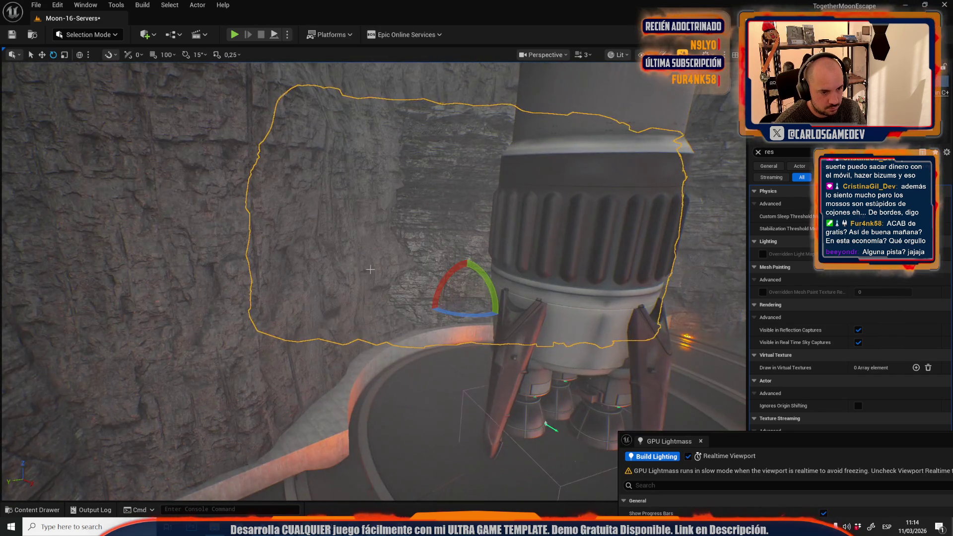
key("f")
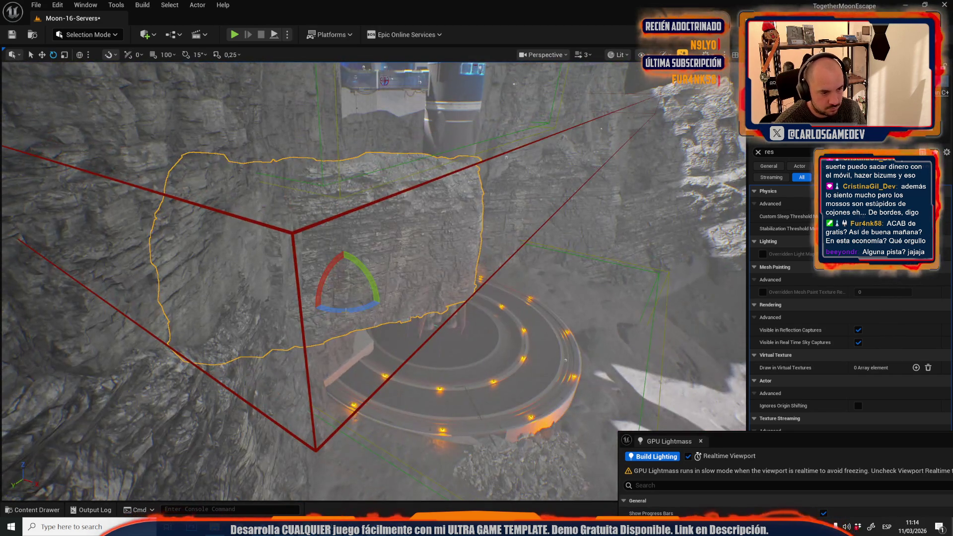
mouse_move(347, 308)
left_mouse_down()
mouse_move(359, 305)
mouse_move(304, 272)
mouse_move(315, 279)
left_mouse_up()
Lower the rock to launch pad level and set it against the cliff wall
key("f")
mouse_move(431, 354)
left_mouse_down()
mouse_move(329, 267)
mouse_move(350, 310)
left_mouse_up()
scroll(350, 310, "up", 4)
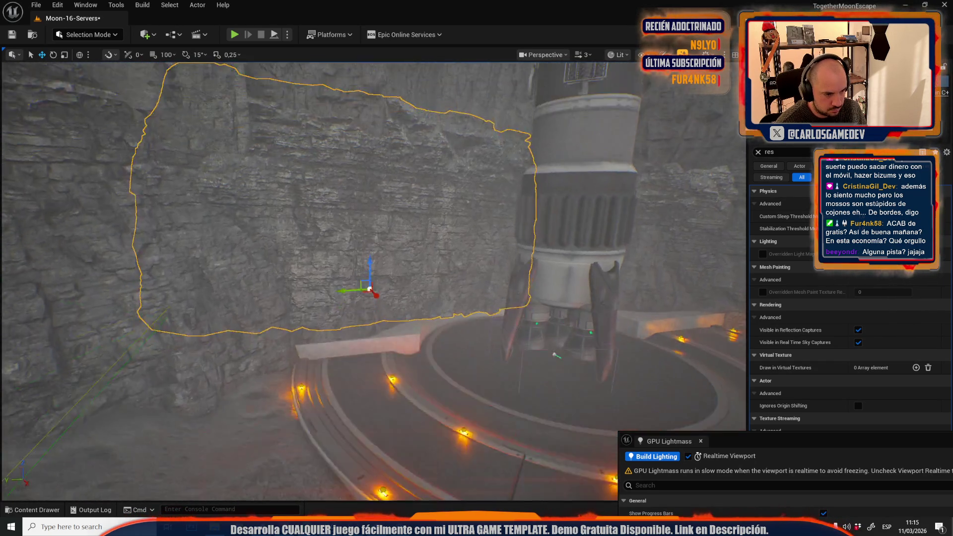
key("e")
left_click_drag(316, 341, 306, 344)
key("r")
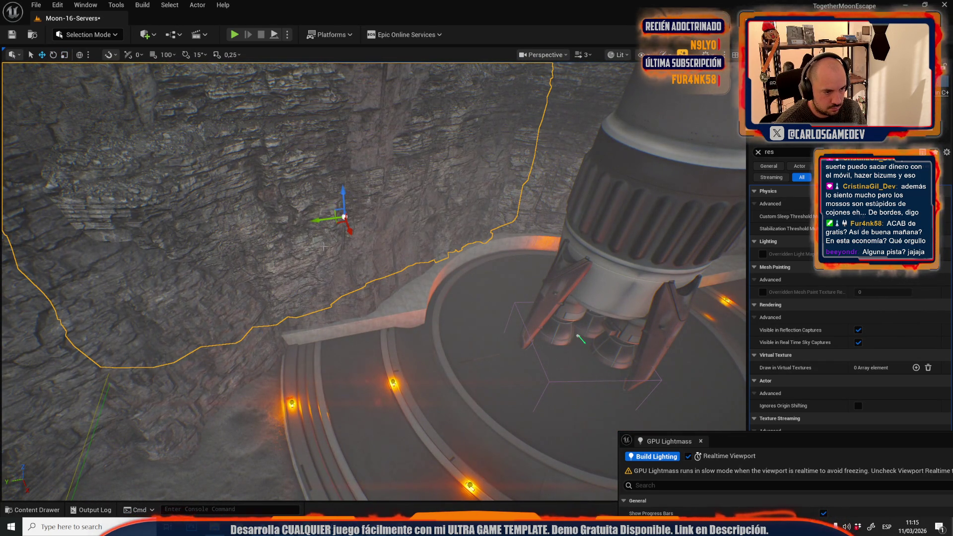
left_click_drag(338, 225, 360, 216)
left_click_drag(362, 210, 363, 216)
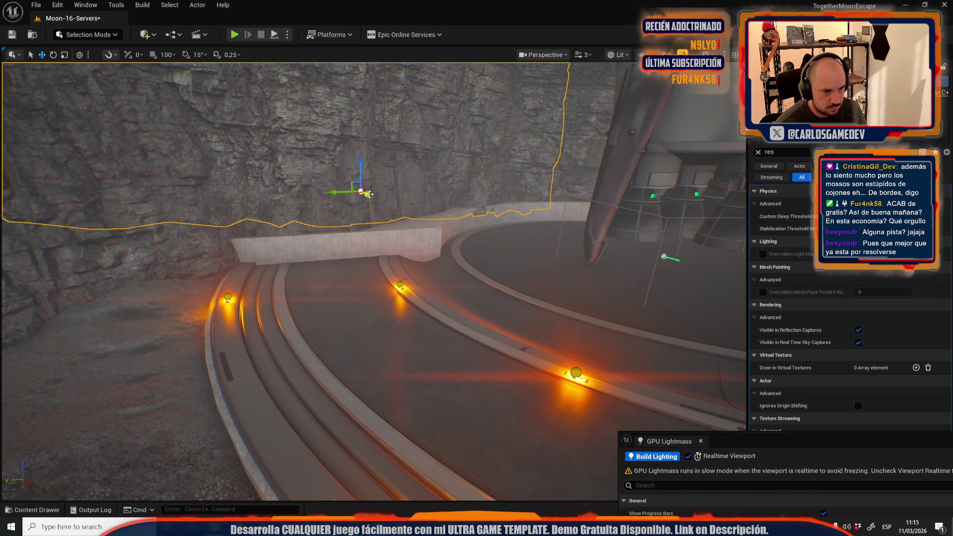
key("f")
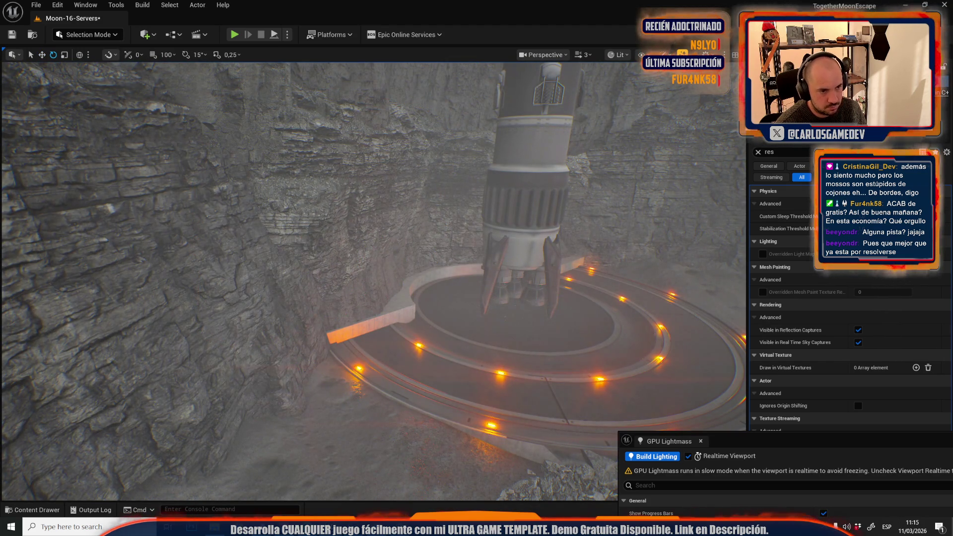
Turn the rock near the rocket base about 14, then 7 degrees around its vertical axis
key("f")
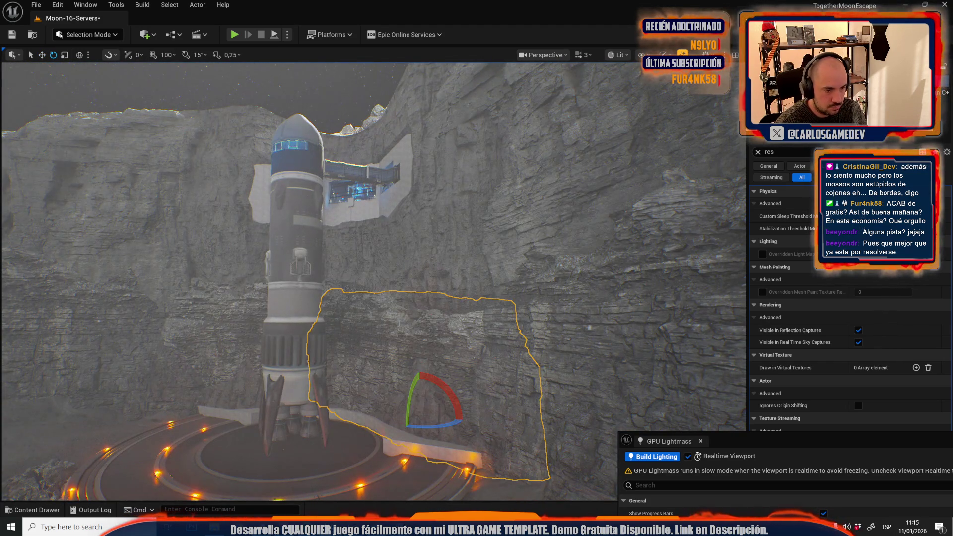
key("w")
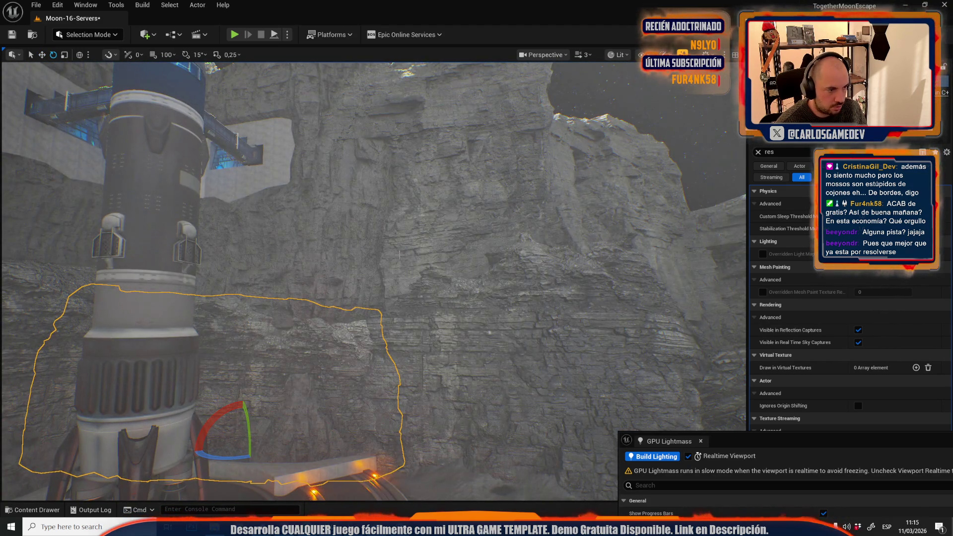
key("w")
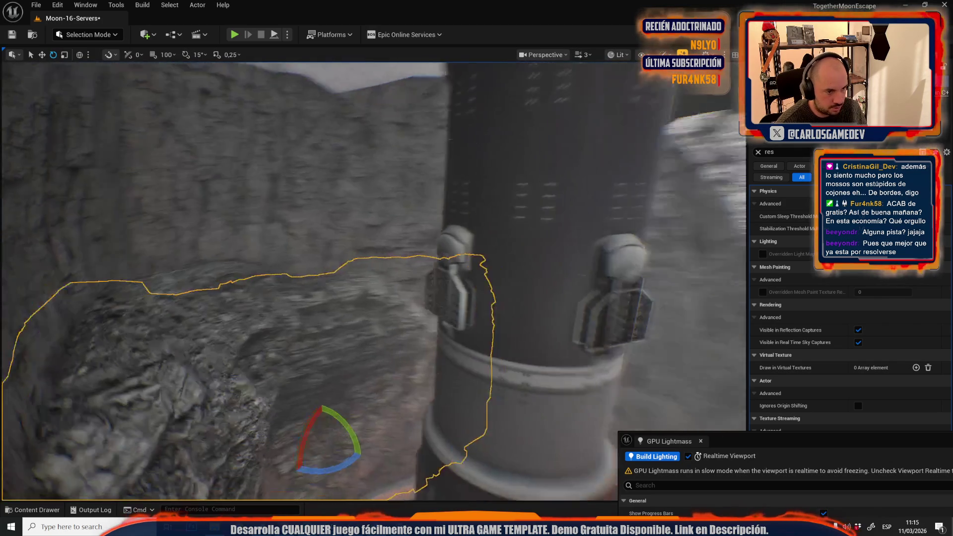
key("w")
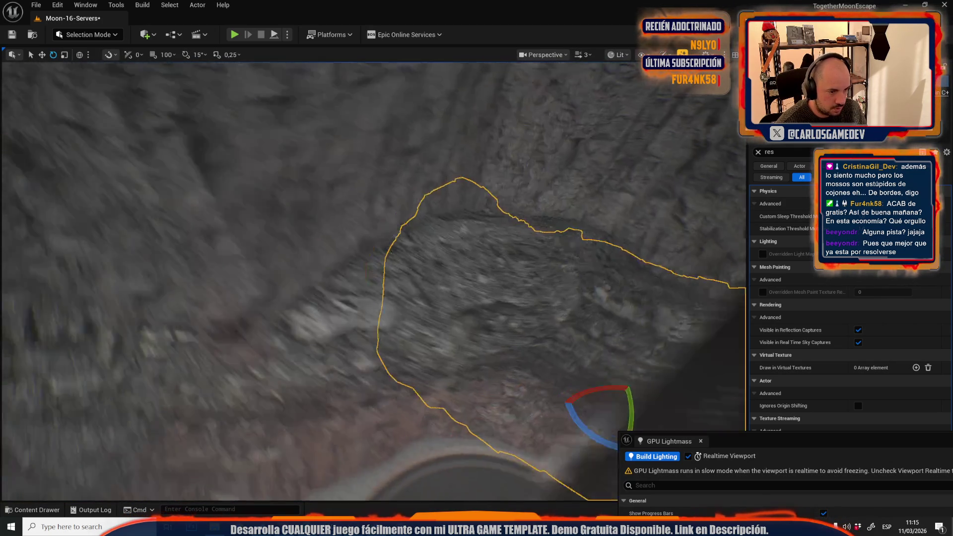
scroll(275, 273, "down", 3)
key("f")
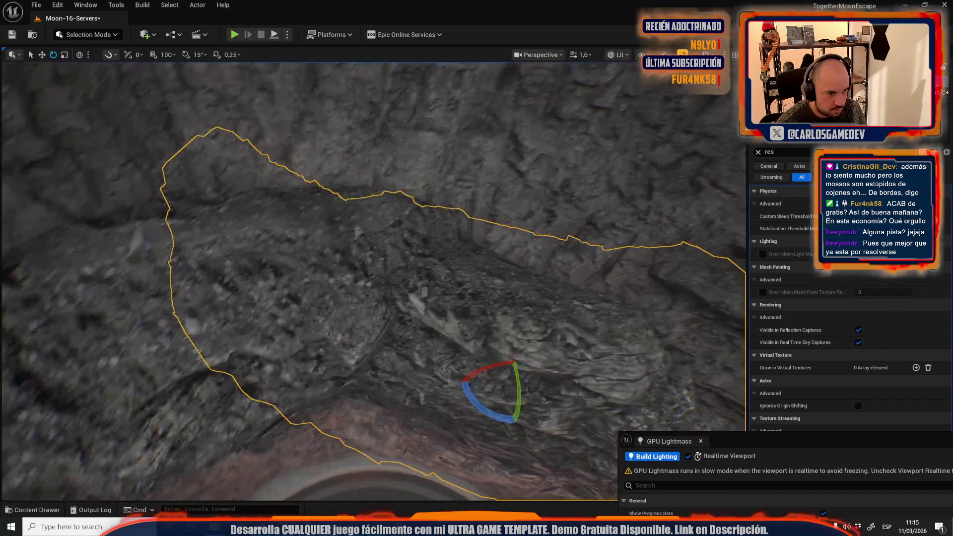
left_click_drag(328, 294, 328, 293)
left_click_drag(400, 313, 411, 355)
scroll(403, 323, "up", 2)
key("w")
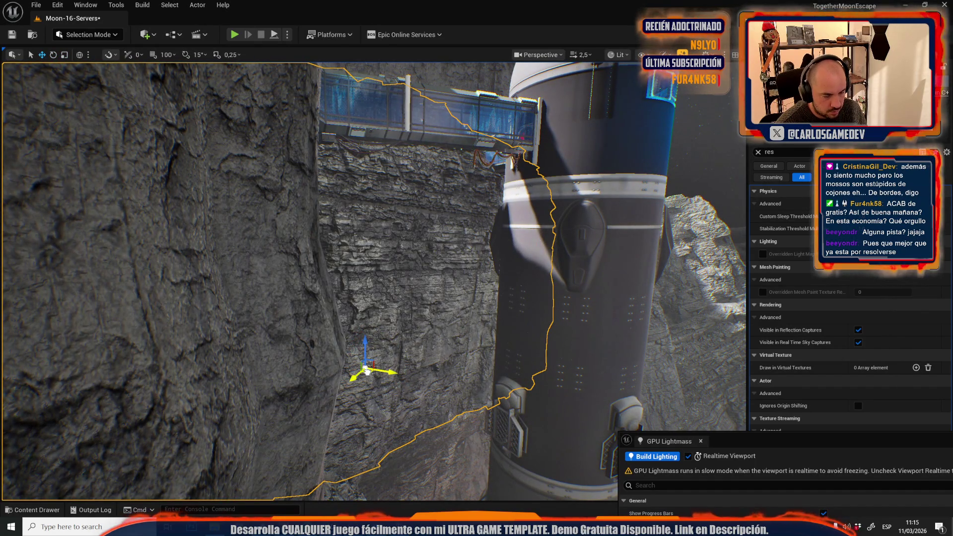
left_click_drag(372, 338, 367, 303)
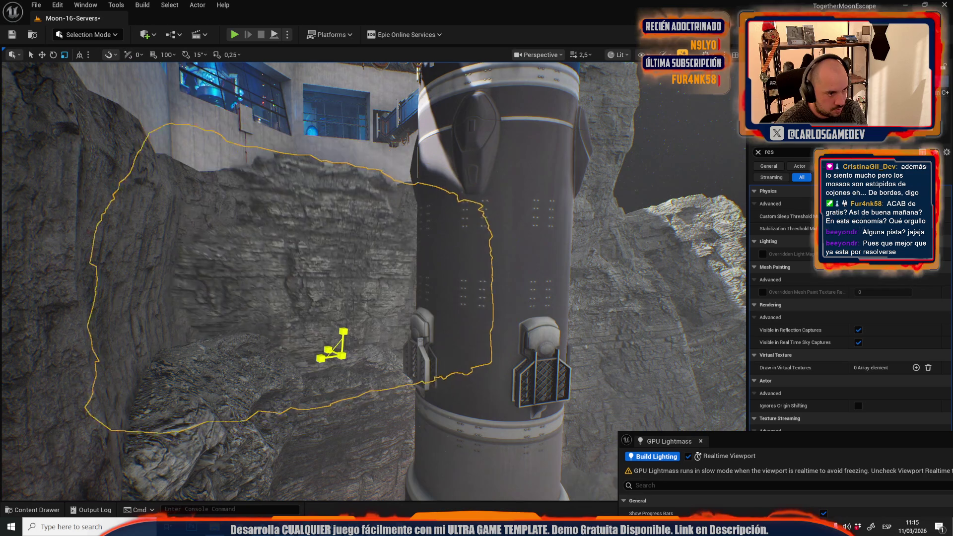
mouse_move(367, 303)
left_mouse_down()
mouse_move(363, 243)
mouse_move(341, 362)
left_mouse_up()
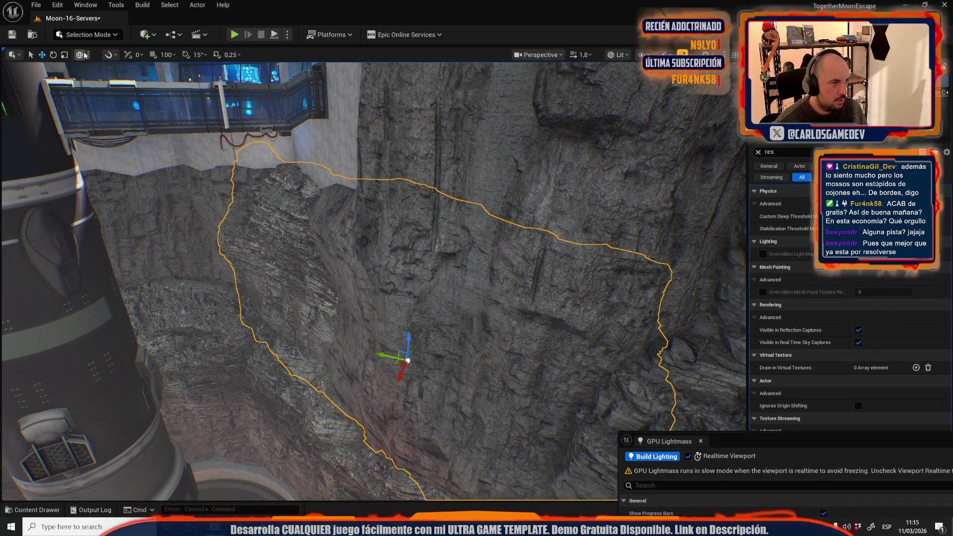
key("e")
left_click_drag(336, 390, 377, 390)
mouse_move(320, 370)
left_mouse_down()
mouse_move(322, 362)
mouse_move(351, 375)
mouse_move(359, 327)
left_mouse_up()
key("w")
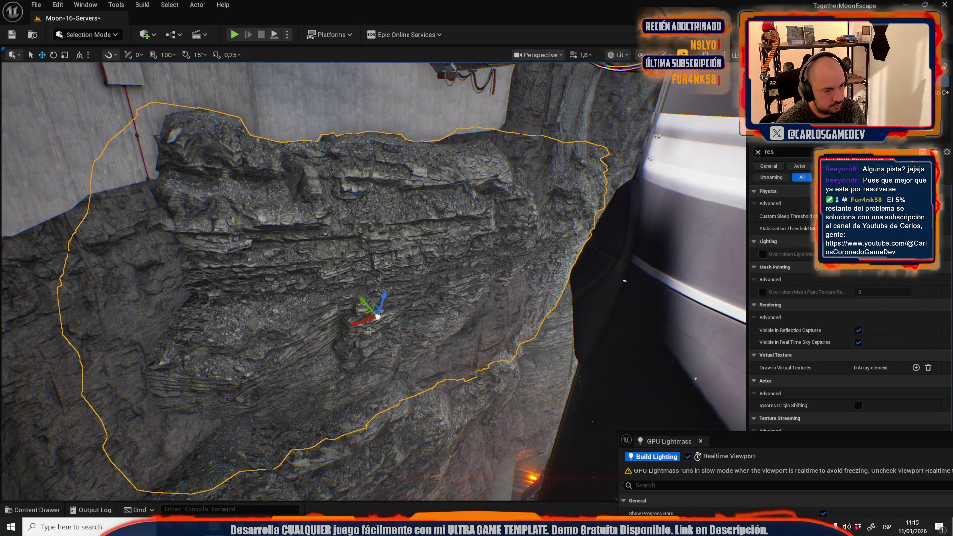
mouse_move(420, 388)
left_mouse_down()
mouse_move(407, 362)
mouse_move(410, 391)
left_mouse_up()
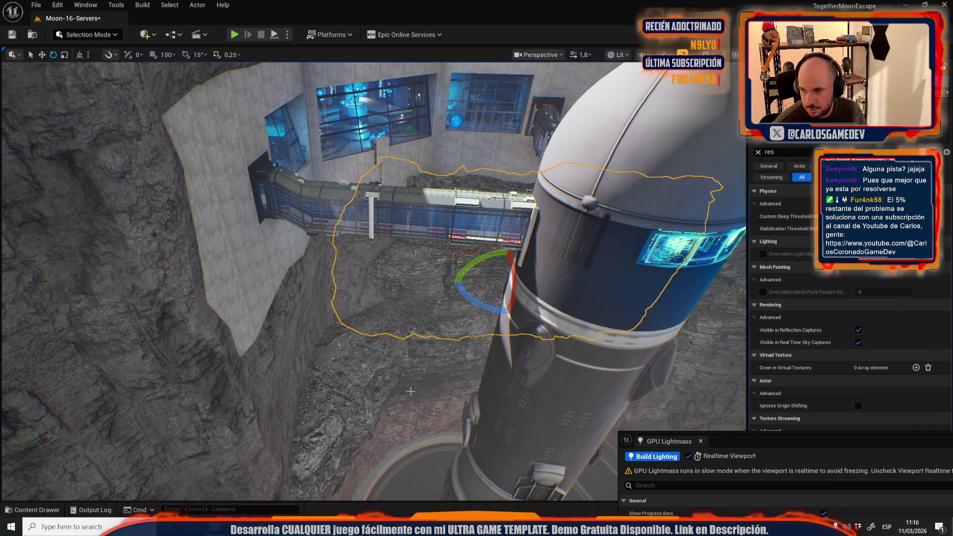
left_click_drag(384, 305, 465, 256)
Rotate the rock about 42 degrees and shrink it evenly to fit the gap
key("r")
scroll(464, 257, "up", 2)
key("w")
left_click_drag(568, 276, 464, 257)
key("e")
left_click_drag(278, 298, 270, 322)
left_click_drag(465, 256, 465, 256)
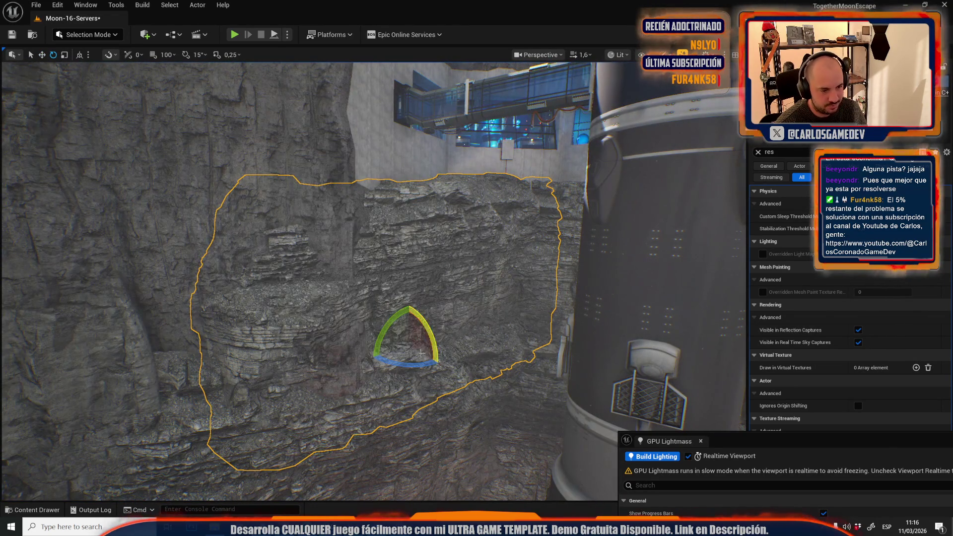
left_click_drag(406, 345, 382, 350)
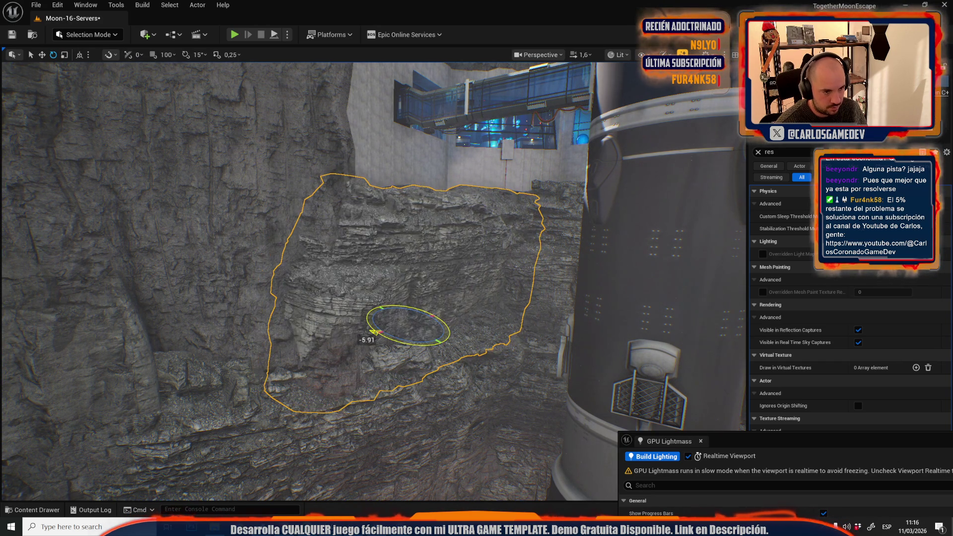
scroll(373, 332, "up", 1)
key("w")
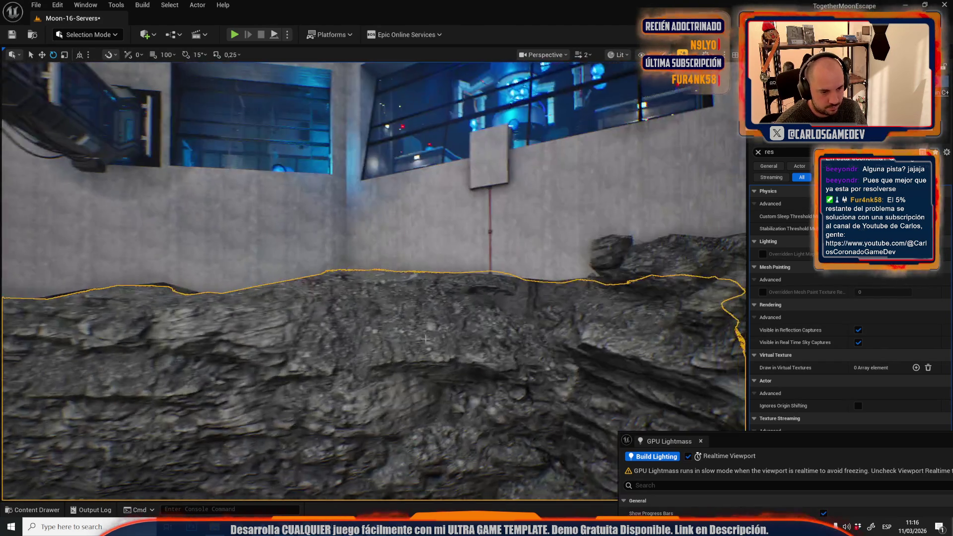
scroll(426, 349, "down", 2)
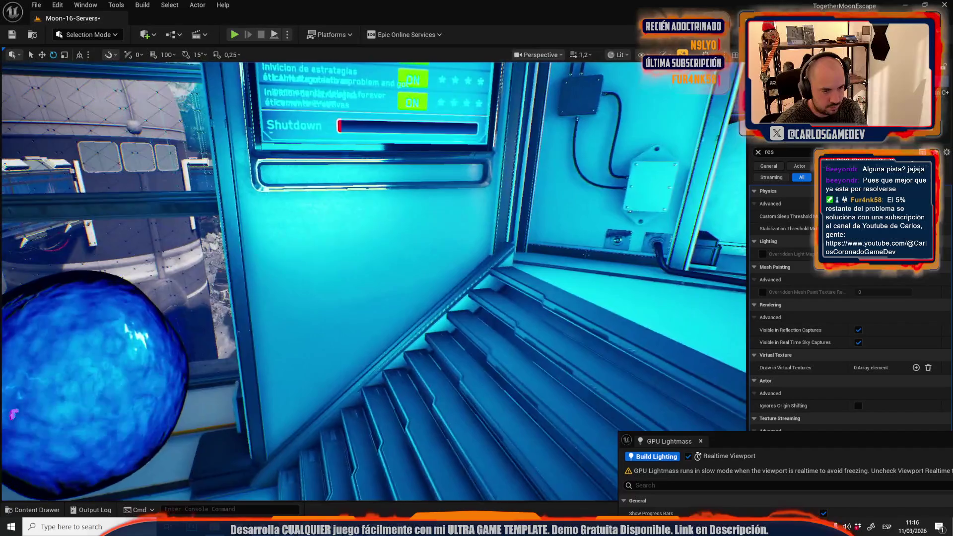
key("s")
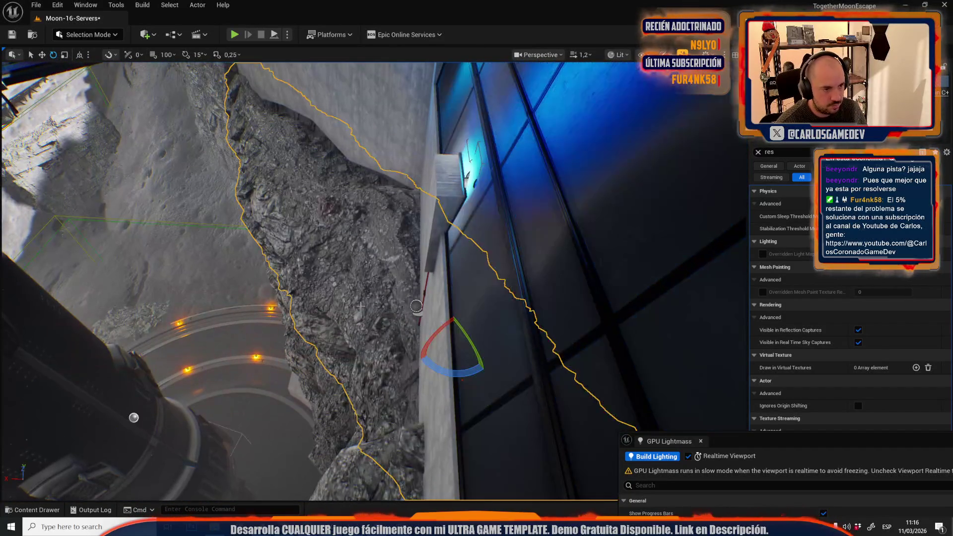
mouse_move(440, 332)
left_mouse_down()
mouse_move(455, 314)
mouse_move(427, 306)
mouse_move(380, 251)
mouse_move(392, 261)
left_mouse_up()
Move the rock against the cliff wall beside the base module's entrance
scroll(392, 261, "up", 1)
key("w")
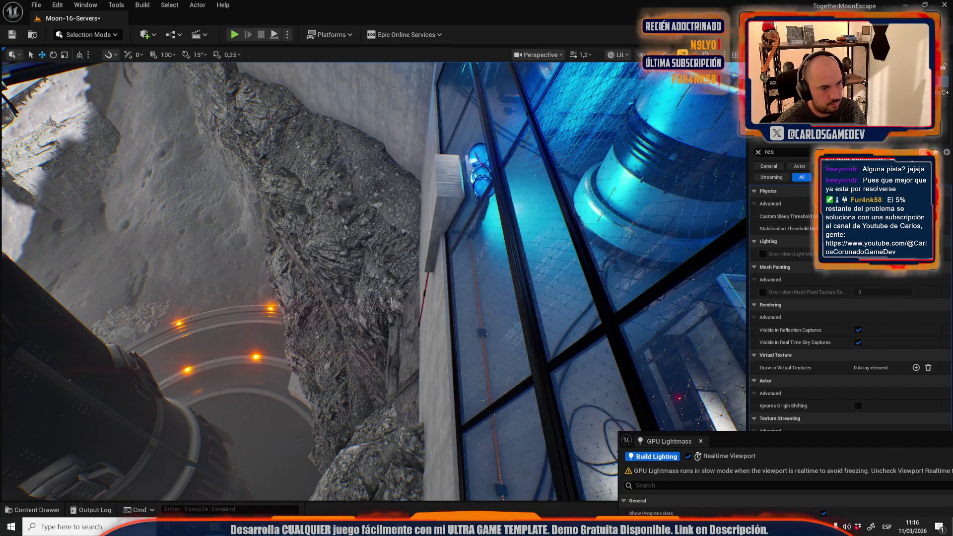
scroll(392, 261, "up", 1)
key("s")
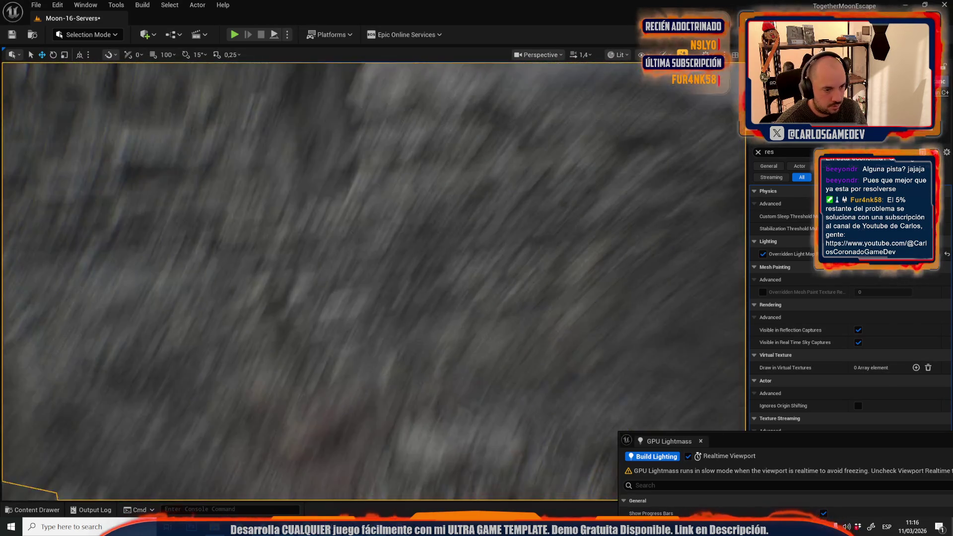
key("s")
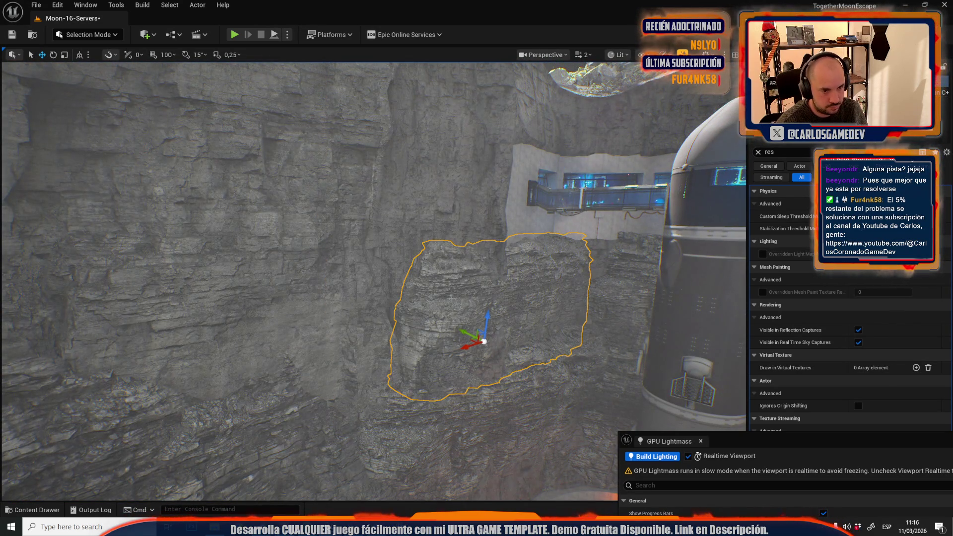
key("w")
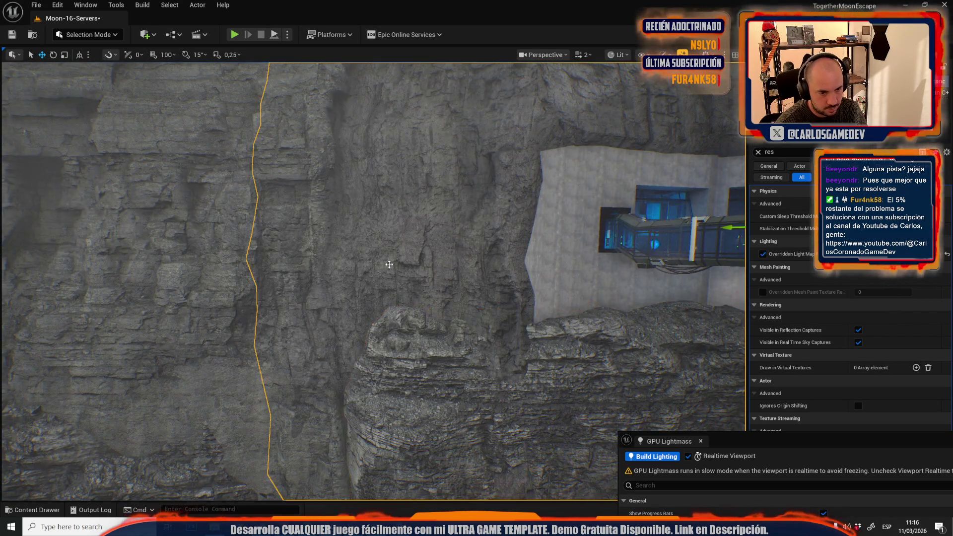
key("s")
key("d")
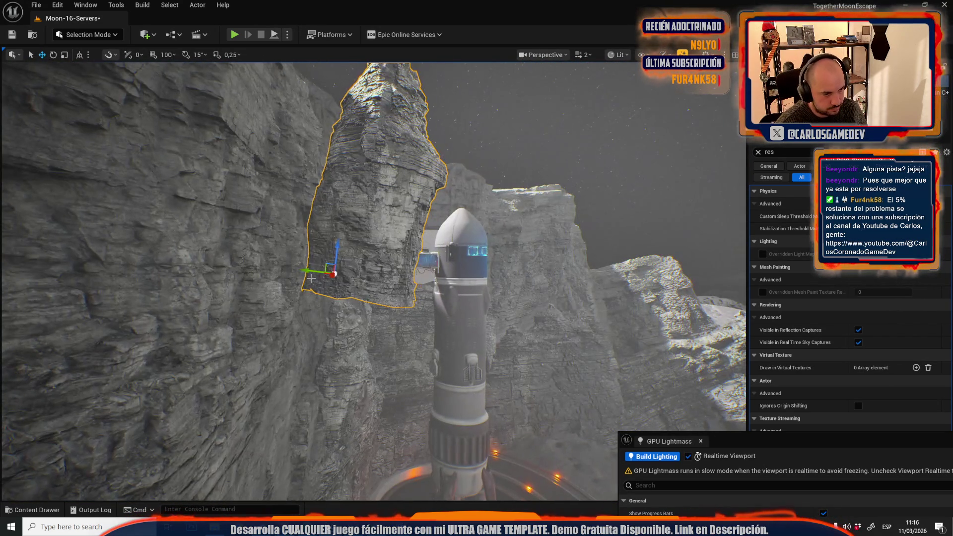
key("d")
key("e")
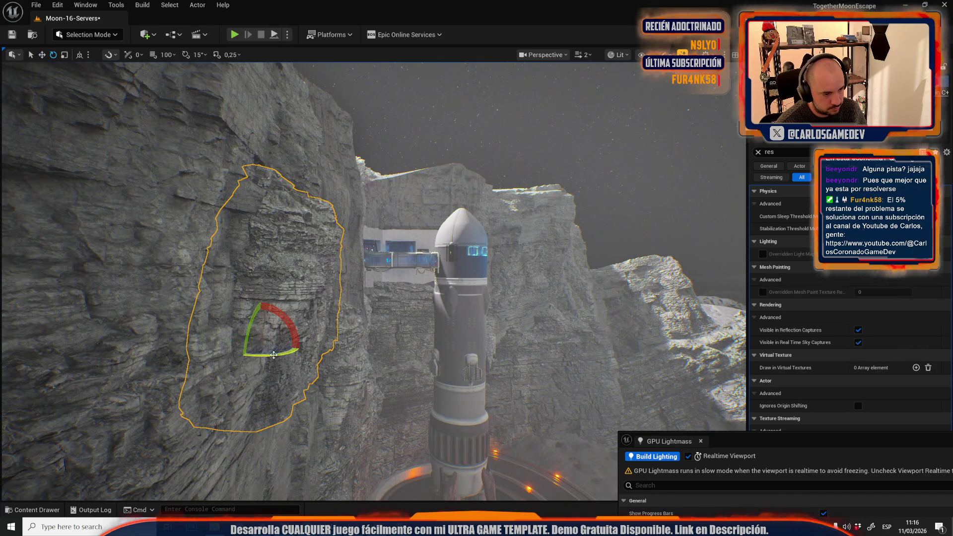
key("w")
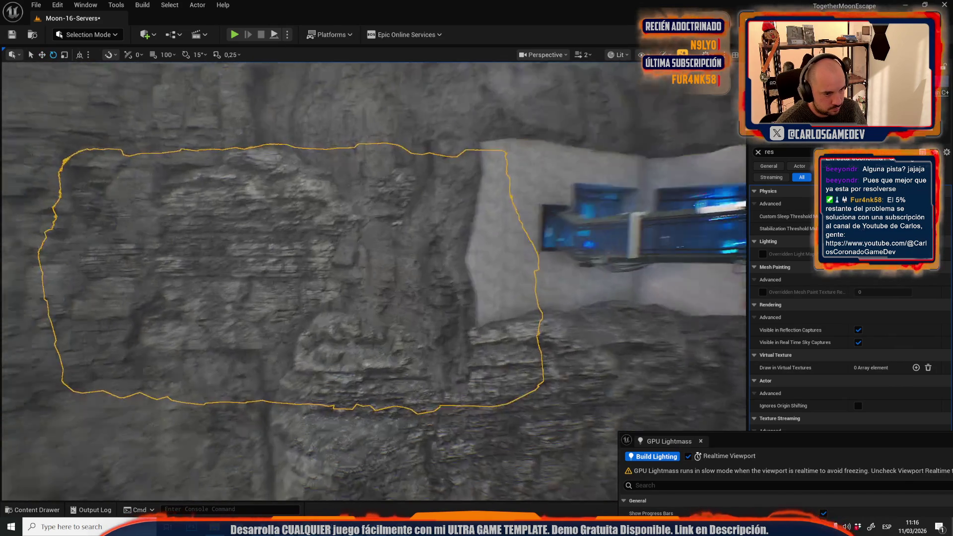
key("f")
mouse_move(417, 290)
left_mouse_down()
mouse_move(397, 303)
mouse_move(395, 293)
mouse_move(367, 320)
mouse_move(342, 263)
mouse_move(369, 282)
mouse_move(370, 256)
mouse_move(357, 271)
left_mouse_up()
Orbit around the cliff rock to inspect it against the base wall
middle_click(378, 348, "alt")
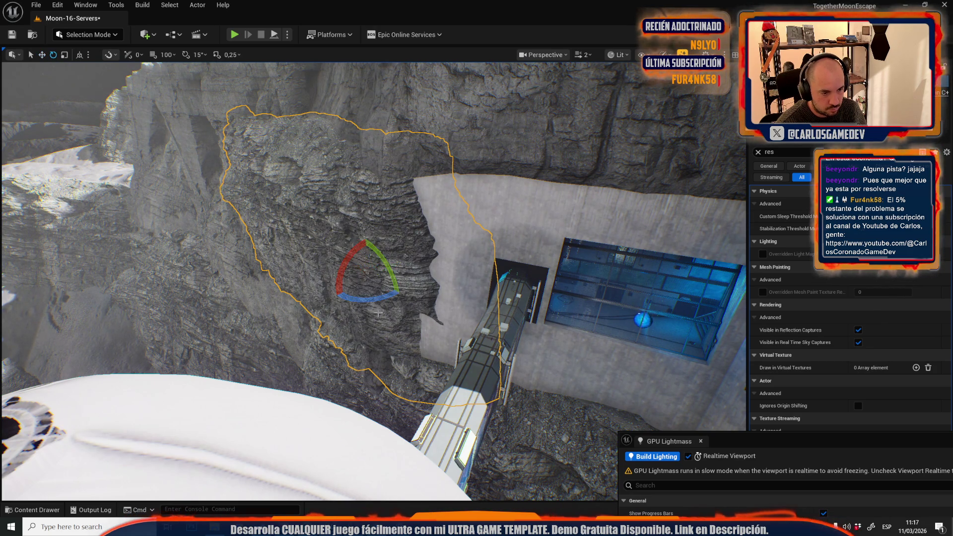
scroll(374, 301, "up", 1)
key("w")
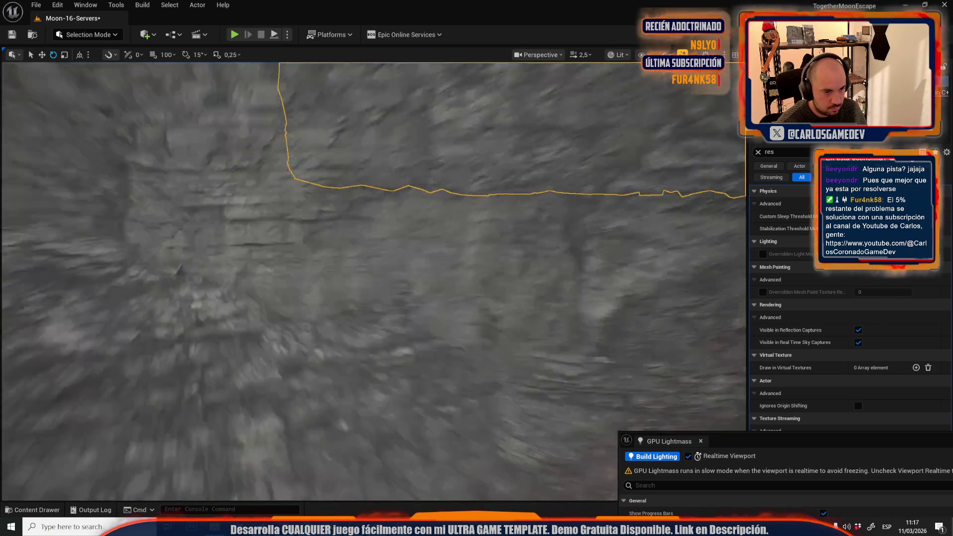
key("s")
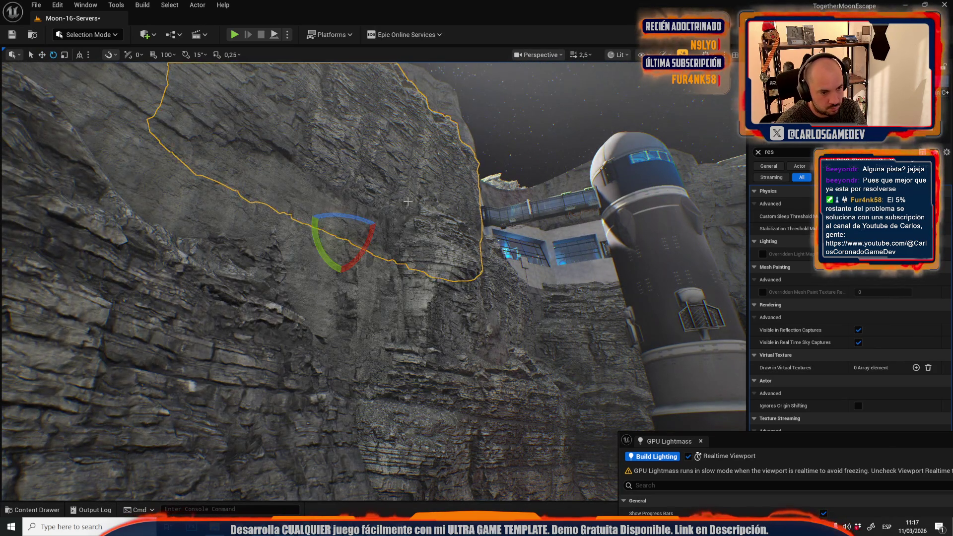
mouse_move(421, 228)
left_mouse_down()
mouse_move(536, 231)
mouse_move(479, 253)
left_mouse_up()
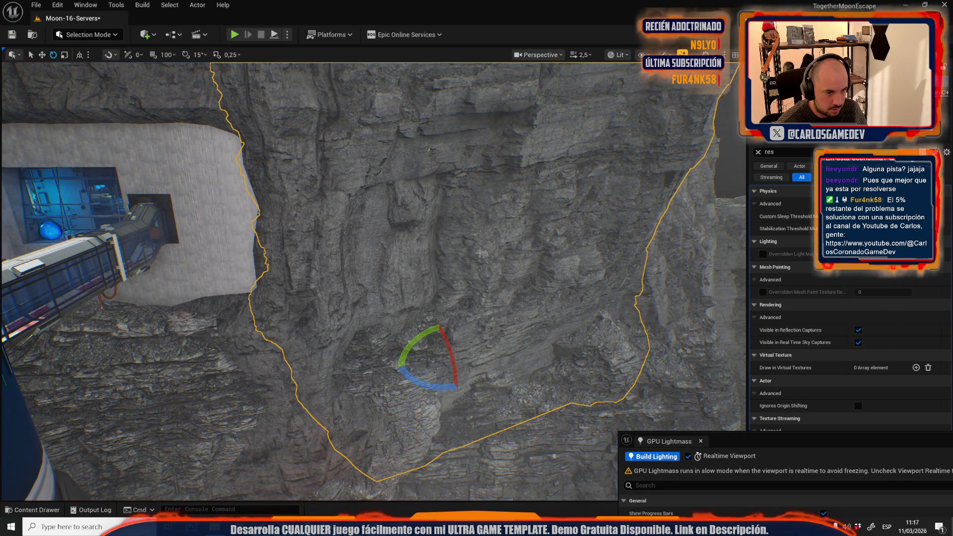
mouse_move(416, 286)
left_mouse_down()
mouse_move(436, 277)
mouse_move(407, 283)
mouse_move(392, 297)
mouse_move(397, 307)
mouse_move(404, 233)
mouse_move(441, 222)
left_mouse_up()
scroll(397, 308, "down", 2)
Scale the cliff rock down so the base's white wall is exposed
key("r")
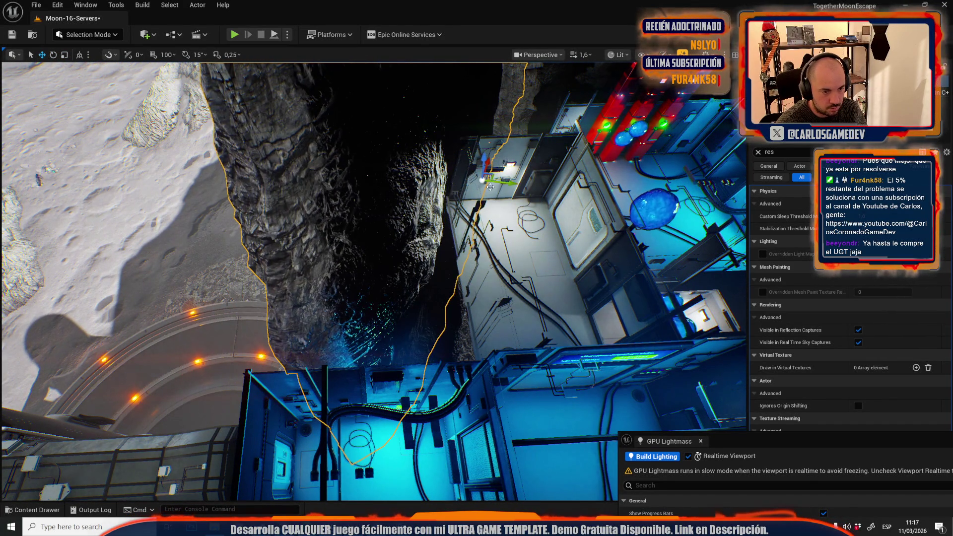
key("f")
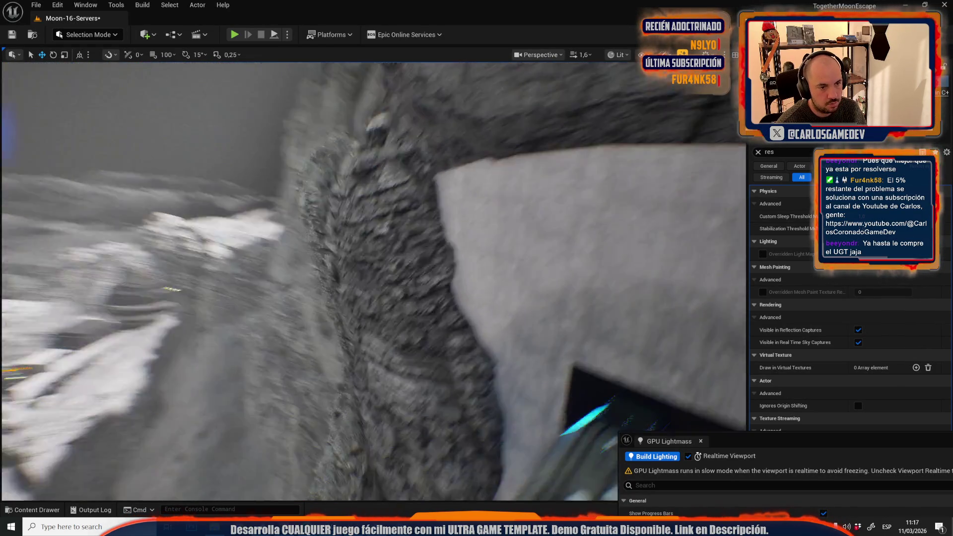
mouse_move(475, 296)
left_mouse_down()
mouse_move(422, 268)
mouse_move(467, 350)
left_mouse_up()
key("f")
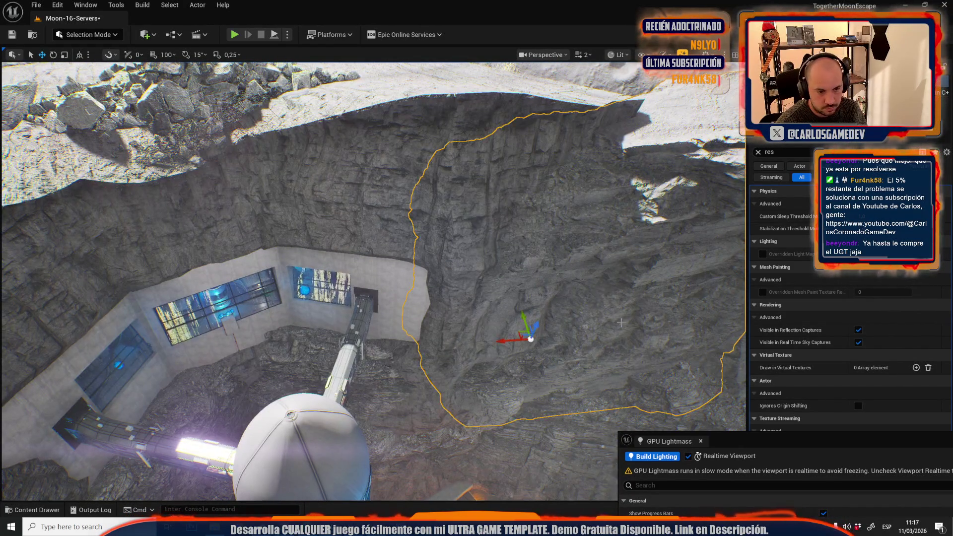
left_click_drag(471, 297, 465, 287)
key("g")
mouse_move(498, 260)
left_mouse_down()
mouse_move(492, 276)
mouse_move(478, 203)
mouse_move(493, 317)
mouse_move(371, 338)
mouse_move(362, 314)
left_mouse_up()
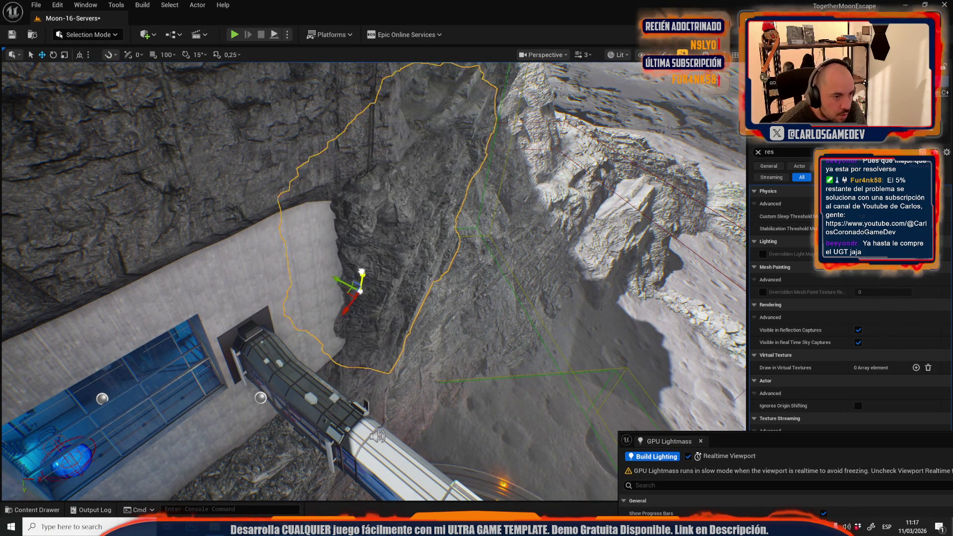
mouse_move(361, 313)
left_mouse_down()
mouse_move(367, 238)
mouse_move(372, 263)
mouse_move(454, 285)
mouse_move(489, 273)
left_mouse_up()
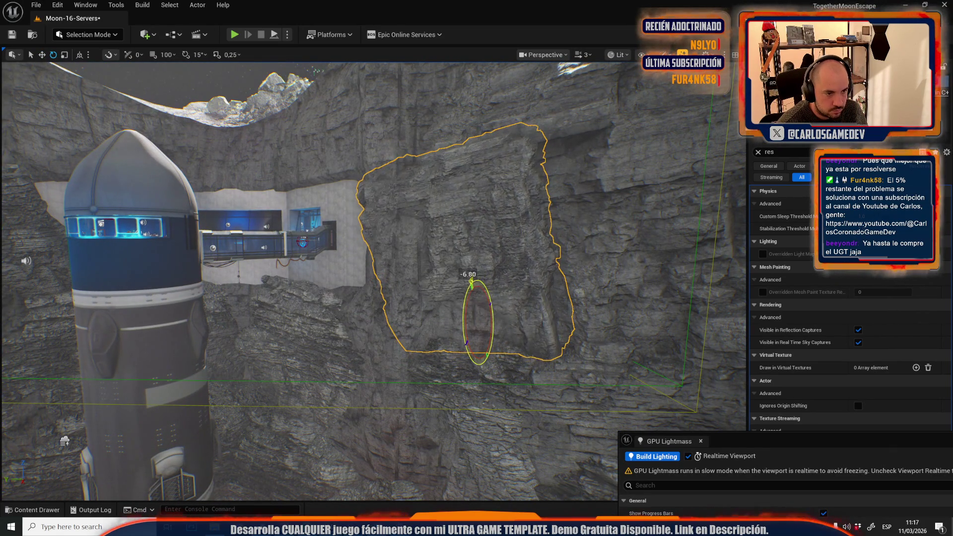
Orbit and fly the view over the cliff top to survey the rocks beside the rocket
left_click_drag(467, 308, 393, 314)
key("w")
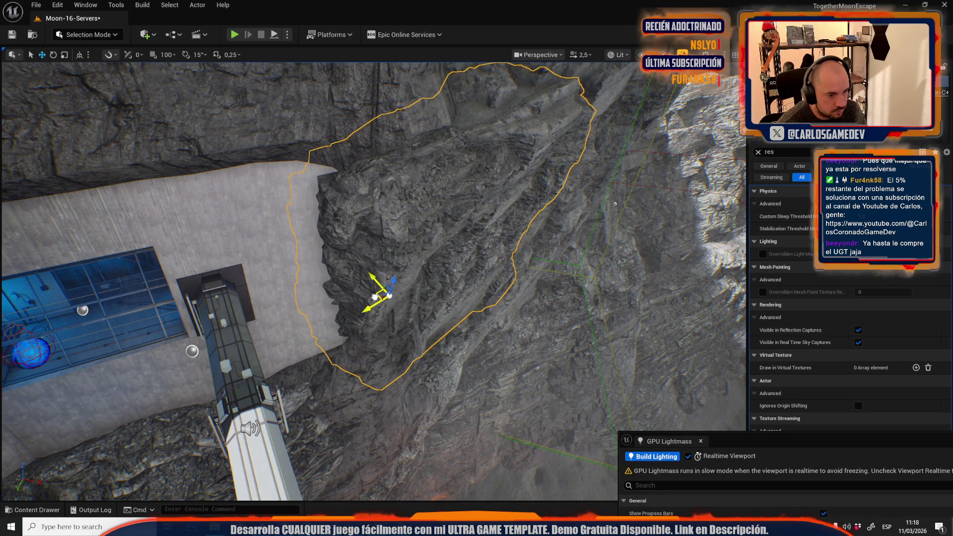
mouse_move(377, 293)
left_mouse_down()
mouse_move(377, 277)
mouse_move(318, 272)
left_mouse_up()
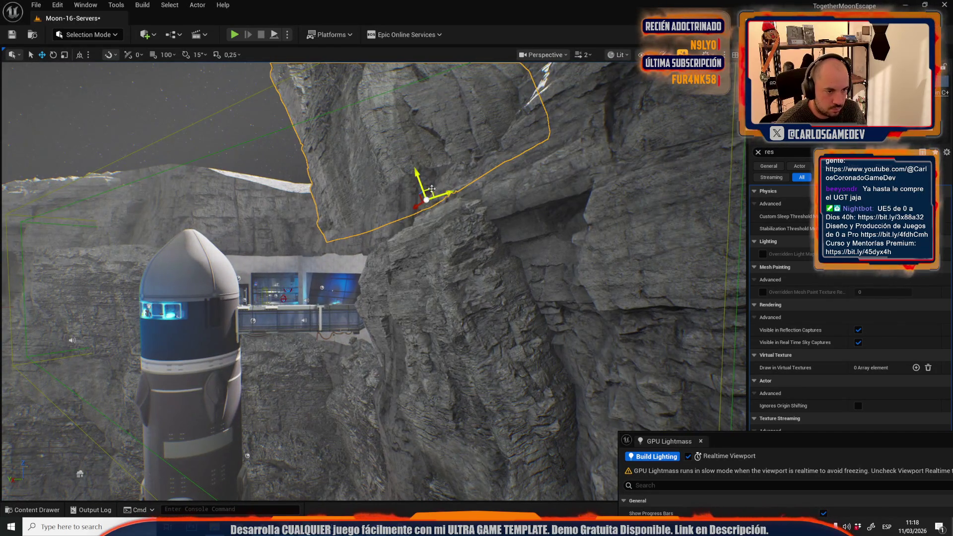
left_click_drag(474, 254, 506, 275)
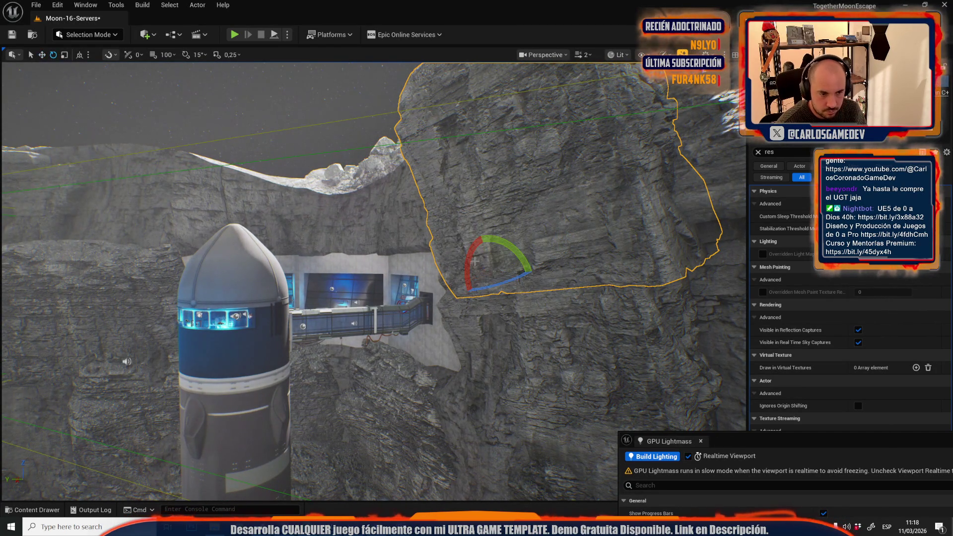
key("d")
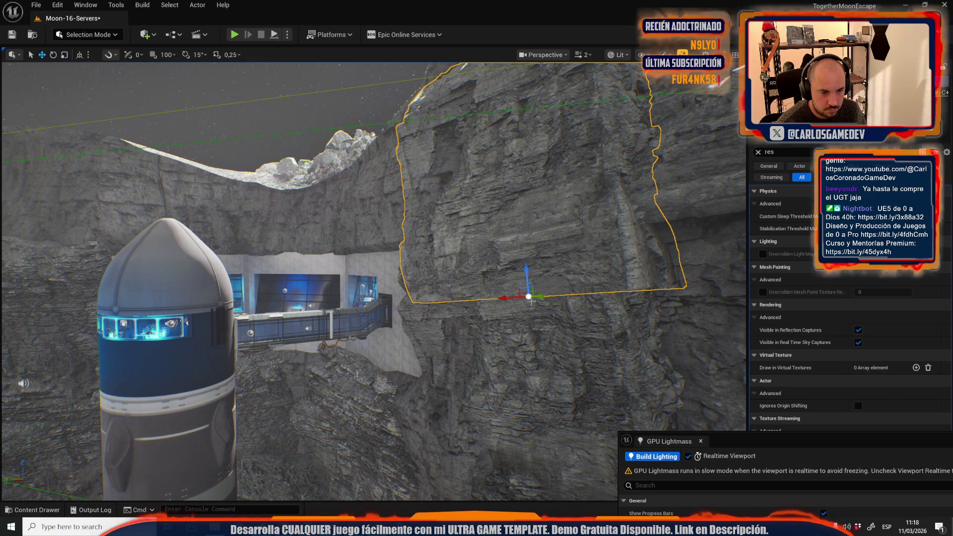
left_click_drag(546, 296, 509, 325)
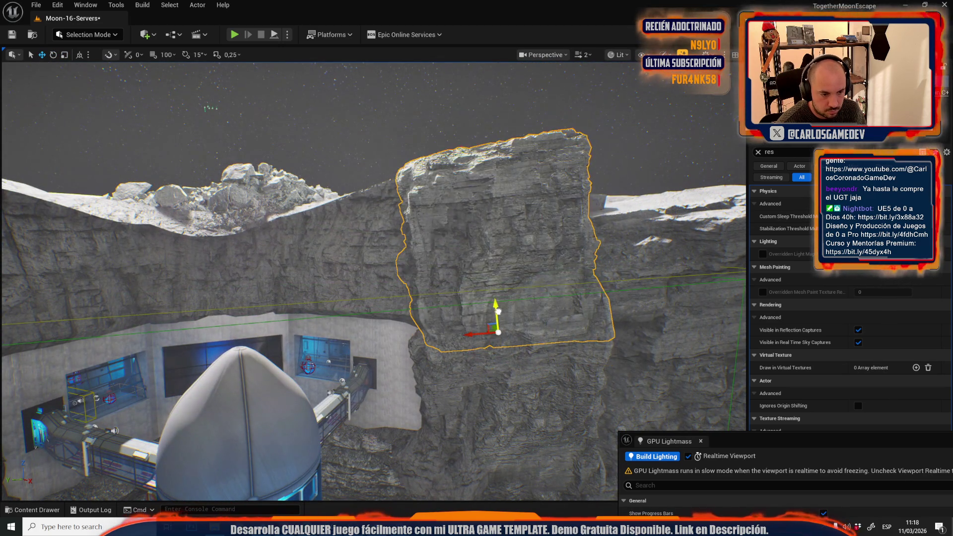
key("w")
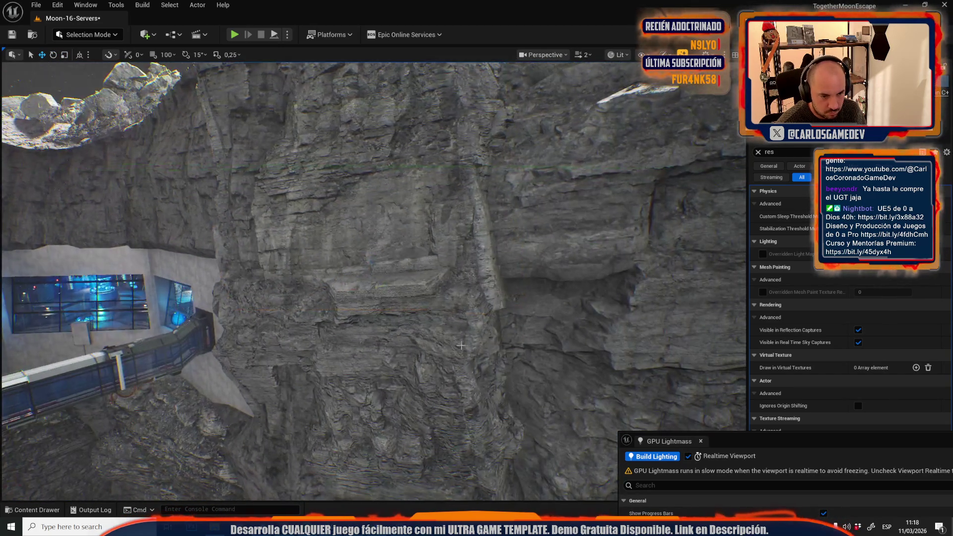
scroll(374, 281, "down", 2)
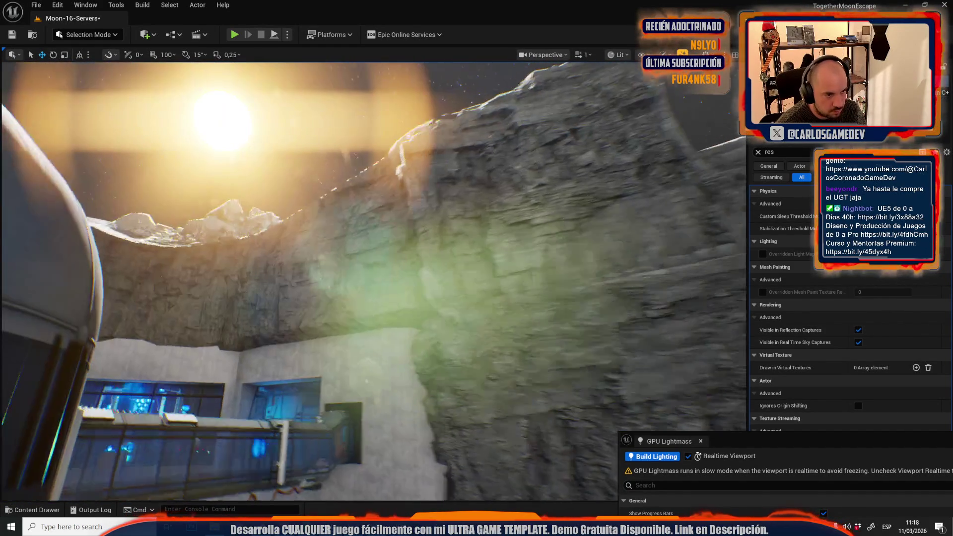
scroll(374, 281, "up", 3)
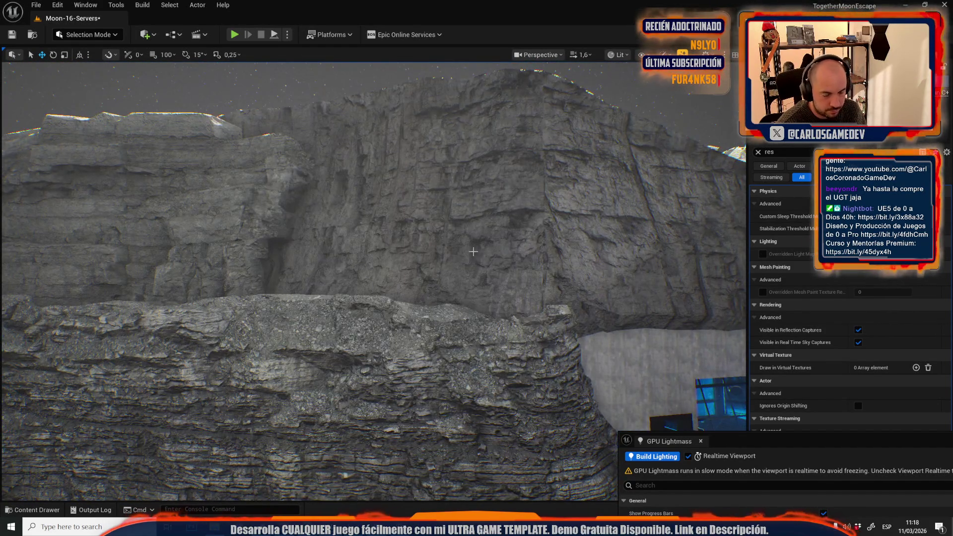
Rotate a cliff rock mesh upright and lower it onto the ledge above the base module
left_click(472, 240)
scroll(373, 280, "down", 3)
key("e")
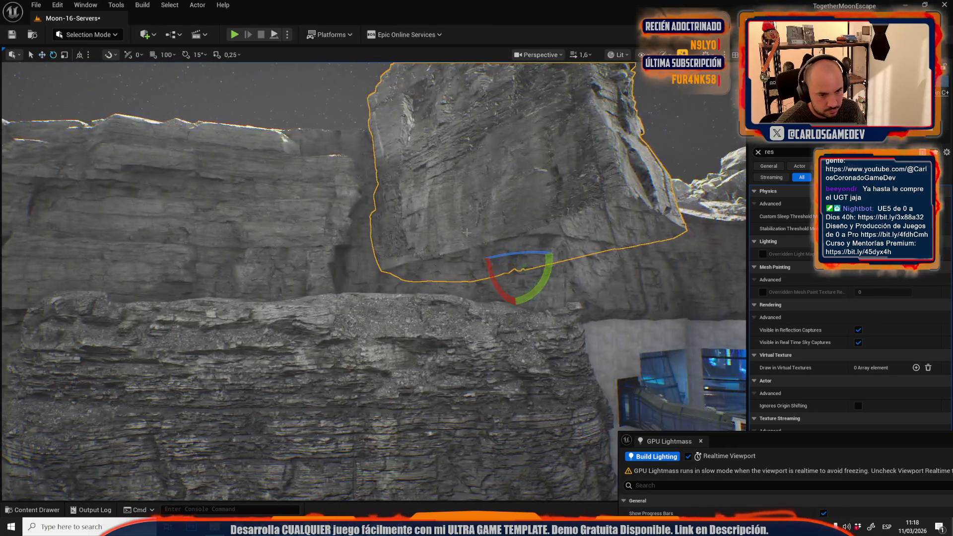
mouse_move(509, 254)
left_mouse_down()
mouse_move(521, 259)
mouse_move(471, 299)
left_mouse_up()
left_click_drag(469, 263, 469, 315)
scroll(469, 315, "up", 3)
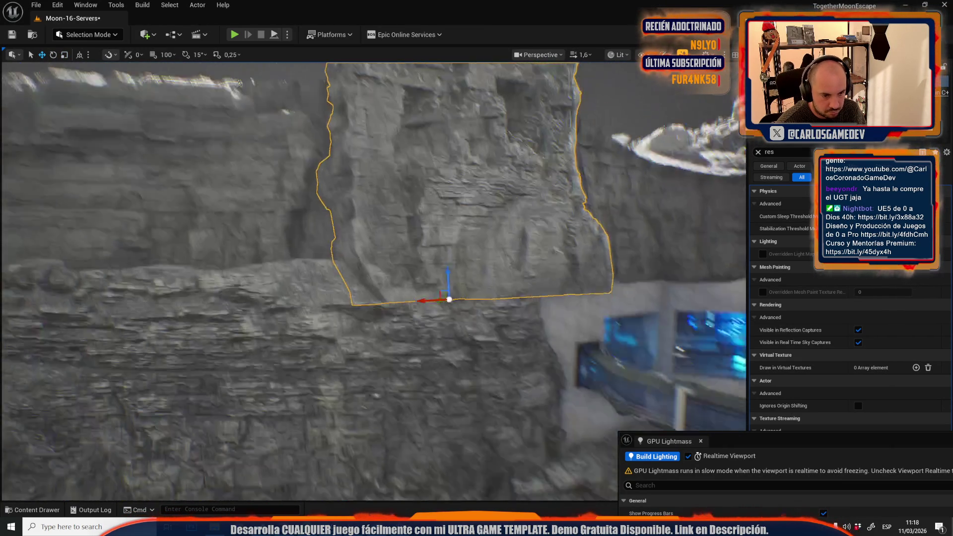
scroll(374, 282, "down", 3)
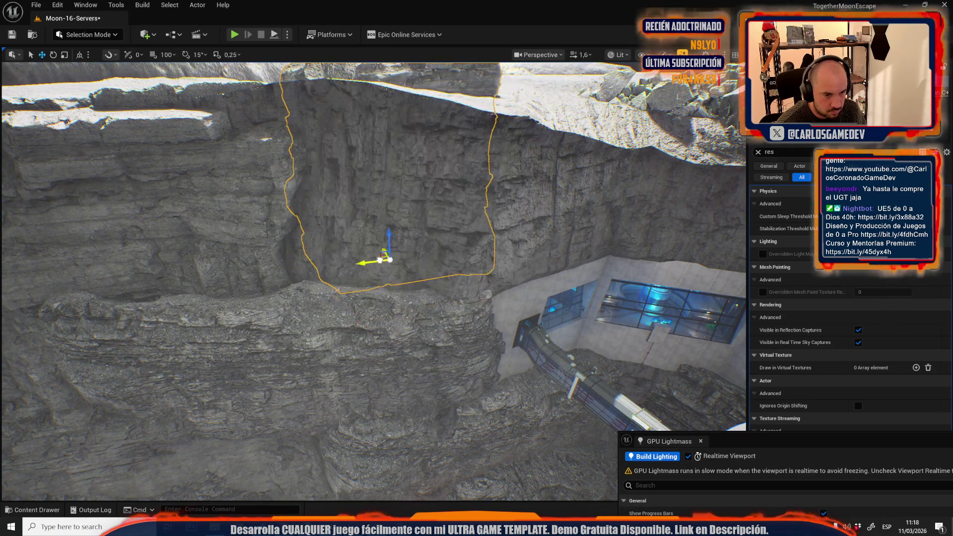
Turn the rock about -21.75°, shift it left and down, then nudge it slightly right
scroll(410, 285, "up", 3)
scroll(409, 285, "down", 3)
key("e")
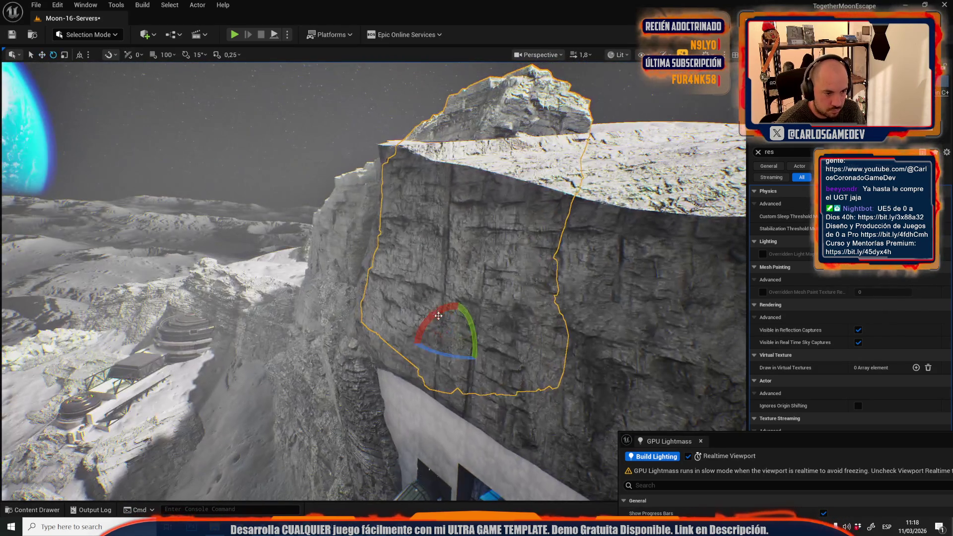
left_click_drag(459, 303, 443, 304)
key("w")
mouse_move(473, 333)
left_mouse_down()
mouse_move(431, 354)
mouse_move(436, 374)
mouse_move(421, 356)
left_mouse_up()
key("e")
key("w")
key("e")
key("r")
scroll(419, 357, "up", 5)
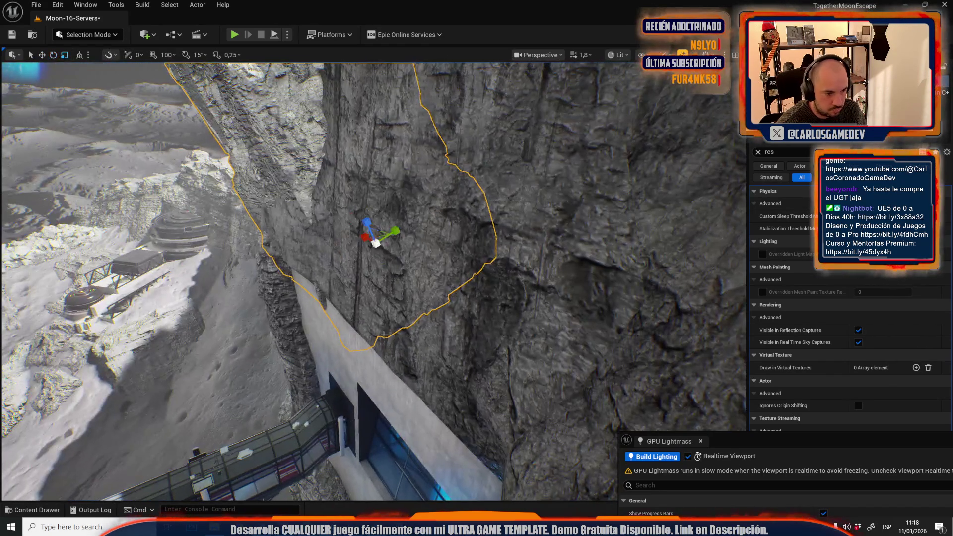
key("w")
left_click_drag(391, 229, 396, 232)
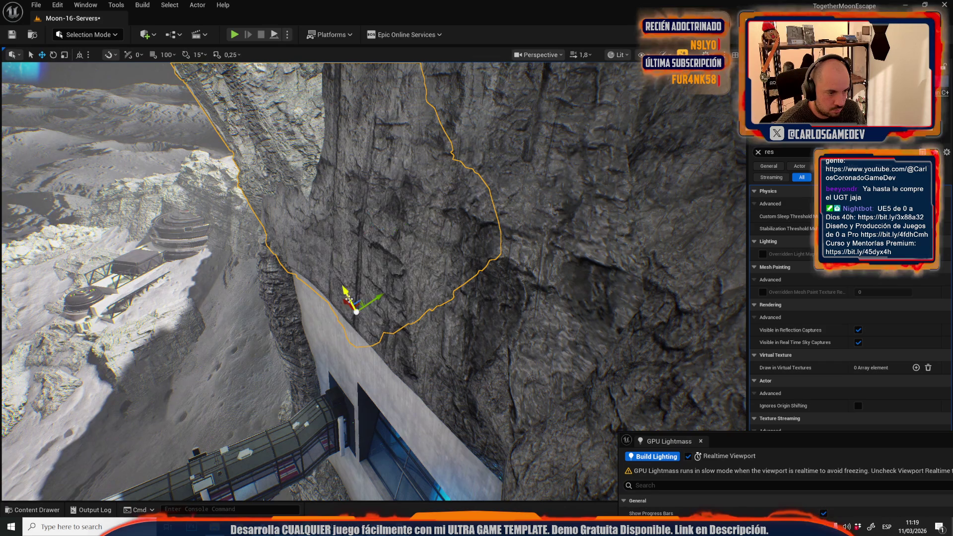
Turn the rock around to about -167.5° and tilt it further upright on the cliff rim
mouse_move(352, 308)
left_mouse_down()
mouse_move(323, 258)
mouse_move(317, 277)
mouse_move(324, 259)
left_mouse_up()
mouse_move(376, 240)
left_mouse_down()
mouse_move(388, 232)
mouse_move(382, 224)
mouse_move(318, 267)
mouse_move(338, 277)
mouse_move(349, 328)
mouse_move(345, 309)
mouse_move(365, 300)
left_mouse_up()
key("w")
key("e")
left_click_drag(334, 359, 350, 346)
key("r")
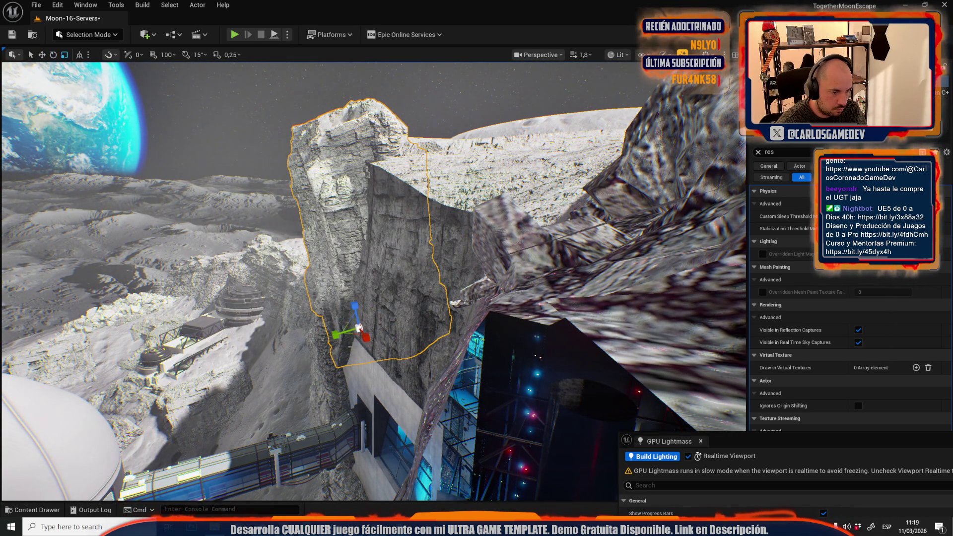
scroll(344, 335, "down", 1)
Fly the view down into the base and back toward the rock wall to check the placement
key("w")
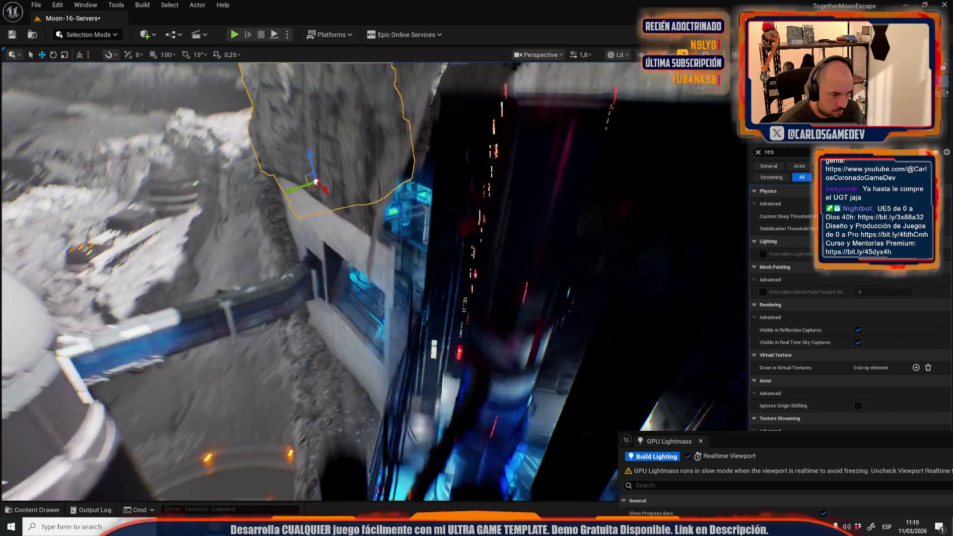
scroll(373, 281, "down", 2)
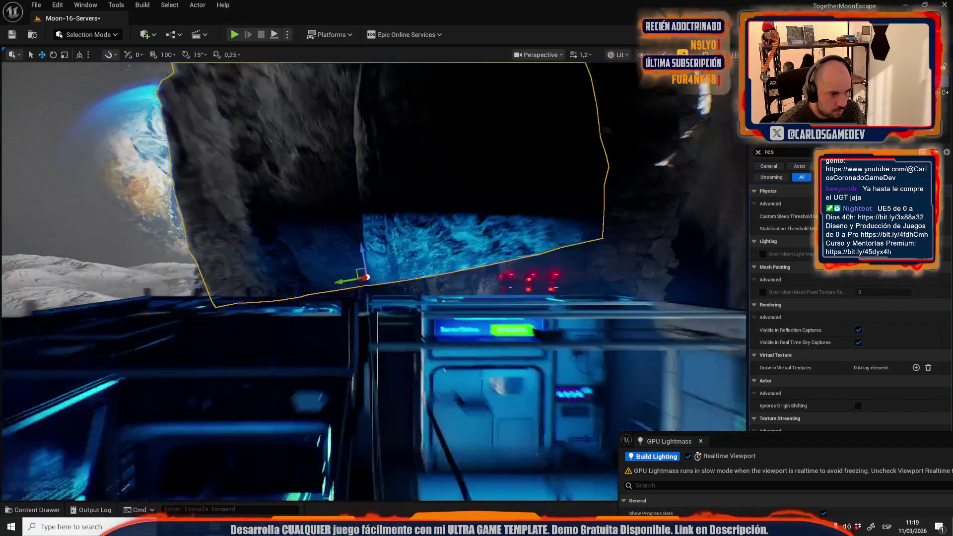
scroll(374, 281, "down", 1)
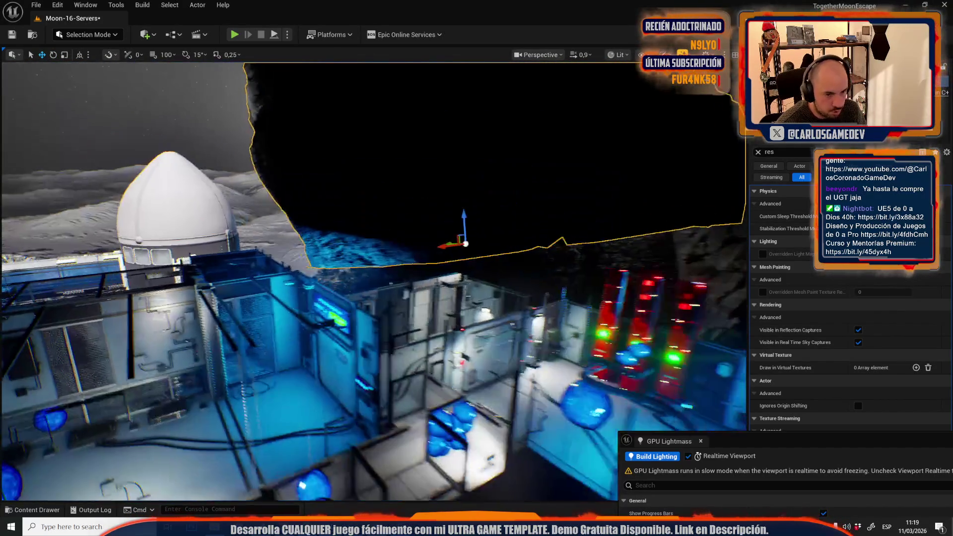
key("s")
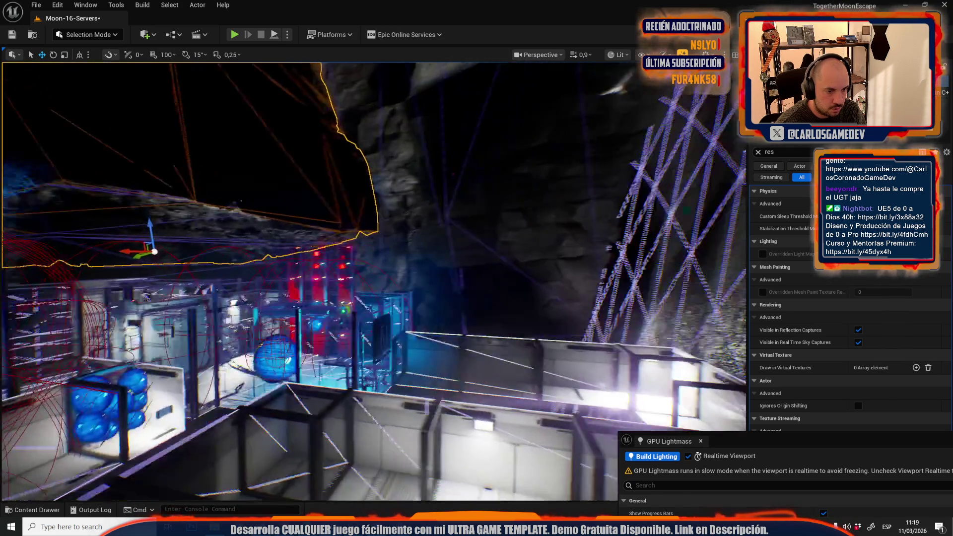
scroll(364, 333, "up", 3)
key("w")
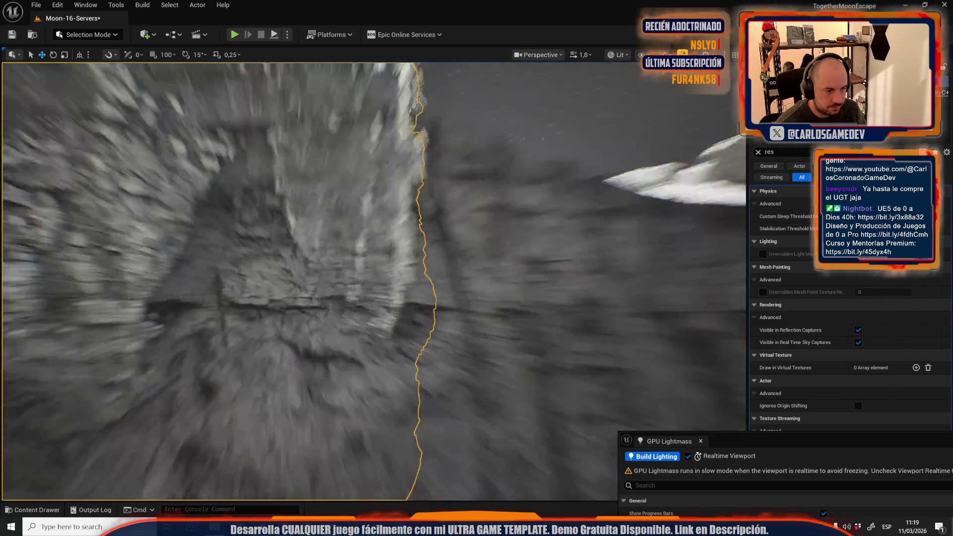
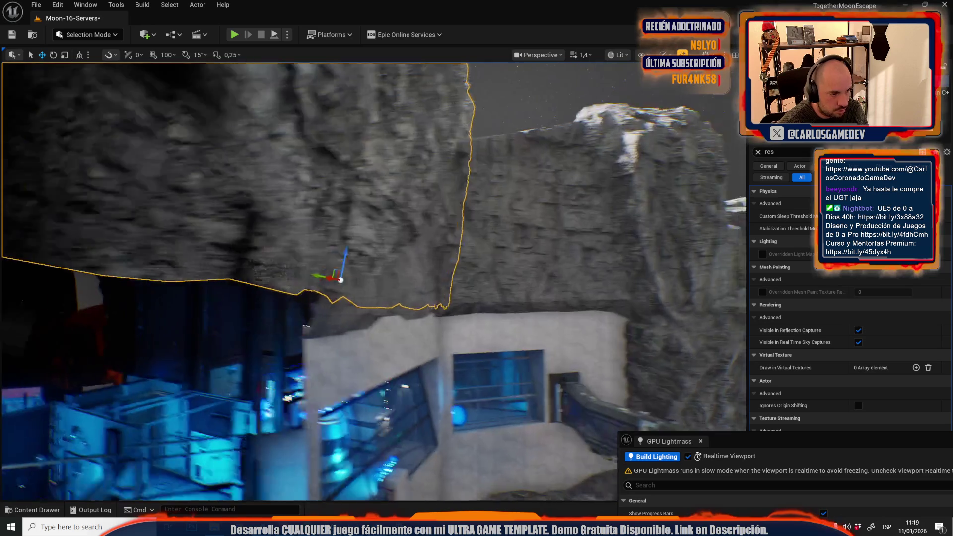
Rotate the rock slab above the base wall about 29 degrees and switch the viewport to Unlit
key("a")
key("w")
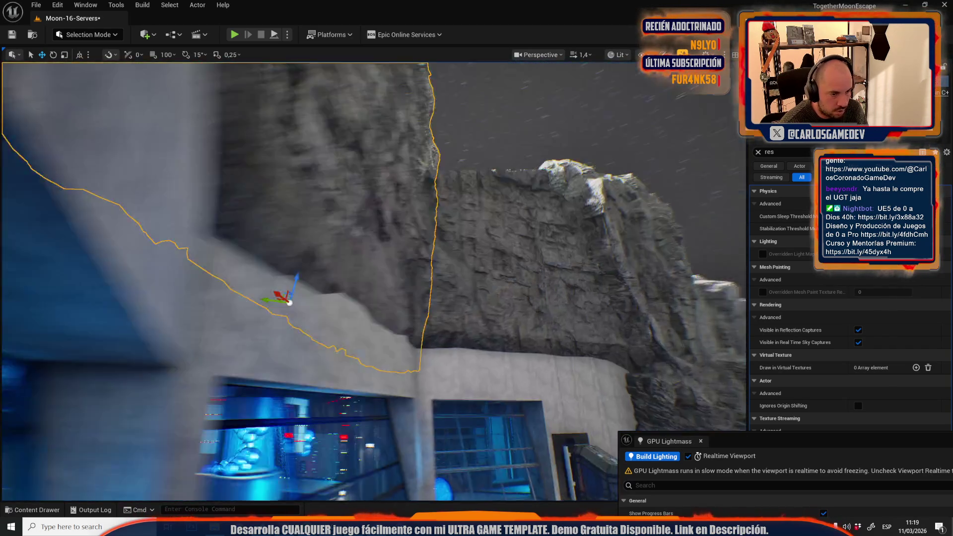
key("w")
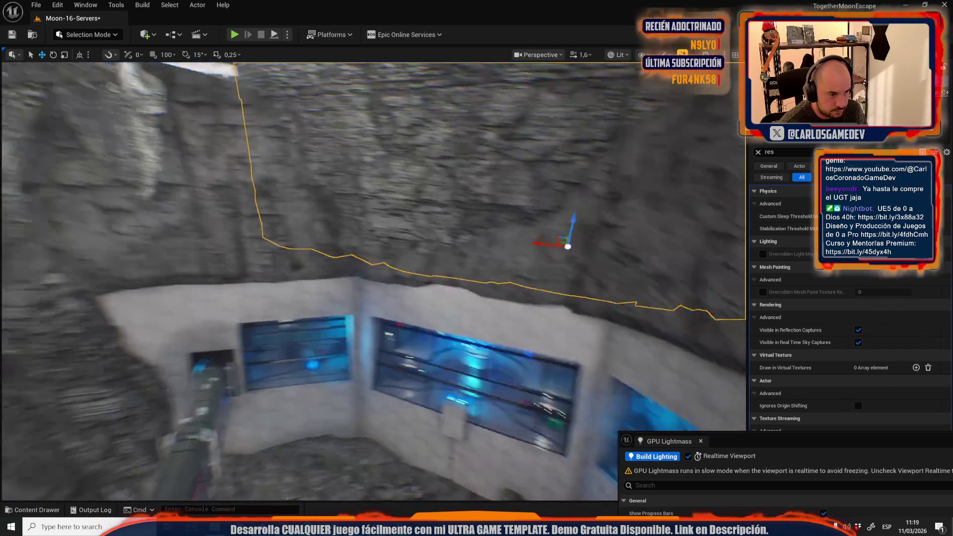
scroll(307, 301, "up", 2)
key("e")
scroll(307, 301, "down", 2)
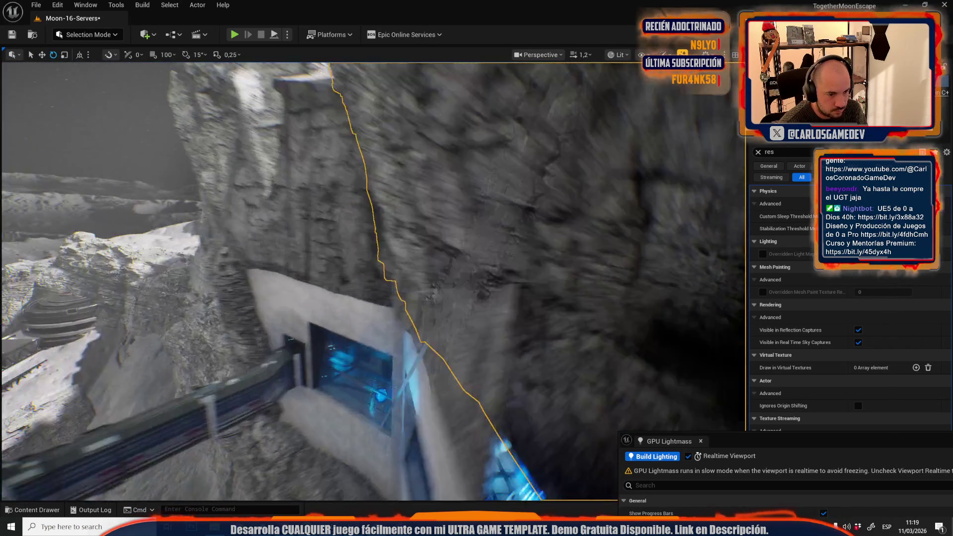
key("w")
scroll(307, 301, "up", 1)
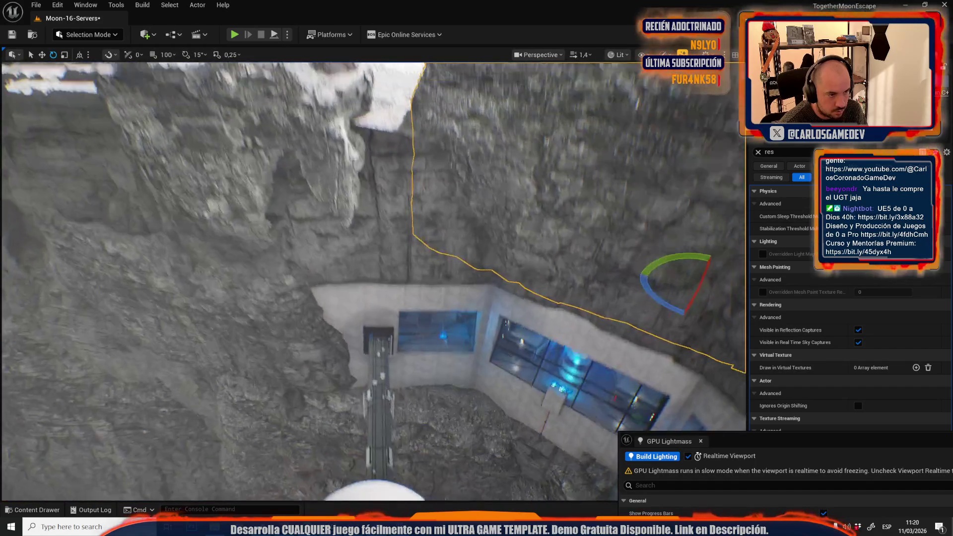
key("s")
mouse_move(457, 251)
left_mouse_down()
mouse_move(251, 276)
mouse_move(184, 243)
left_mouse_up()
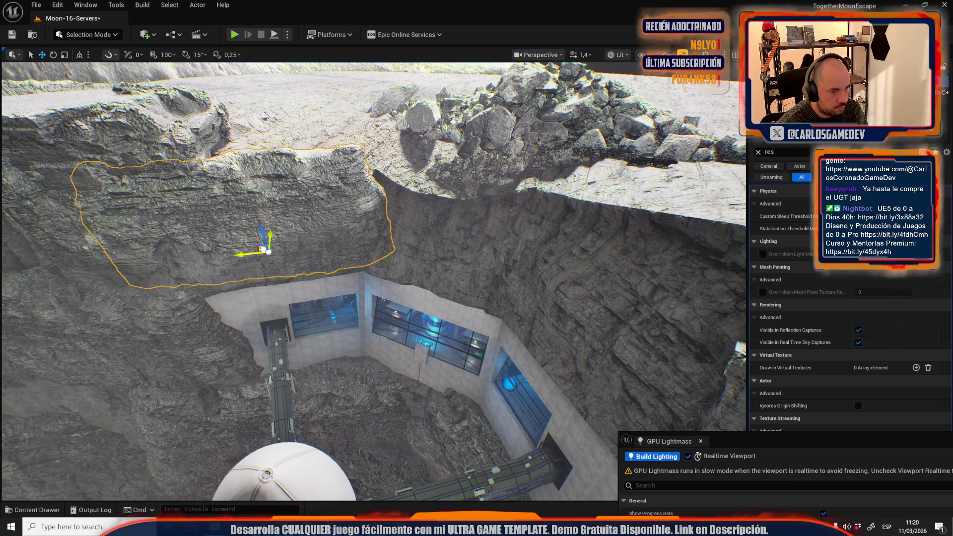
left_click_drag(372, 278, 283, 184)
key("alt+3")
Rotate the rock slab slightly, undoing a trial upward move
key("e")
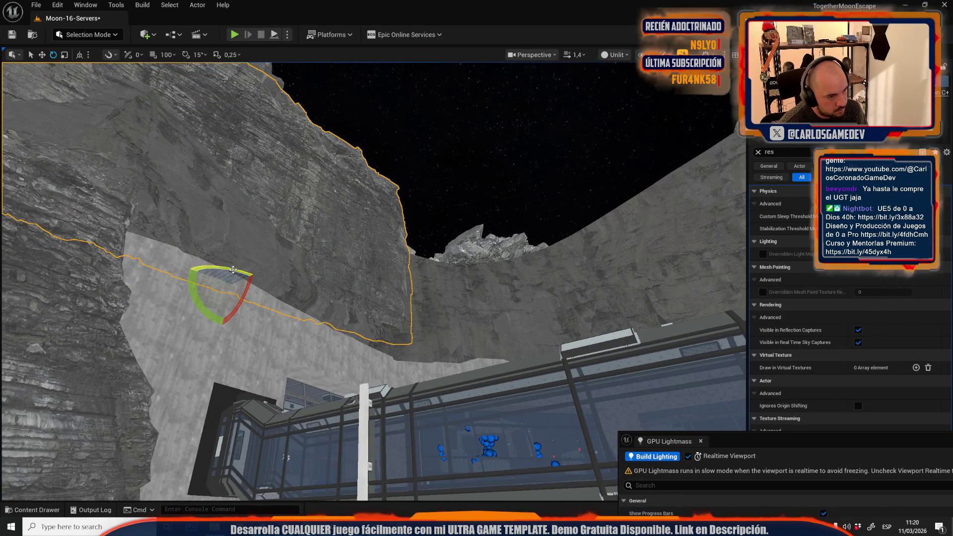
left_click_drag(213, 278, 196, 269)
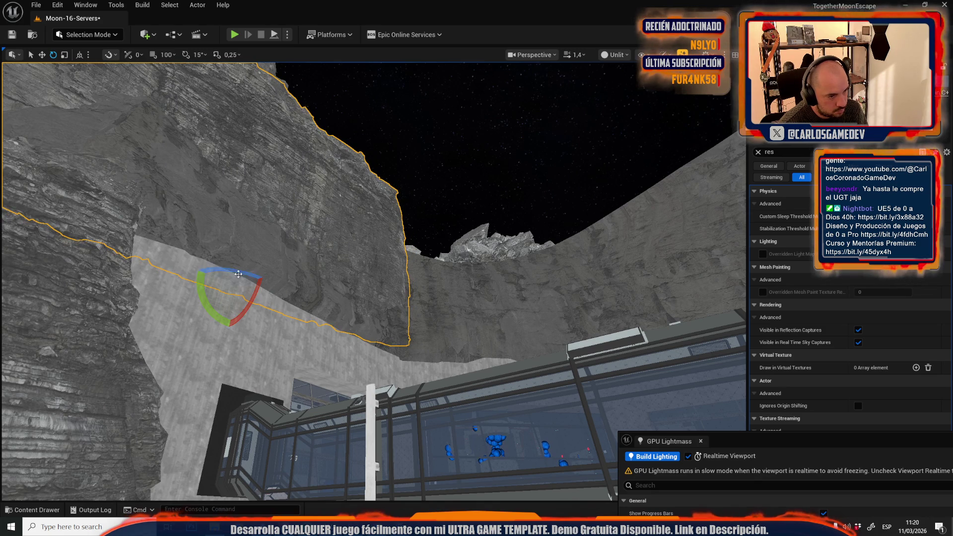
left_click_drag(245, 263, 256, 257)
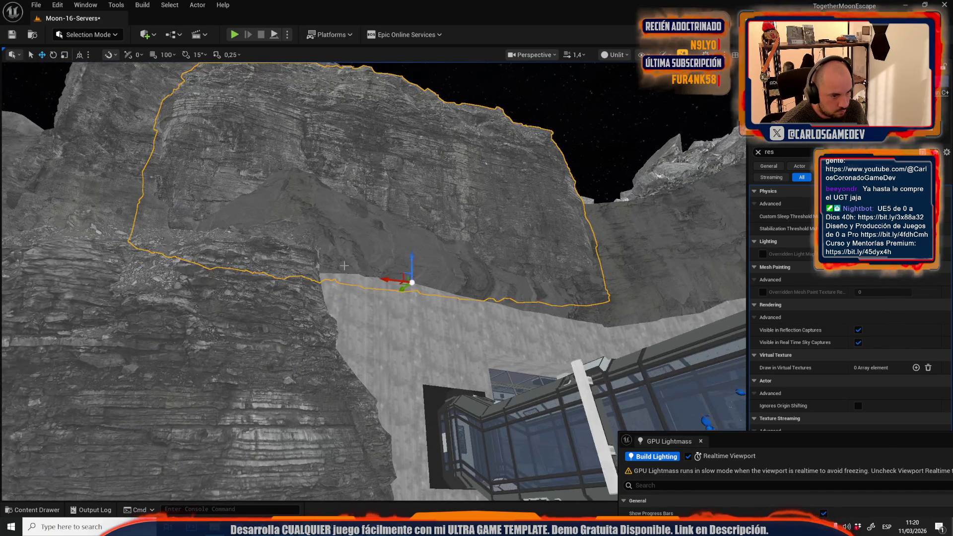
key("ctrl+z")
Delete the rock mesh over the pillars, then restore it with undo
mouse_move(372, 278)
left_mouse_down()
mouse_move(348, 224)
mouse_move(365, 283)
left_mouse_up()
left_click(366, 283)
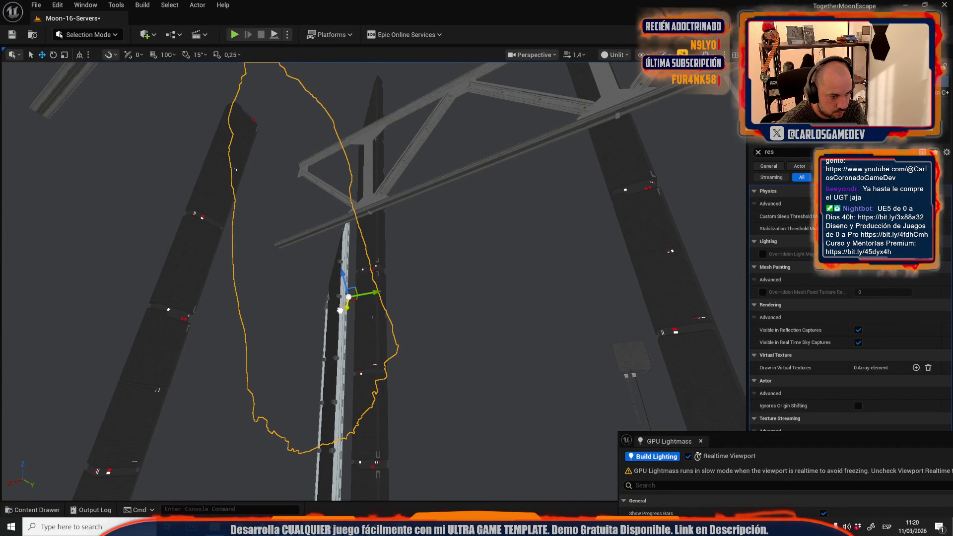
key("Delete")
mouse_move(335, 316)
left_mouse_down()
mouse_move(347, 248)
mouse_move(347, 276)
left_mouse_up()
scroll(342, 277, "up", 2)
key("ctrl+z")
scroll(347, 258, "up", 2)
In world coordinates, move the rock right above the base walls and rotate it about 12 degrees
left_click(80, 54)
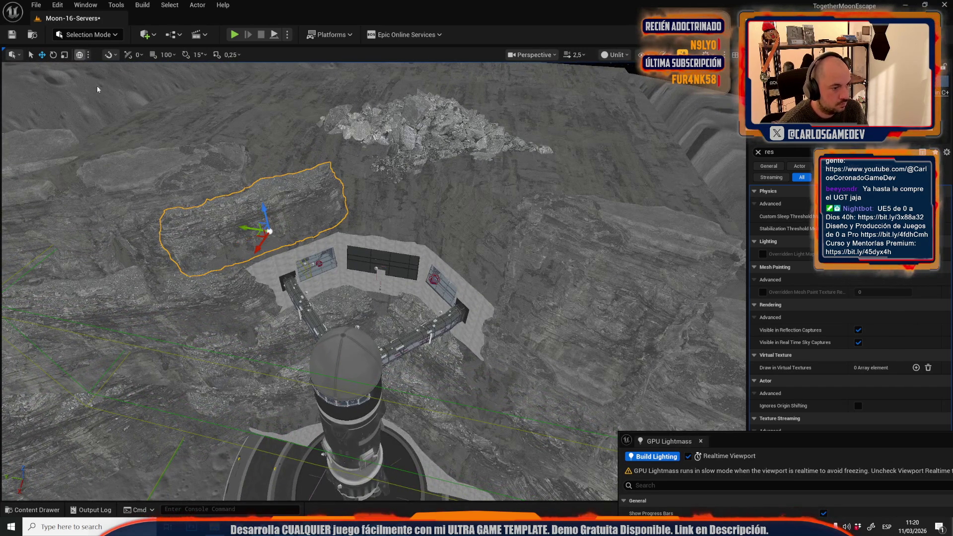
mouse_move(266, 231)
left_mouse_down()
mouse_move(434, 335)
mouse_move(453, 246)
mouse_move(456, 268)
left_mouse_up()
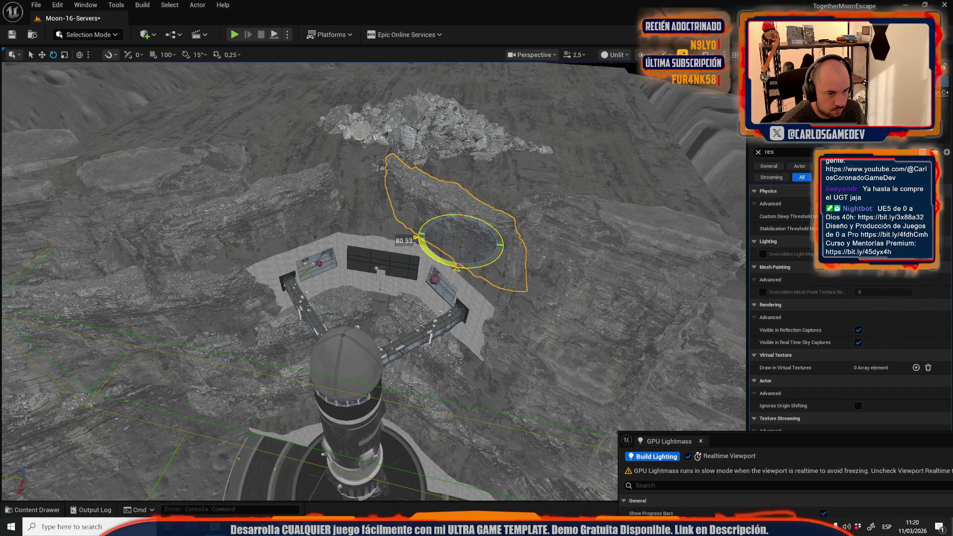
mouse_move(459, 229)
left_mouse_down()
mouse_move(377, 248)
mouse_move(347, 238)
left_mouse_up()
mouse_move(411, 240)
left_mouse_down()
mouse_move(424, 241)
mouse_move(471, 332)
mouse_move(471, 320)
mouse_move(464, 329)
left_mouse_up()
key("e")
scroll(464, 328, "down", 2)
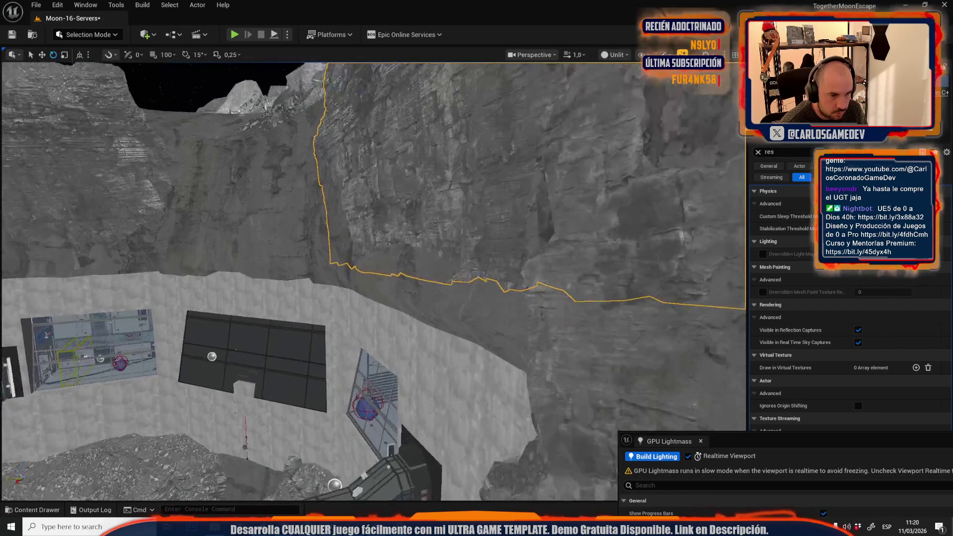
Rescale the cliff piece over the back wall, lower it slightly, and return the viewport to Lit
key("r")
left_click_drag(438, 283, 422, 280)
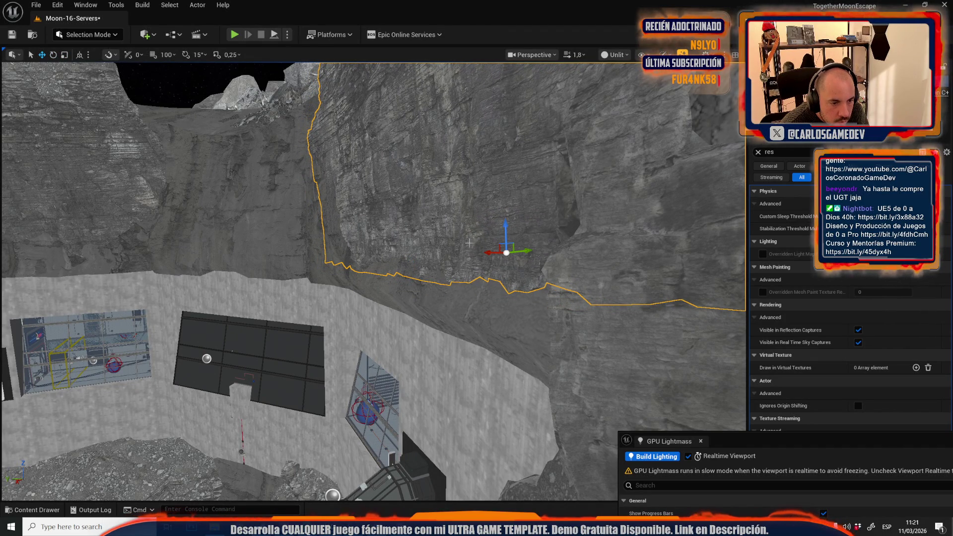
mouse_move(505, 227)
left_mouse_down()
mouse_move(506, 255)
mouse_move(532, 277)
left_mouse_up()
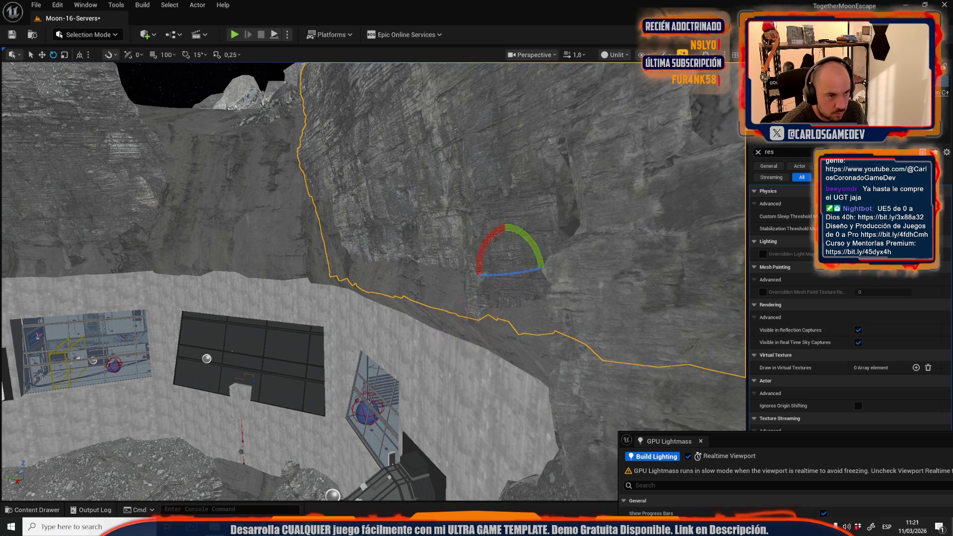
key("f")
key("Escape")
left_click(615, 54)
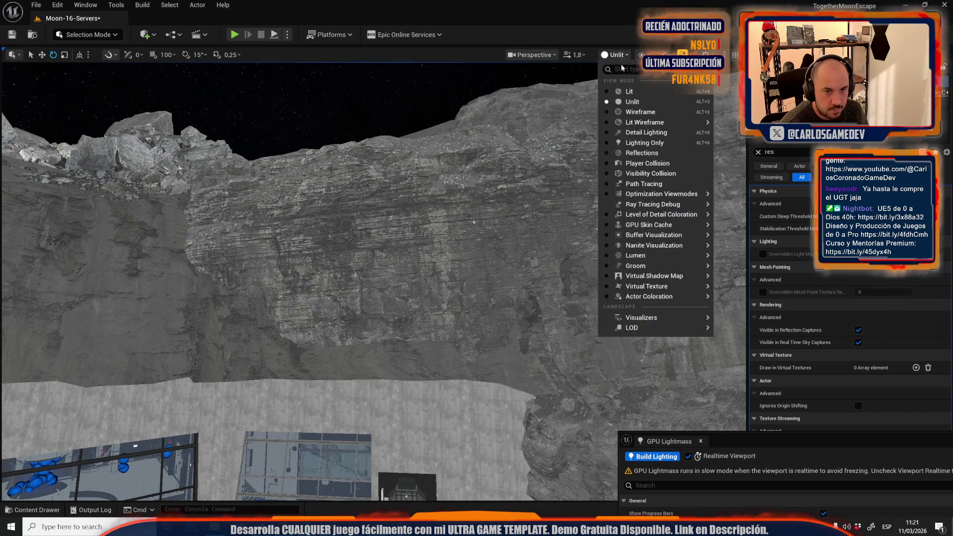
left_click(630, 91)
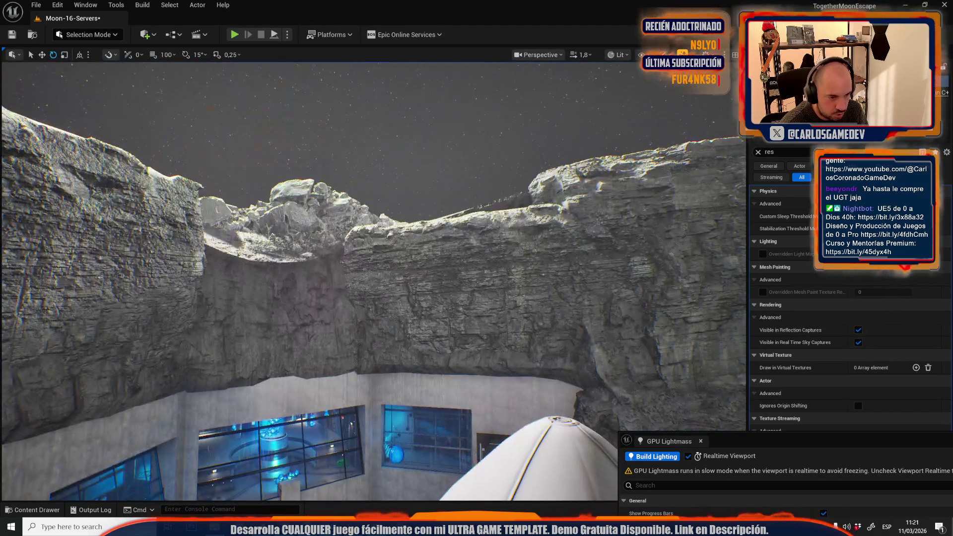
Select the middle rock above the base, try the rotate and scale gizmos, then delete it
left_click(505, 277)
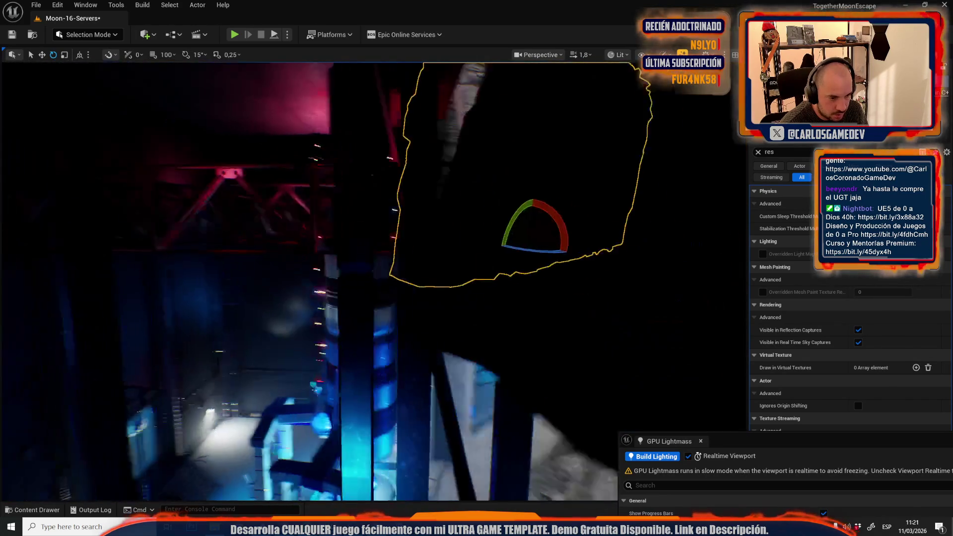
key("w")
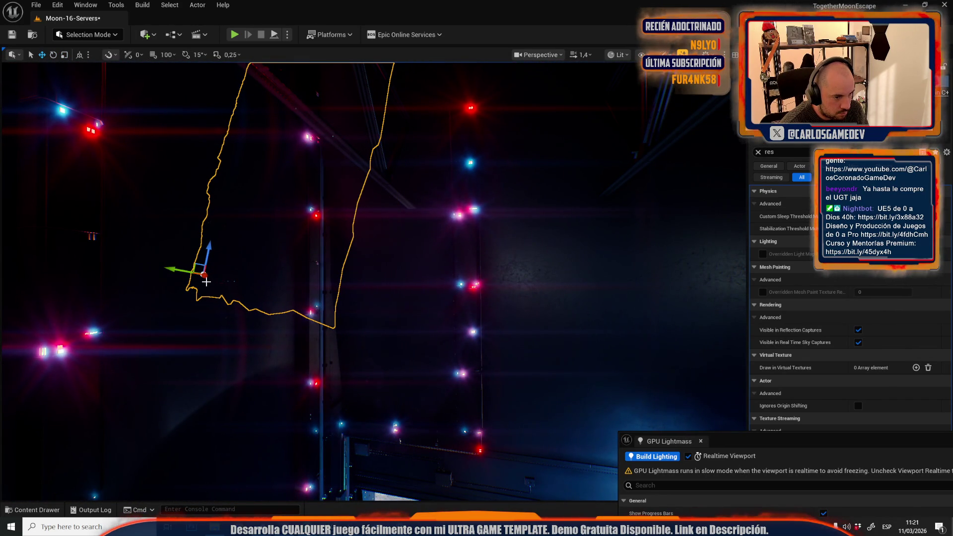
scroll(372, 277, "up", 2)
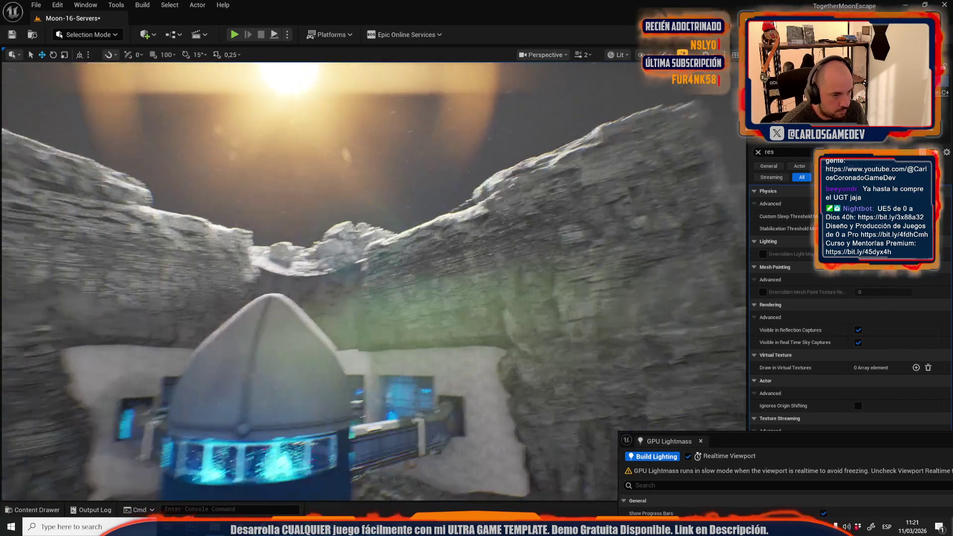
left_click_drag(497, 163, 498, 163)
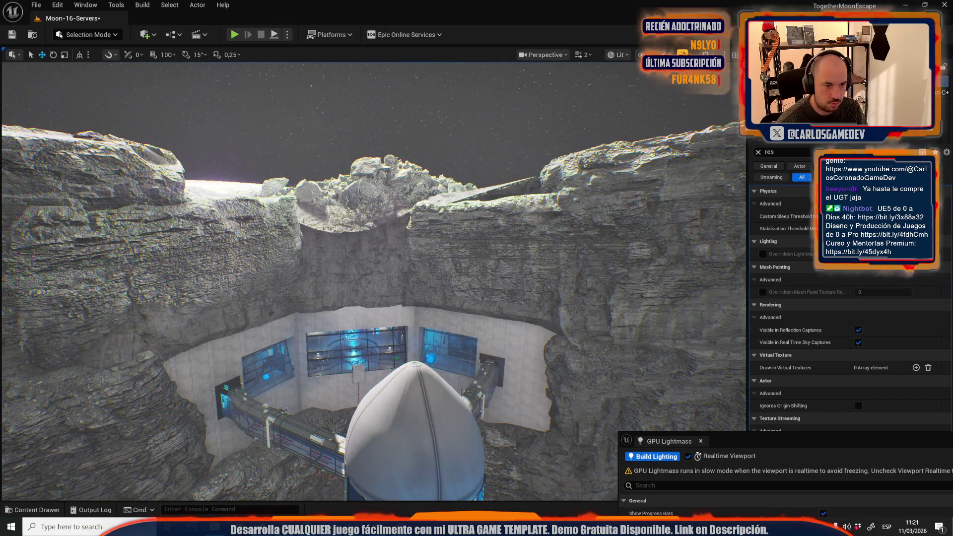
left_click(464, 261)
left_click_drag(340, 268, 296, 265)
key("e")
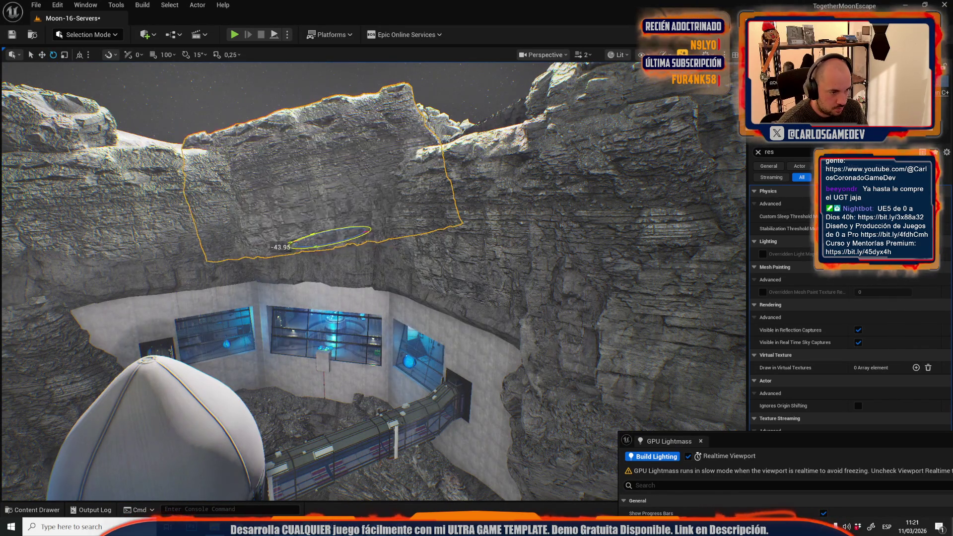
key("r")
left_click_drag(376, 258, 376, 223)
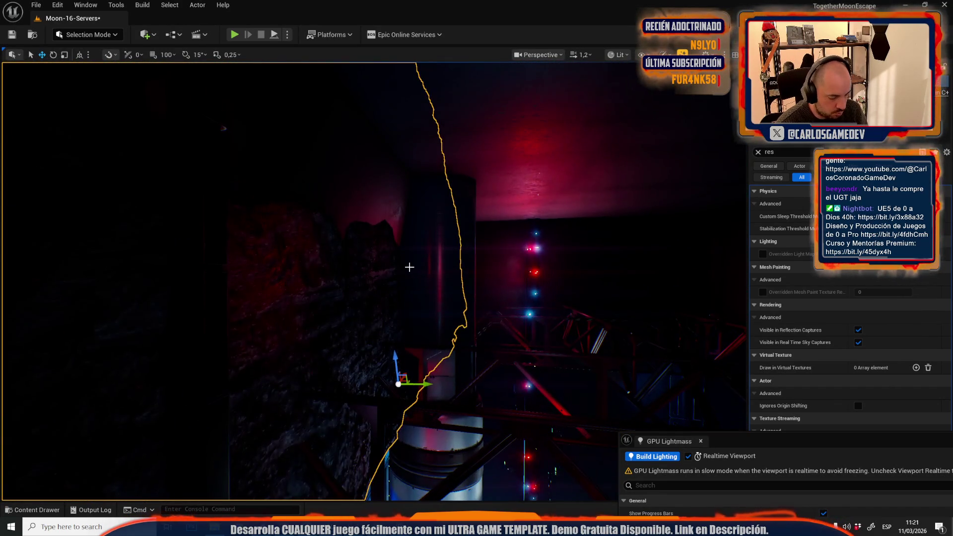
key("Delete")
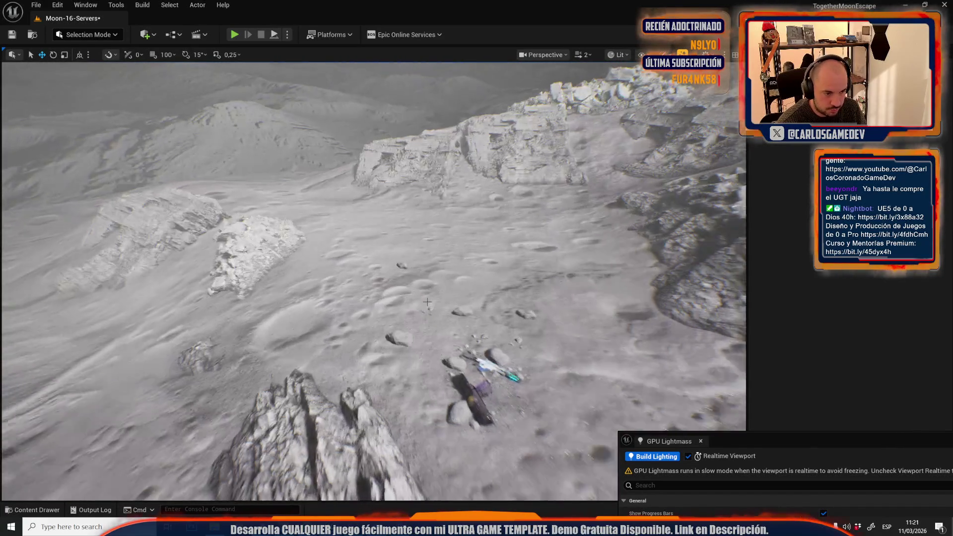
Frame the boulder on the ridge and rotate it about 27 degrees, then undo the rotation
left_click(412, 344)
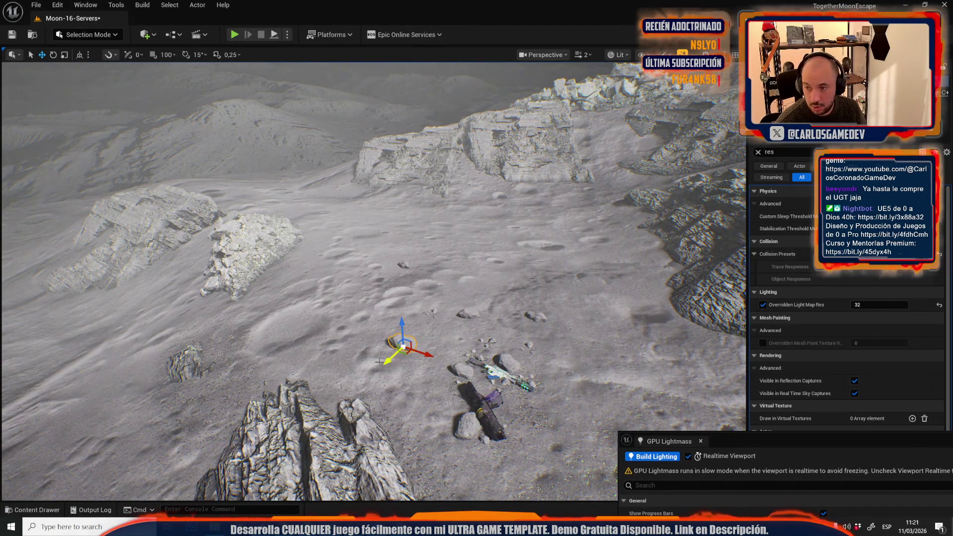
key("w")
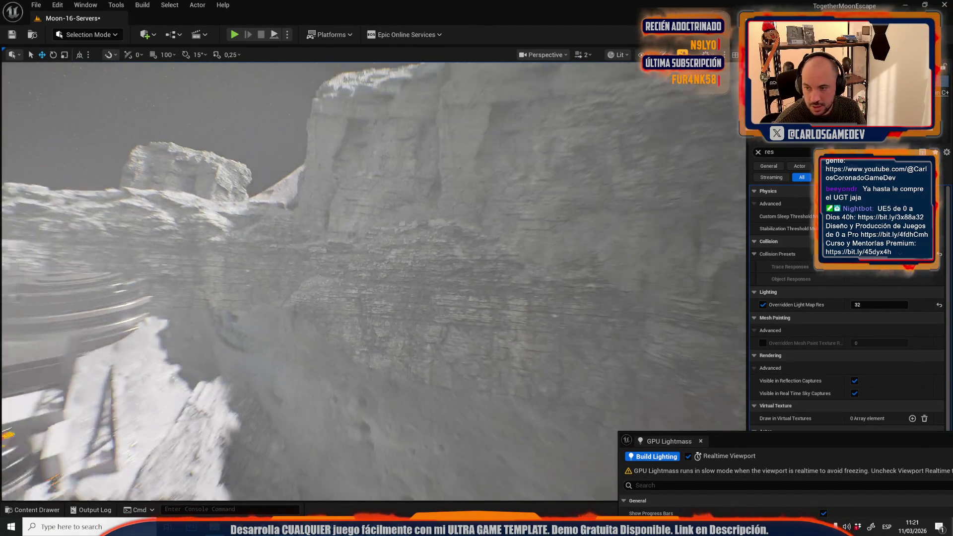
key("s")
key("w")
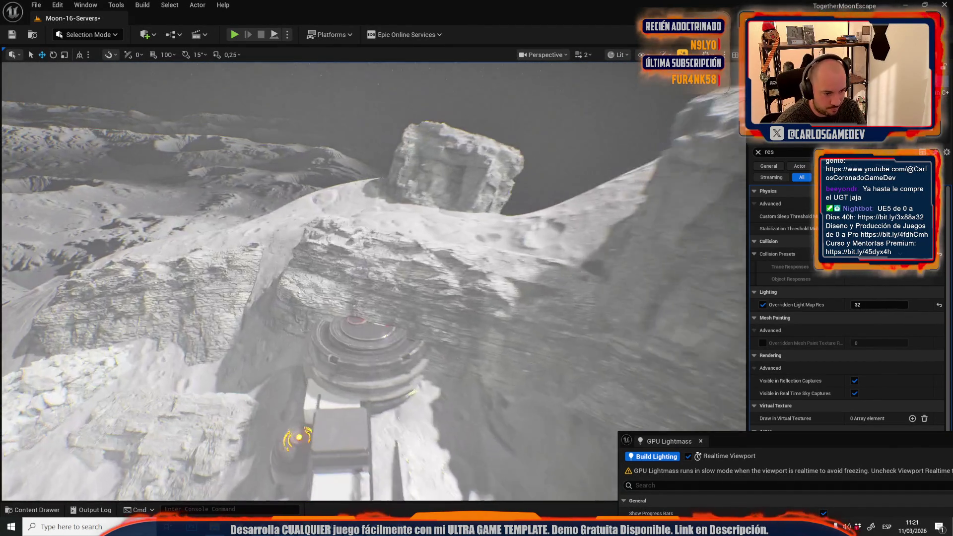
key("w")
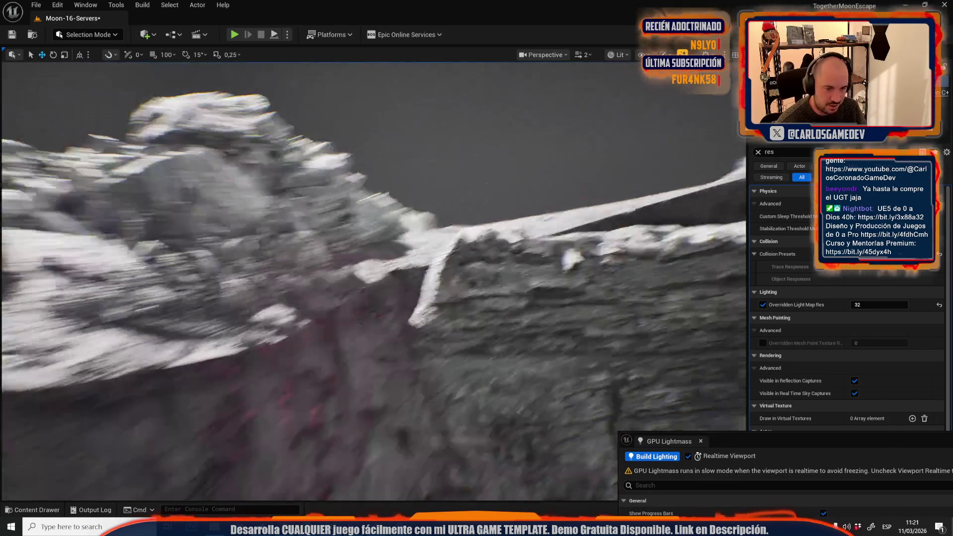
scroll(372, 277, "down", 1)
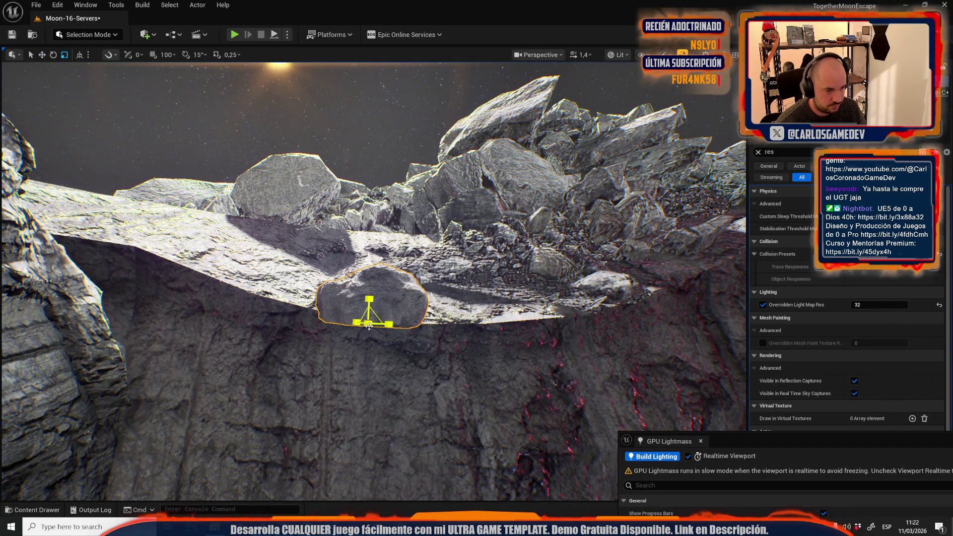
key("f")
key("w")
scroll(369, 326, "down", 1)
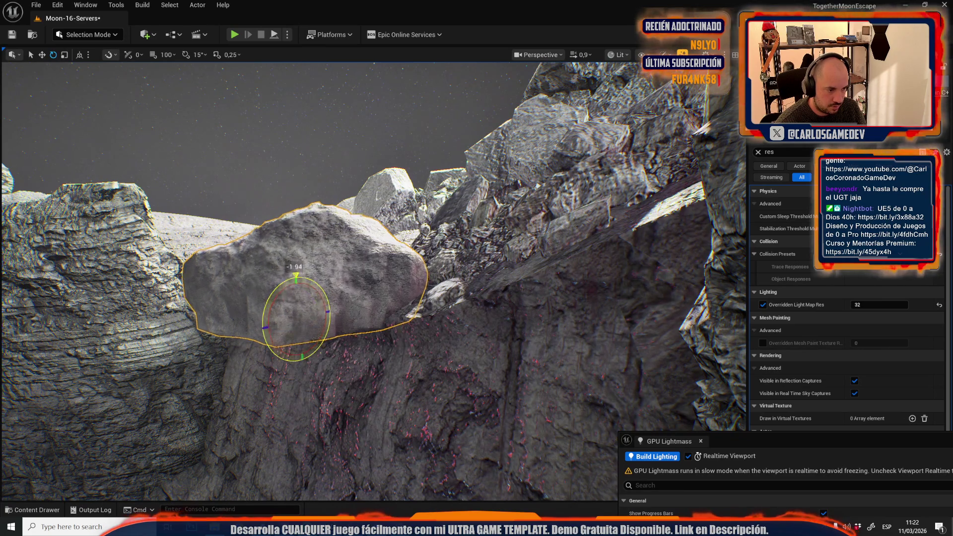
left_click_drag(296, 279, 280, 290)
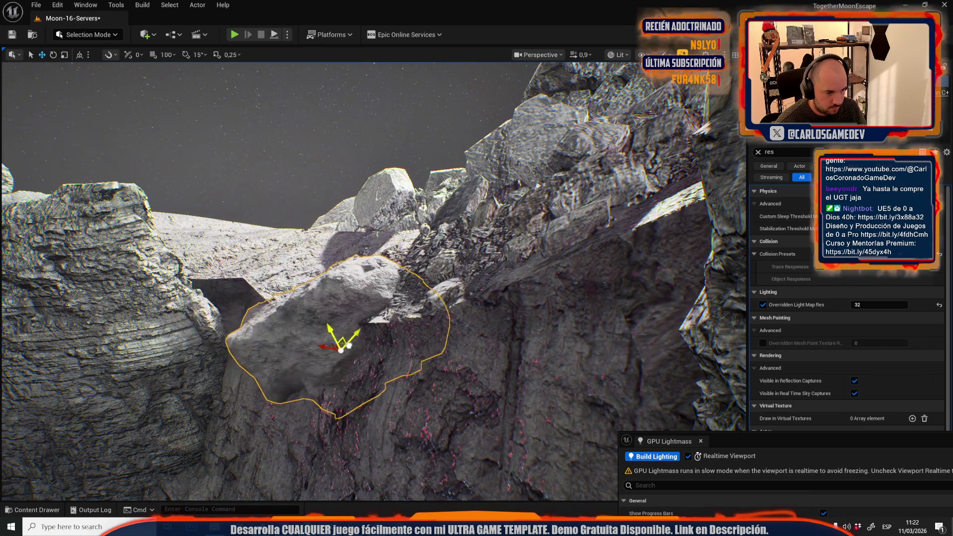
scroll(301, 310, "down", 3)
scroll(347, 344, "up", 3)
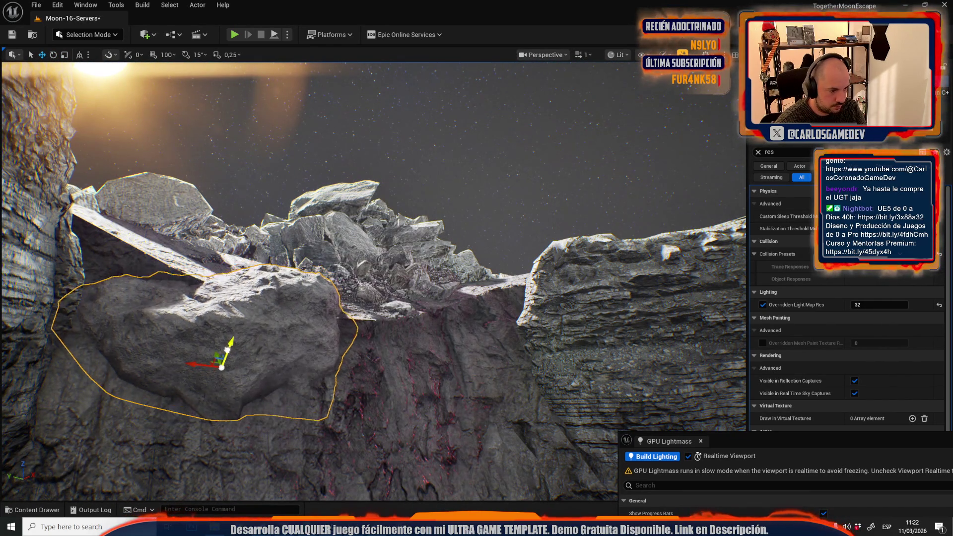
key("ctrl+z")
Tilt the rock slab on the cliff-top ledge to a new angle
left_click_drag(227, 352, 246, 312)
left_click(250, 302)
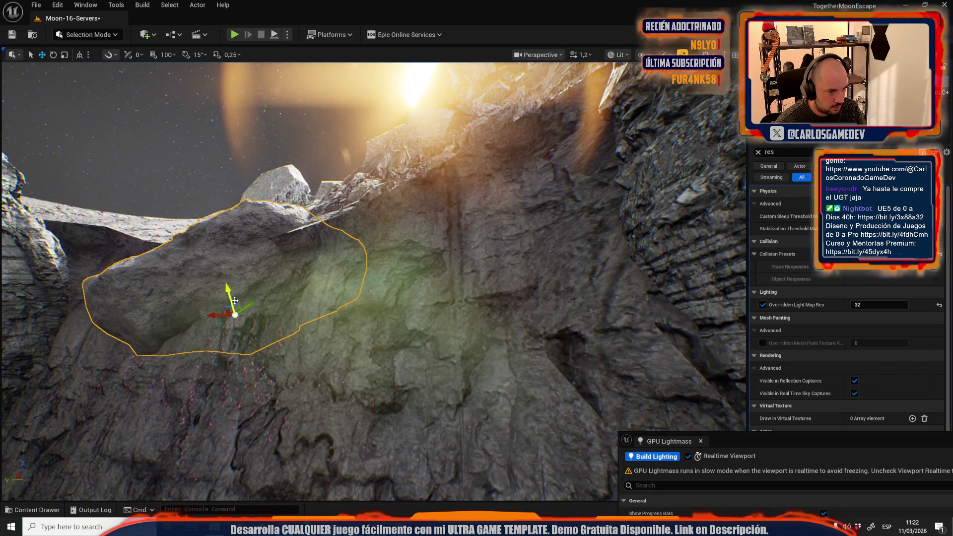
key("e")
mouse_move(220, 246)
left_mouse_down()
mouse_move(210, 243)
mouse_move(215, 252)
mouse_move(187, 279)
mouse_move(194, 235)
mouse_move(201, 243)
left_mouse_up()
key("e")
Fly the camera around the cliffs and tower base, then save the map
scroll(200, 243, "up", 2)
key("w")
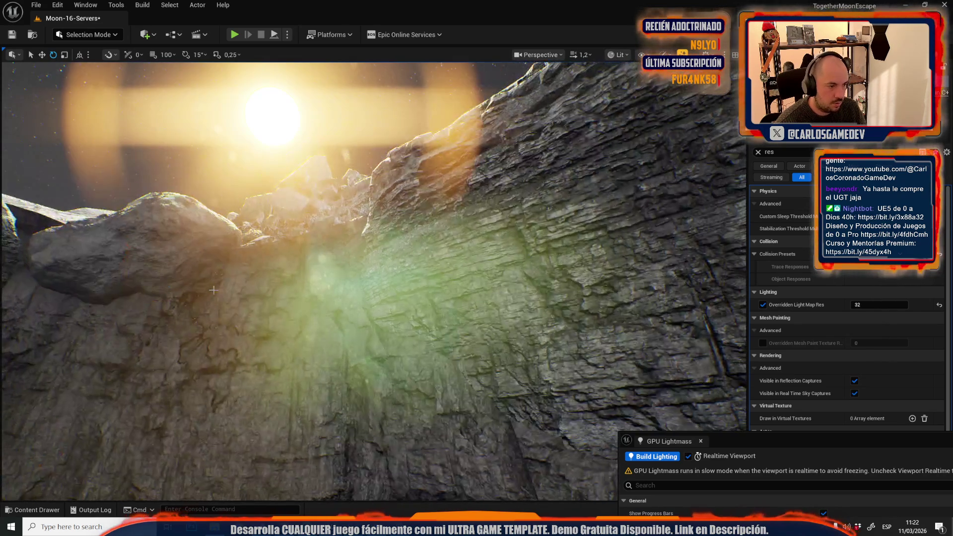
key("s")
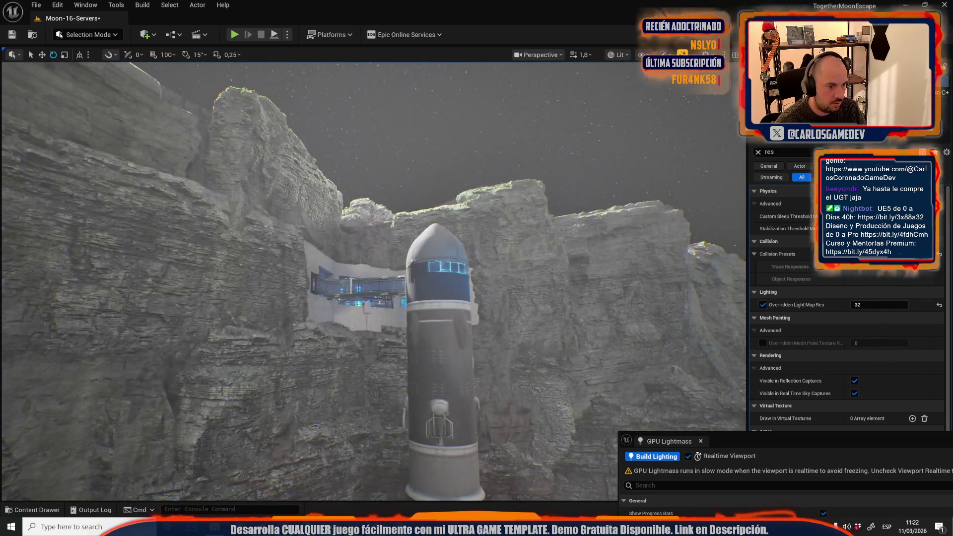
key("d")
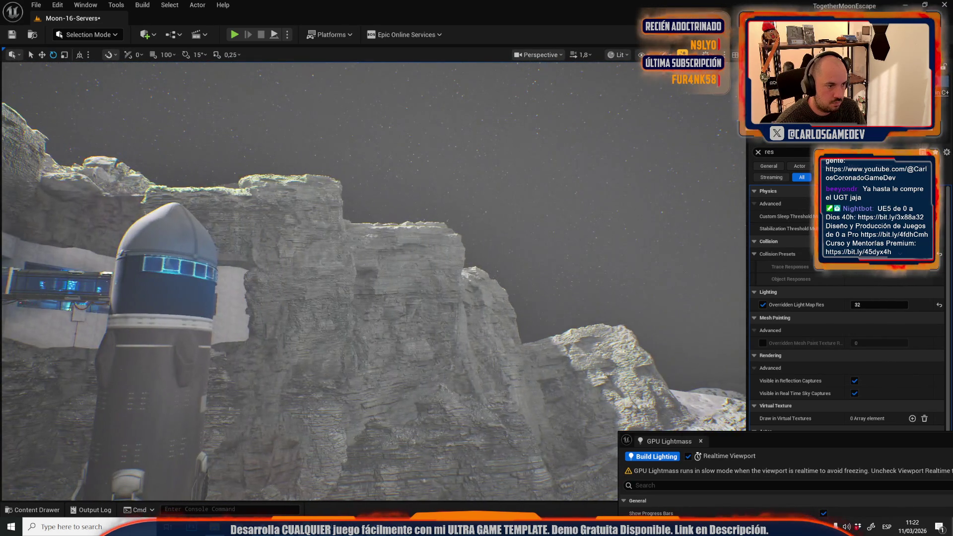
left_click_drag(237, 310, 236, 311)
left_click_drag(309, 234, 309, 233)
key("ctrl+s")
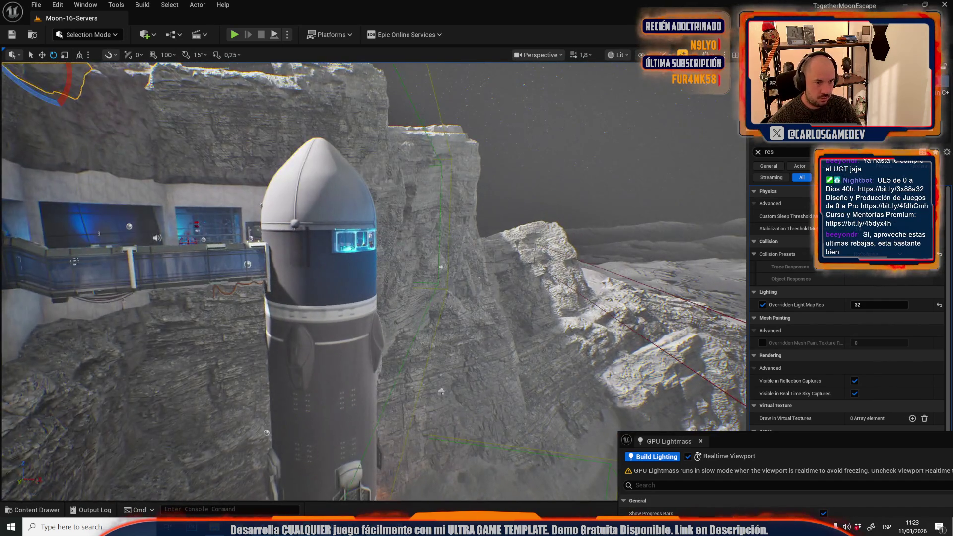
Select the level sequence actor inside the base and clear the 'res' Details search filter
scroll(378, 198, "down", 2)
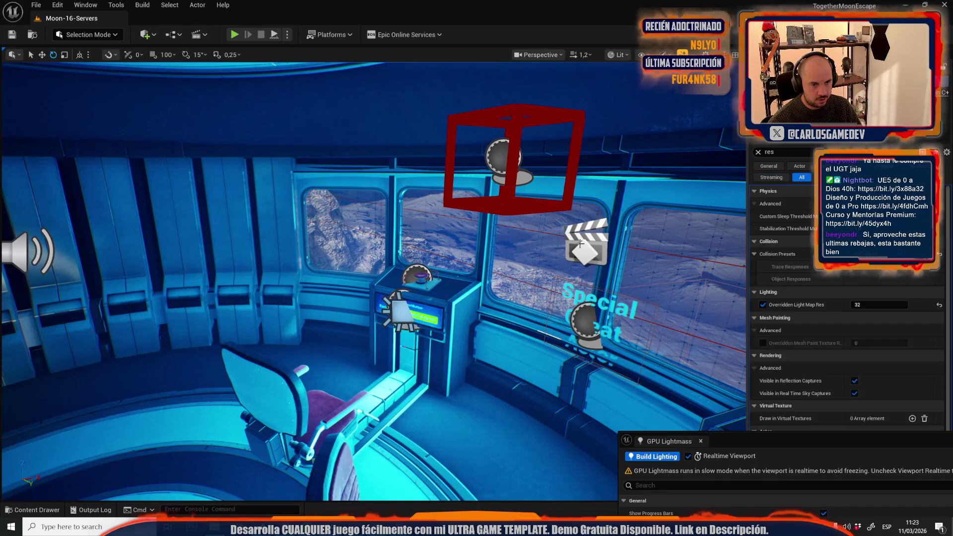
left_click(586, 243)
left_click(758, 151)
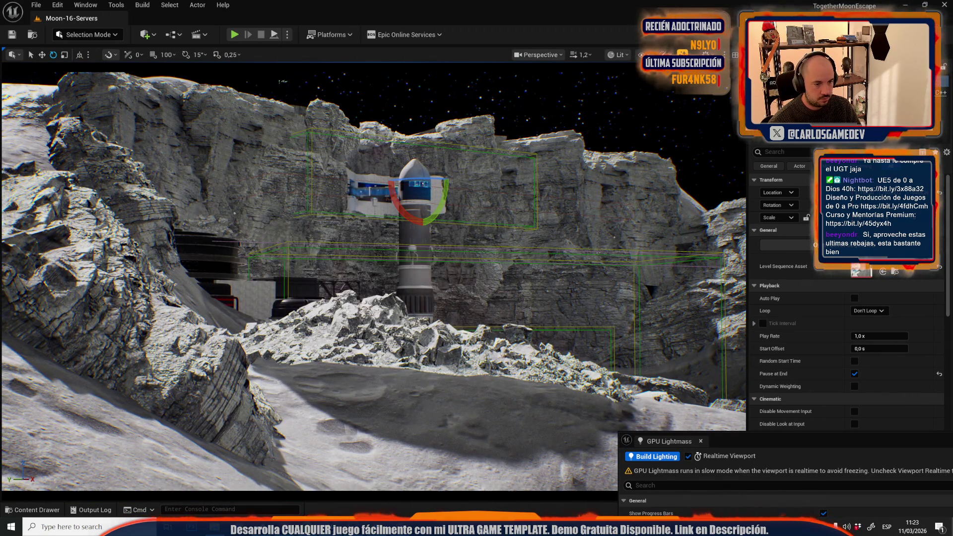
Shrink the rock pile in front of the tower, undoing trial vertical moves
left_click(439, 364)
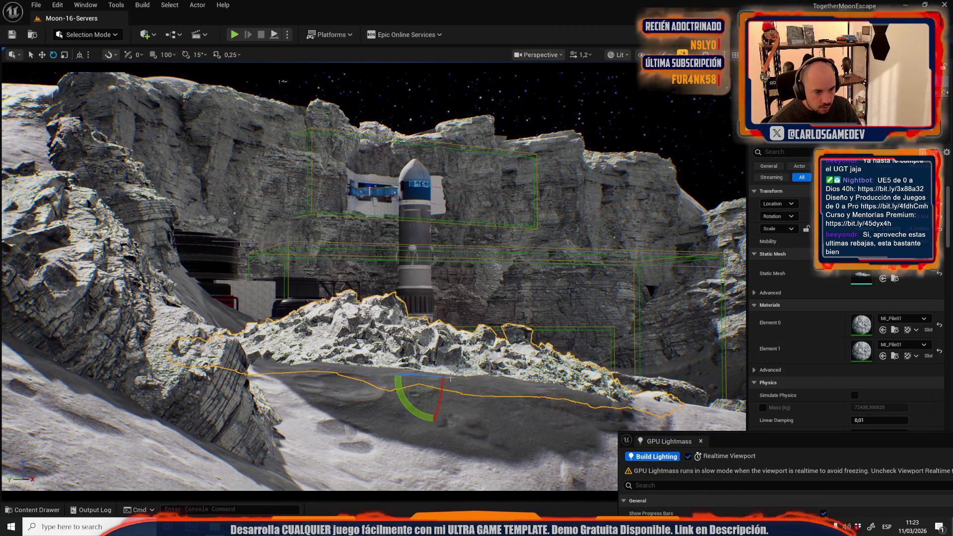
key("w")
mouse_move(440, 355)
left_mouse_down()
mouse_move(441, 337)
mouse_move(436, 387)
left_mouse_up()
key("ctrl+z")
key("e")
key("w")
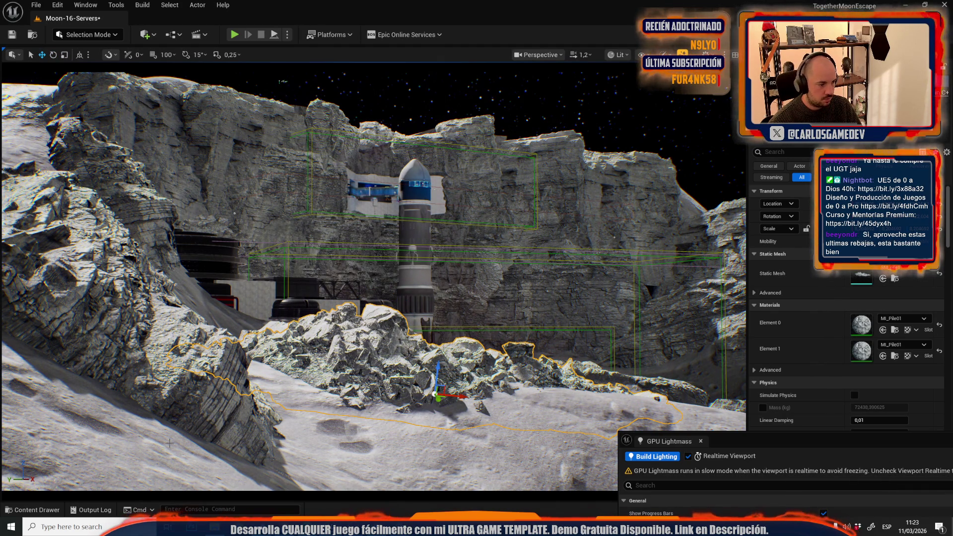
key("ctrl+z")
key("e")
key("r")
mouse_move(146, 442)
left_mouse_down()
mouse_move(143, 434)
mouse_move(190, 450)
mouse_move(158, 422)
left_mouse_up()
Rotate the rock pile and move it down and to the left
key("e")
key("w")
key("e")
key("w")
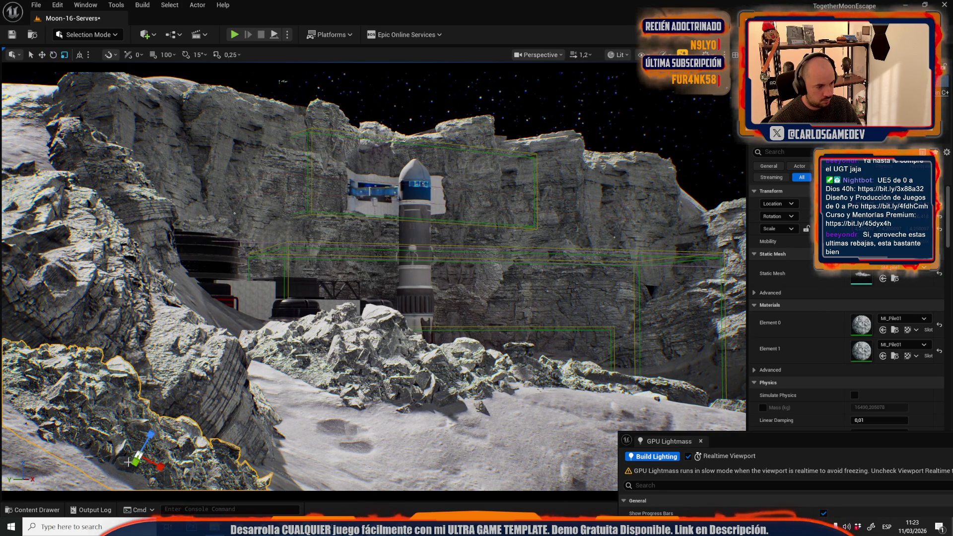
mouse_move(133, 462)
left_mouse_down()
mouse_move(149, 387)
mouse_move(125, 480)
mouse_move(101, 468)
mouse_move(130, 475)
mouse_move(76, 479)
left_mouse_up()
key("e")
key("w")
Turn the lower-centre rock pile to lie horizontally
left_click(394, 384)
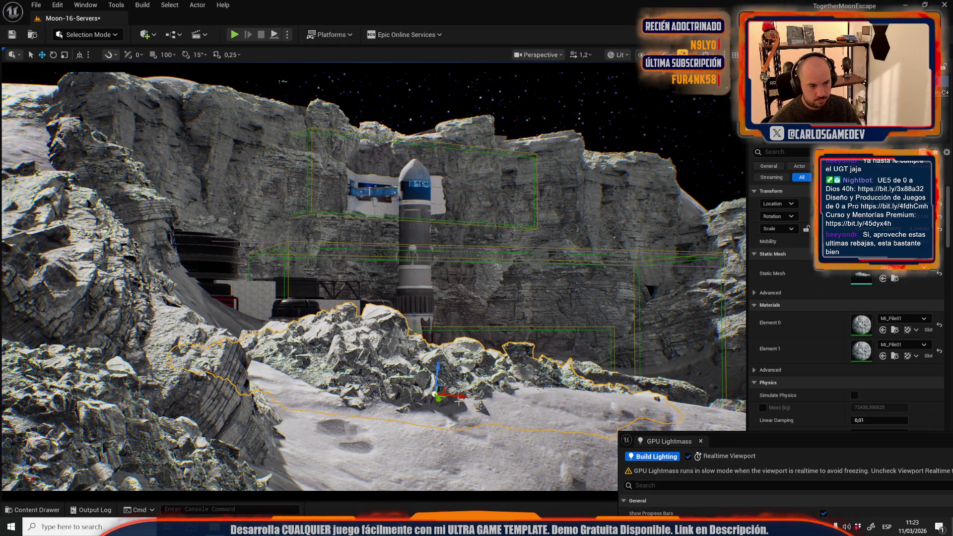
left_click(38, 445)
left_click(570, 427)
key("e")
mouse_move(582, 445)
left_mouse_down()
mouse_move(601, 417)
mouse_move(564, 408)
mouse_move(586, 424)
mouse_move(581, 436)
left_mouse_up()
key("w")
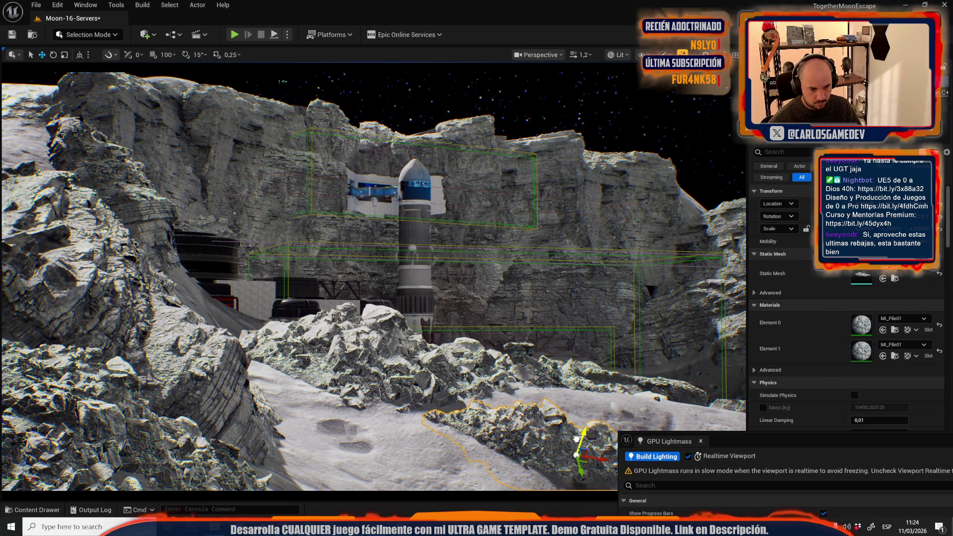
Preview the scene in game view and remove the rock wall beside the glass corridor
key("g")
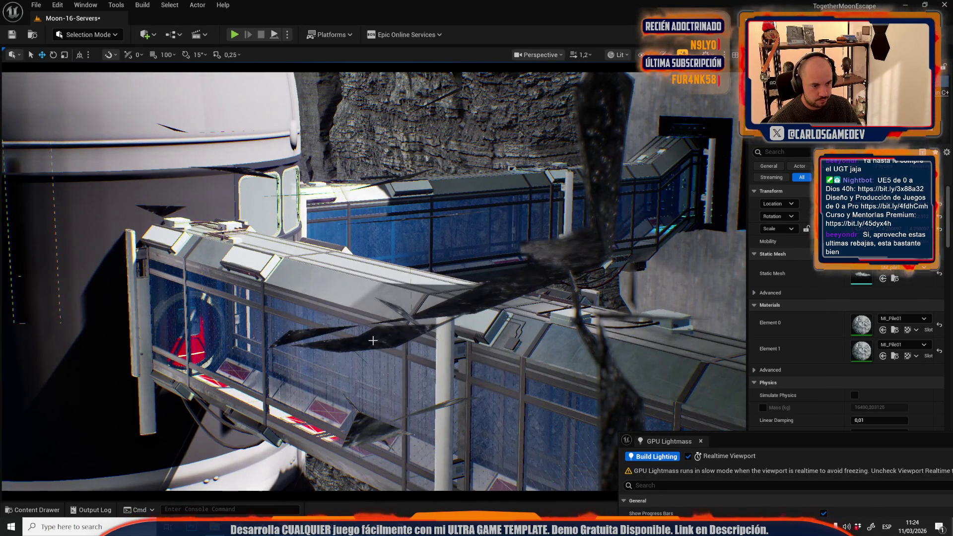
left_click(373, 341)
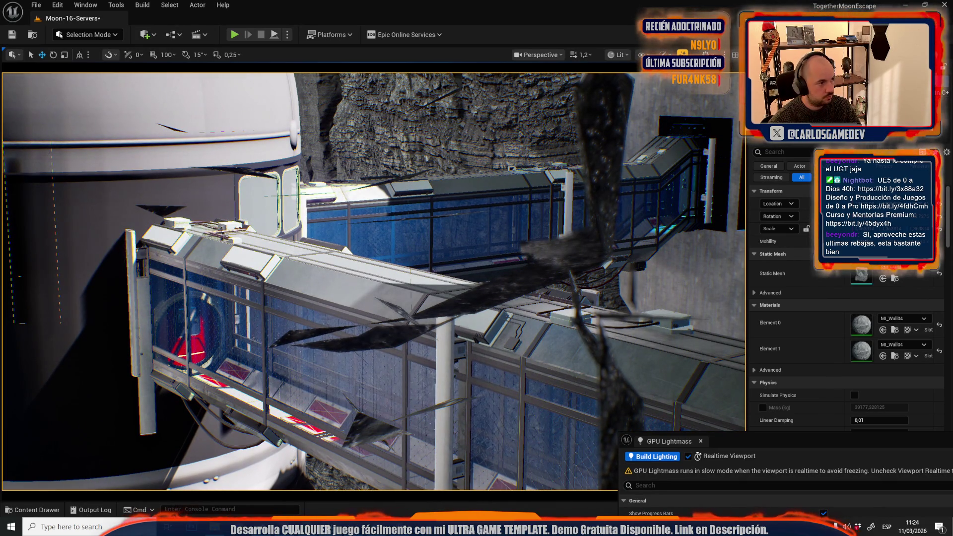
scroll(374, 282, "up", 3)
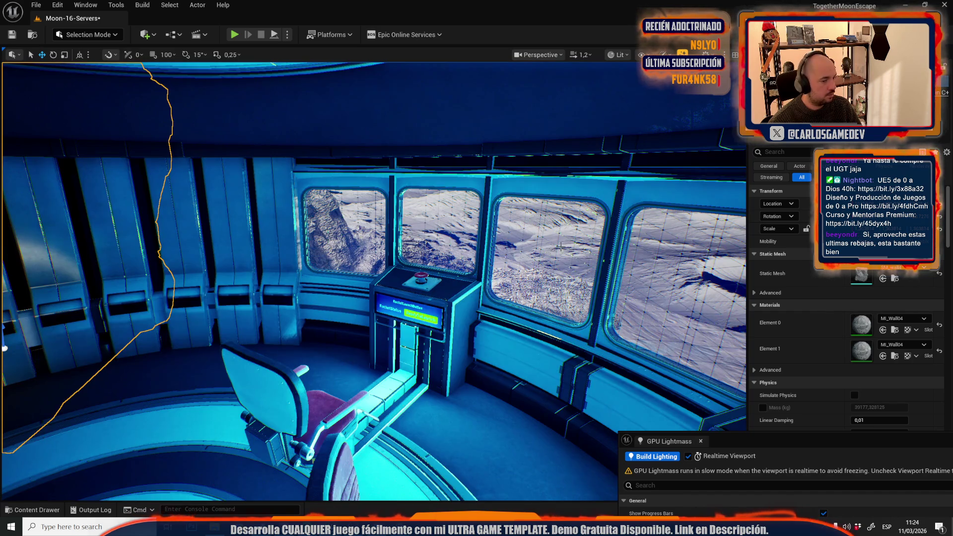
scroll(374, 281, "down", 2)
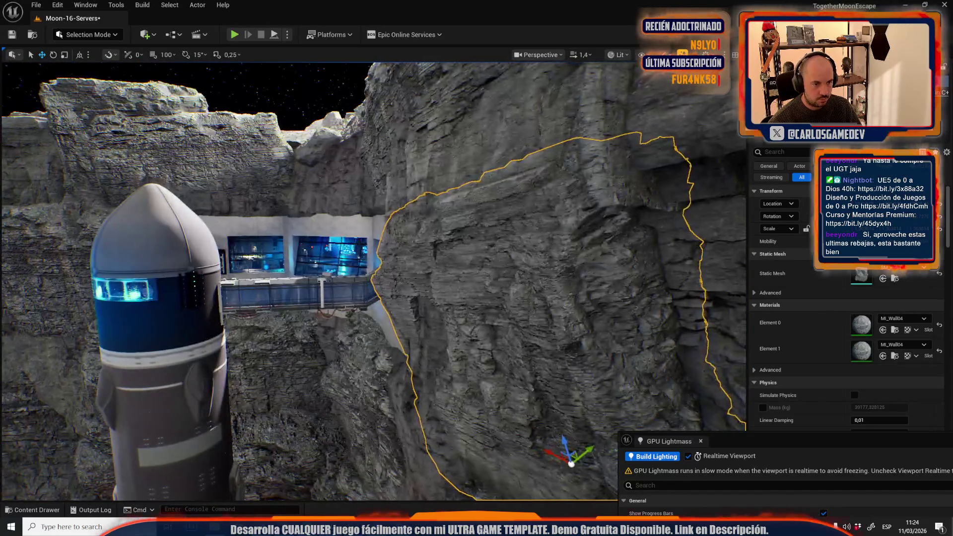
key("w")
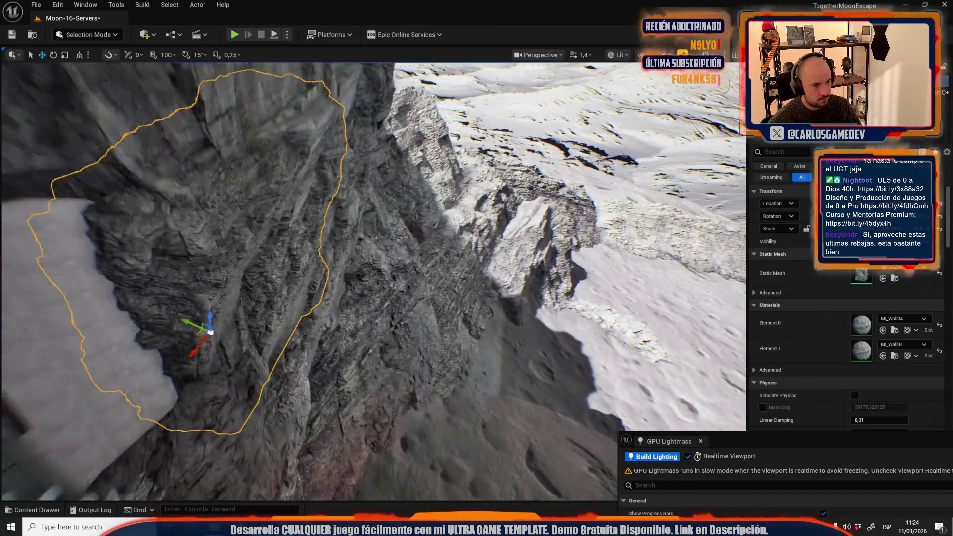
key("Escape")
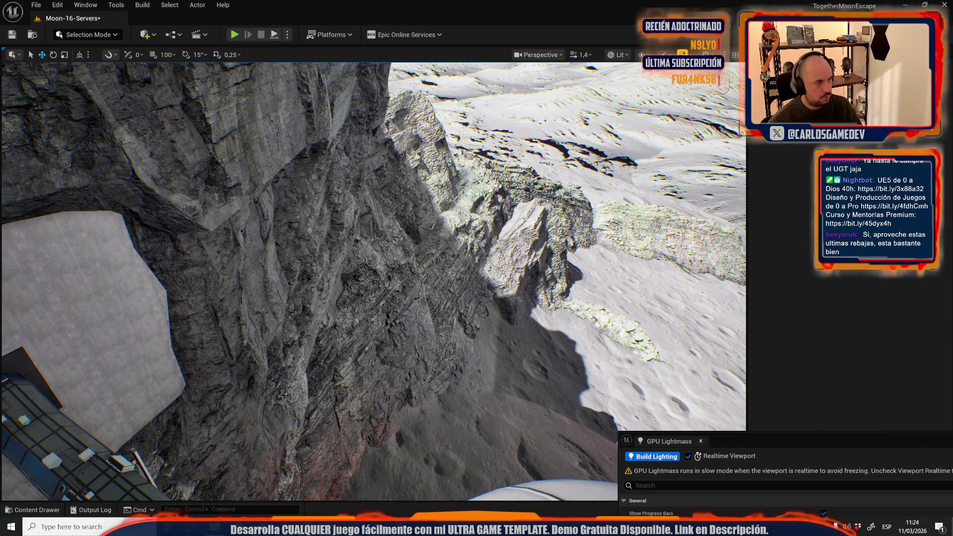
key("1")
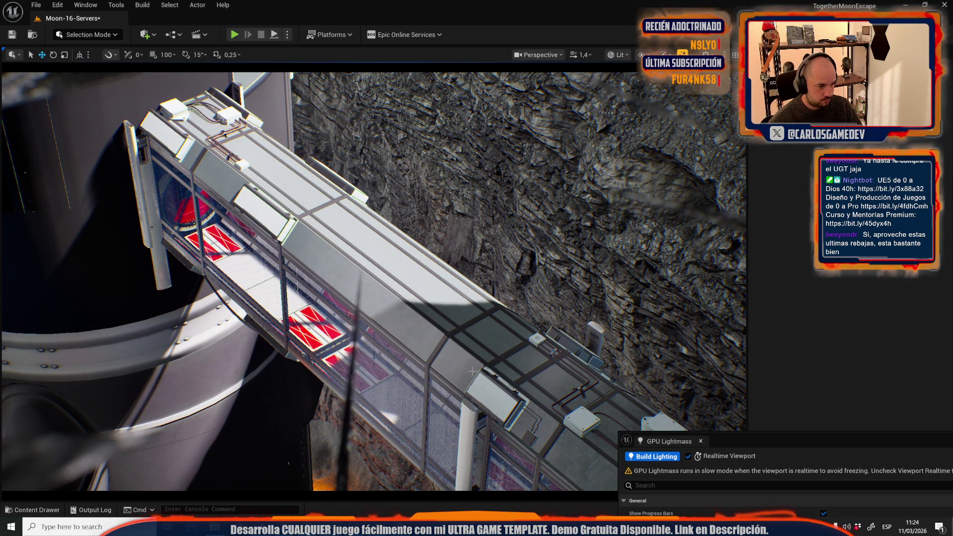
Restore the deleted rock wall and show editor icons in the viewport again
key("ctrl+z")
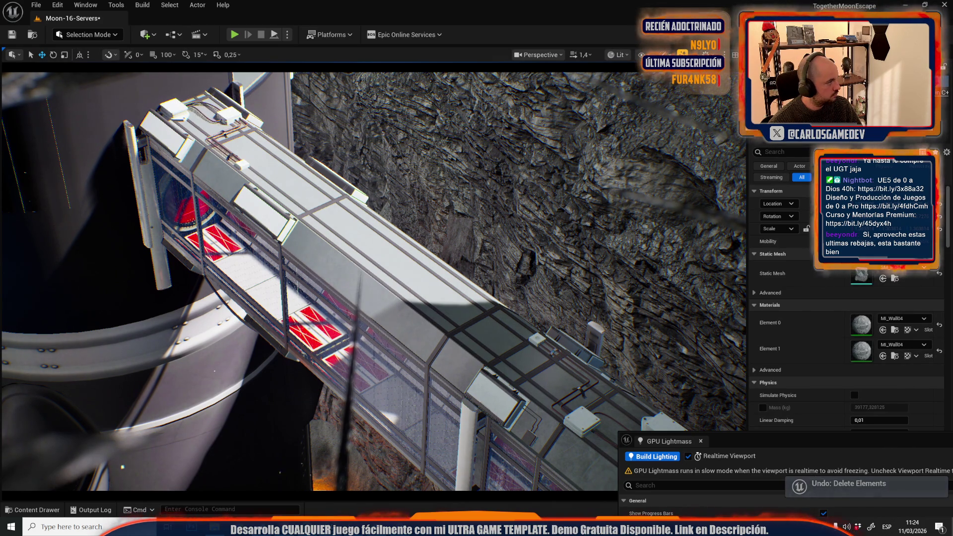
key("f")
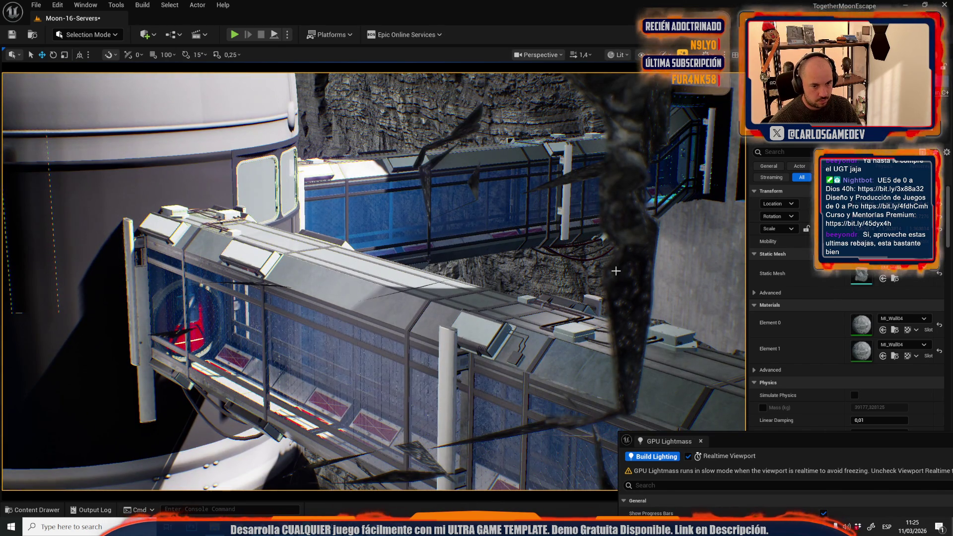
key("g")
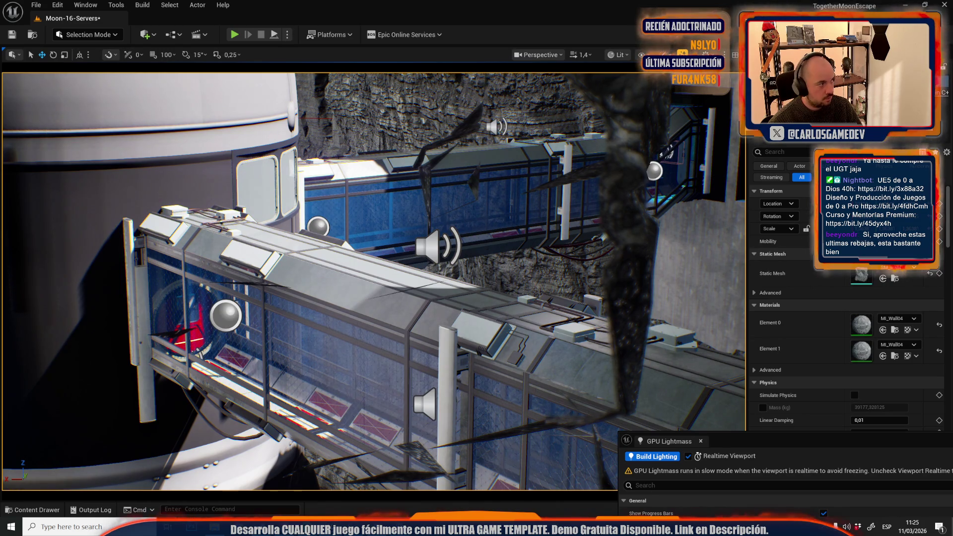
Frame the MI_Wall03 rock, then select and frame the rock wall above the corridor
key("f")
mouse_move(496, 221)
left_mouse_down()
mouse_move(498, 303)
mouse_move(403, 200)
left_mouse_up()
key("Escape")
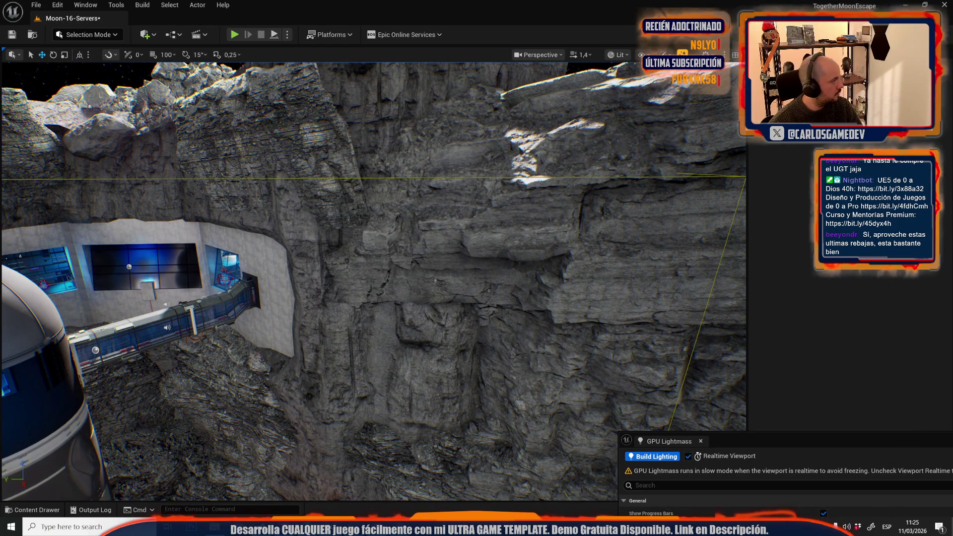
key("1")
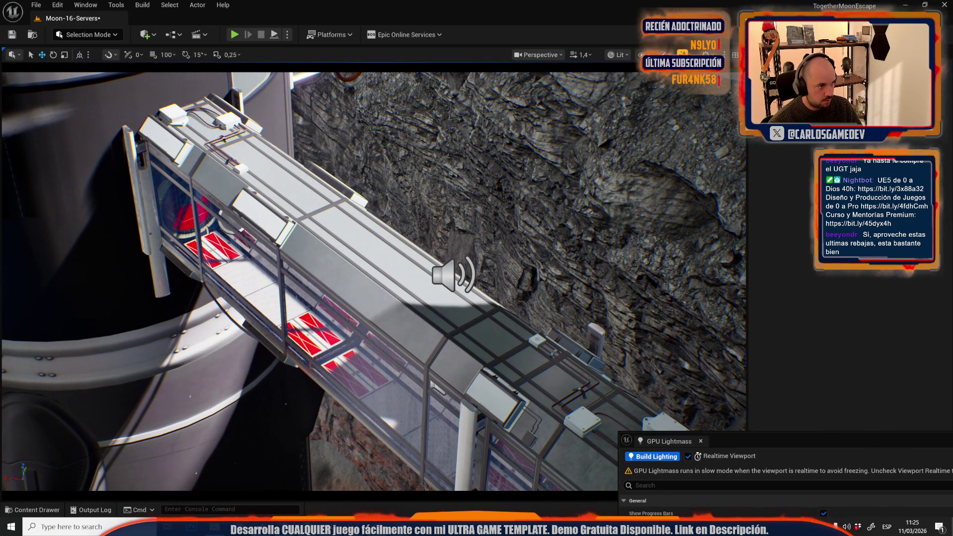
left_click(545, 149)
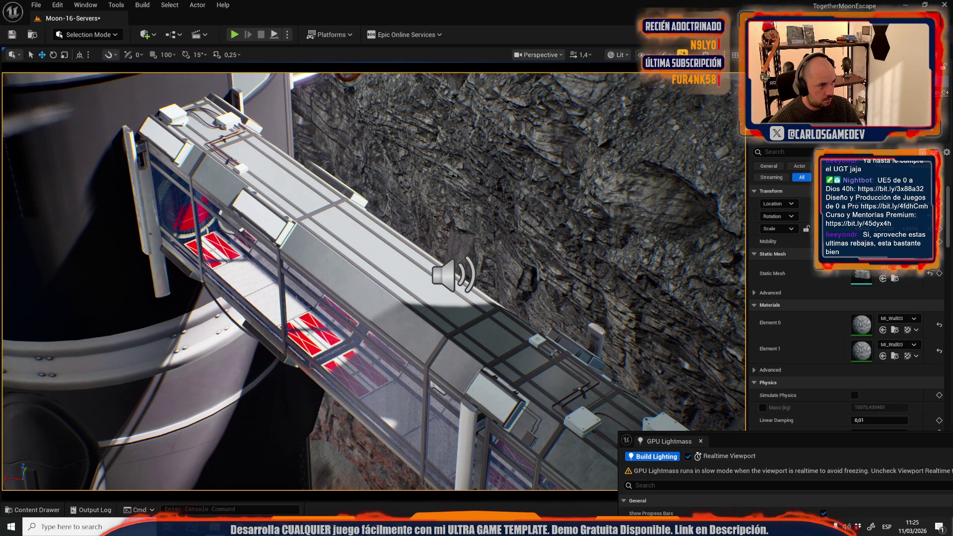
key("f")
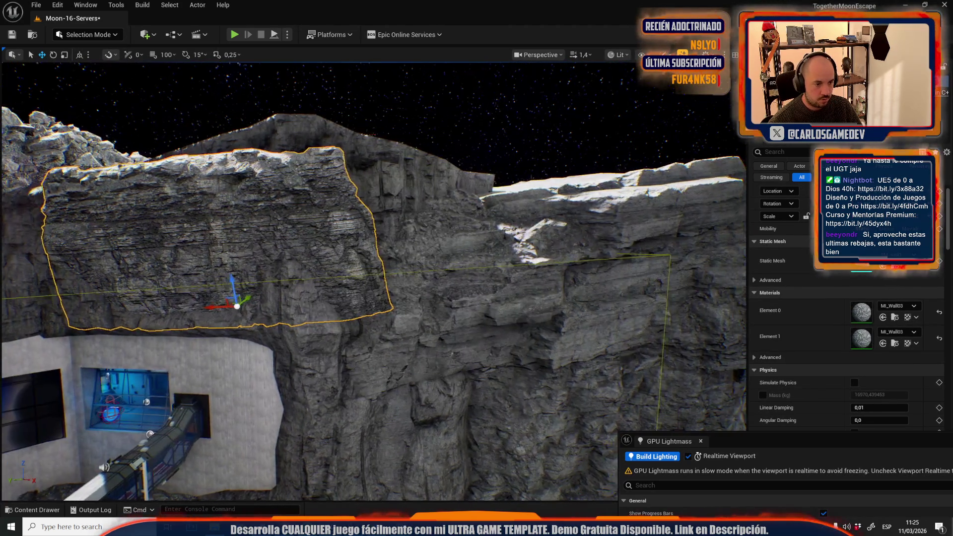
Select the second and lower rock meshes, then pick a different rock actor
scroll(373, 280, "down", 1)
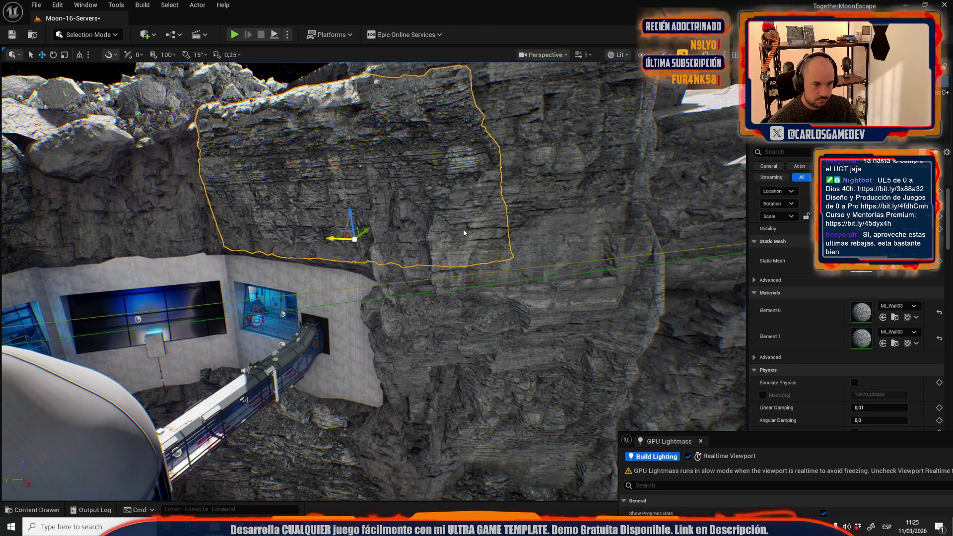
left_click(464, 229, "ctrl")
left_click(437, 353, "ctrl")
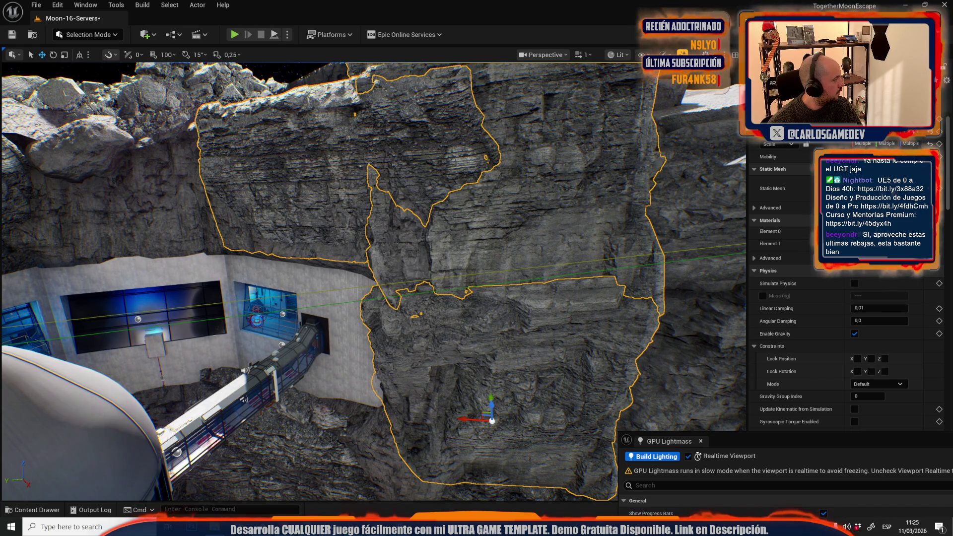
left_click(361, 429)
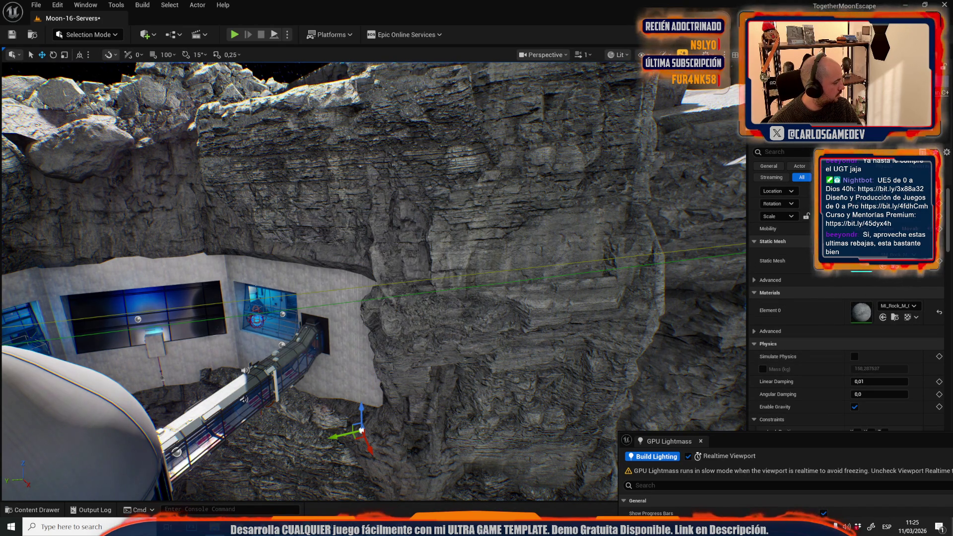
Undo the accidental Drop Assets and select the middle and upper-left rocks together
key("ctrl+z")
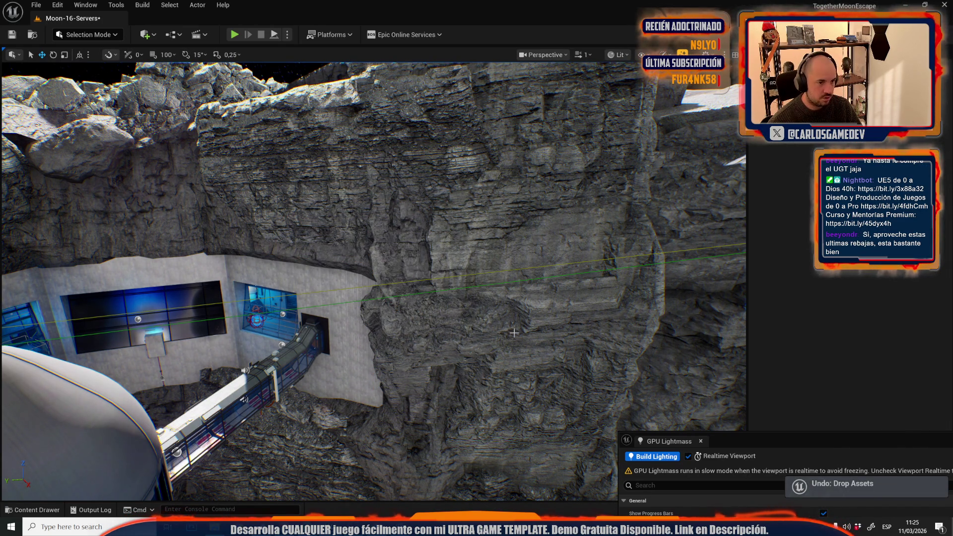
left_click(455, 199, "ctrl")
left_click(307, 114, "ctrl")
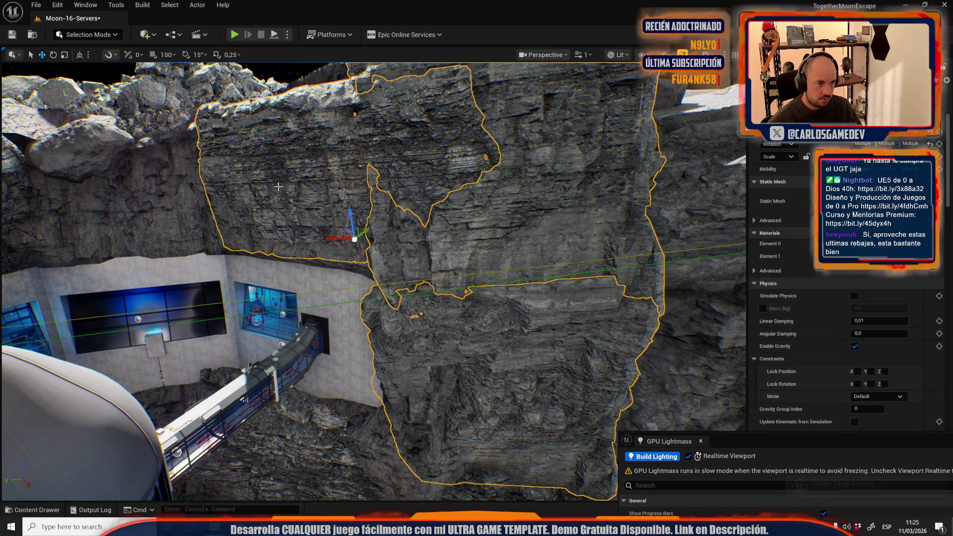
left_click(169, 34)
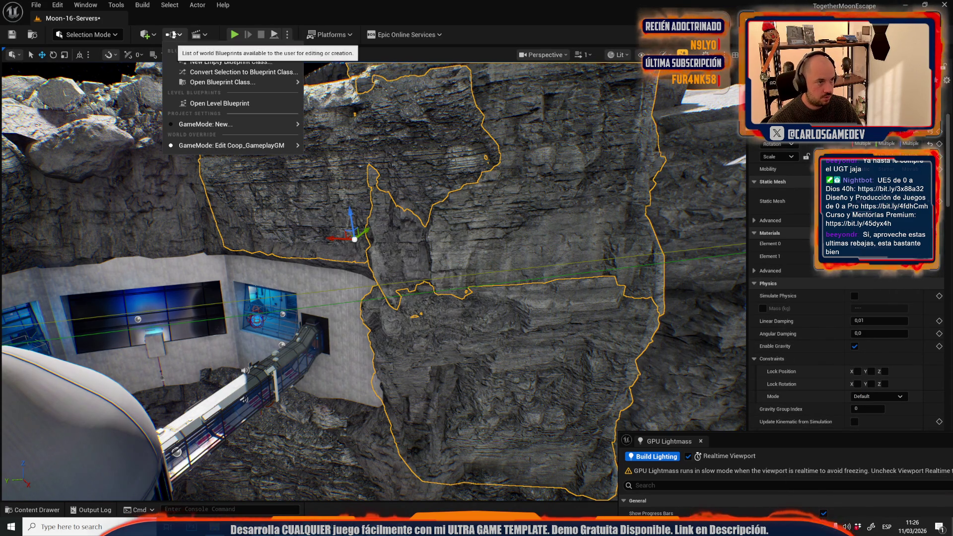
left_click(189, 99)
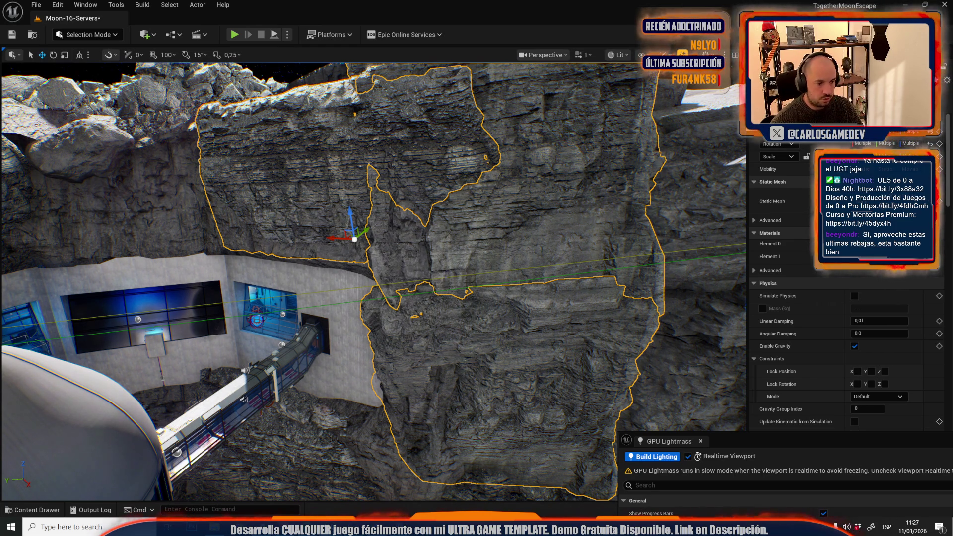
key("1")
scroll(373, 281, "up", 10)
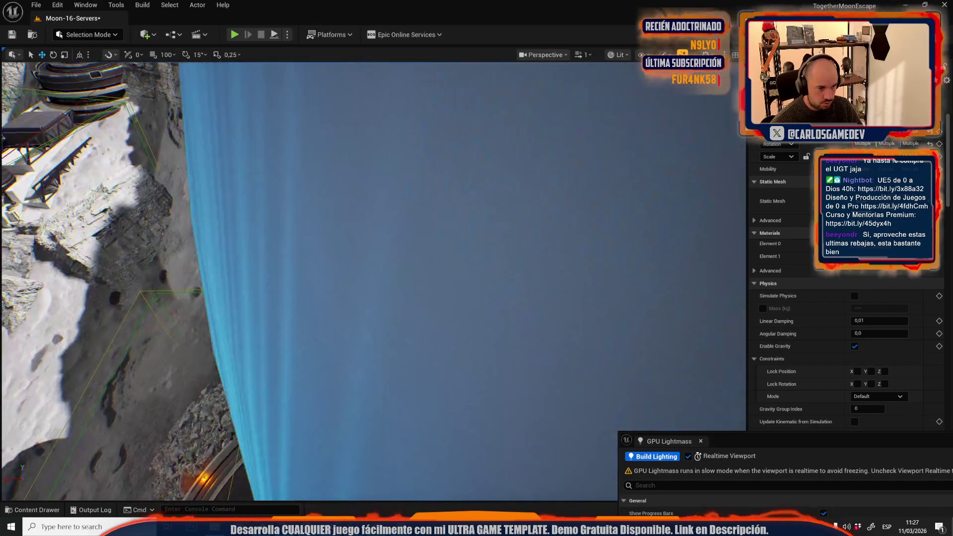
Focus the level sequence actor, save Moon-16-Servers, and start a Play In Editor test
double_click(794, 100)
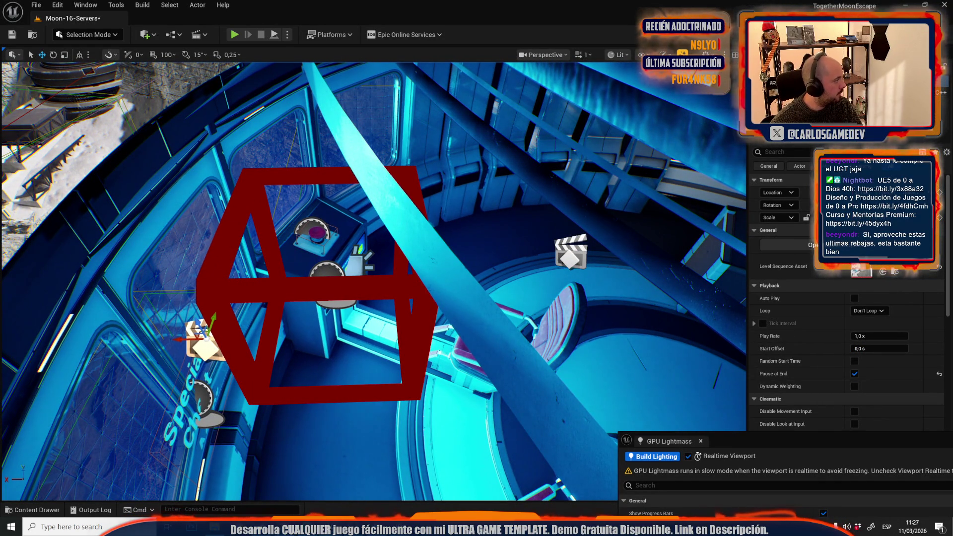
key("1")
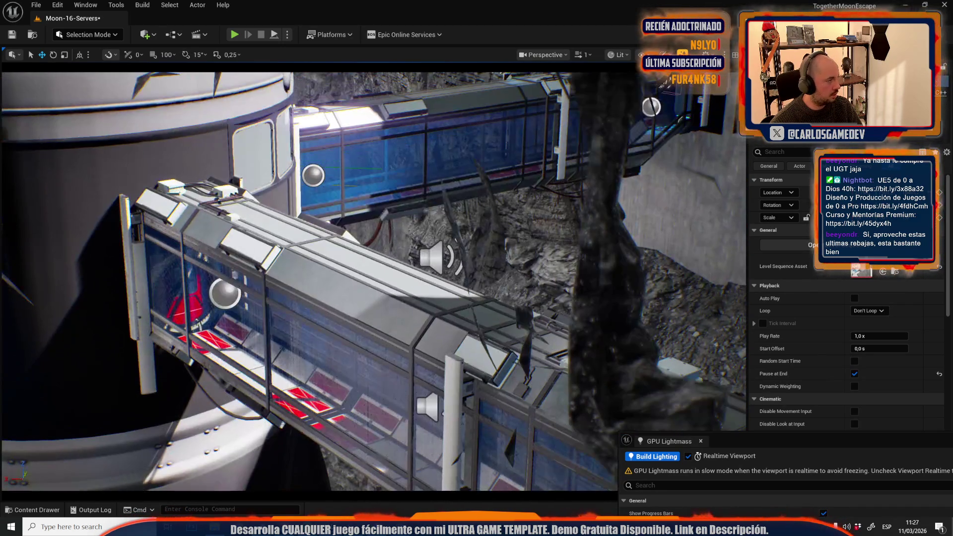
left_click(171, 34)
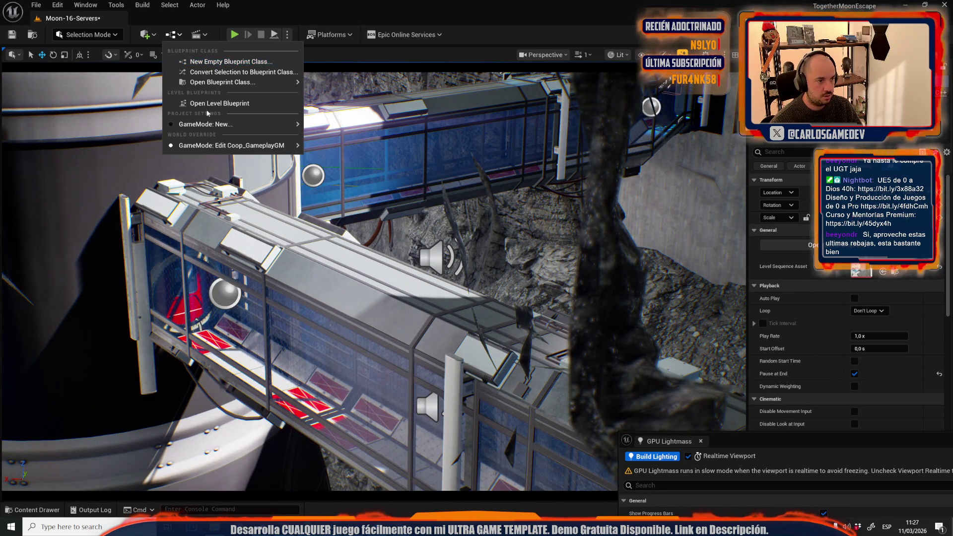
left_click(222, 102)
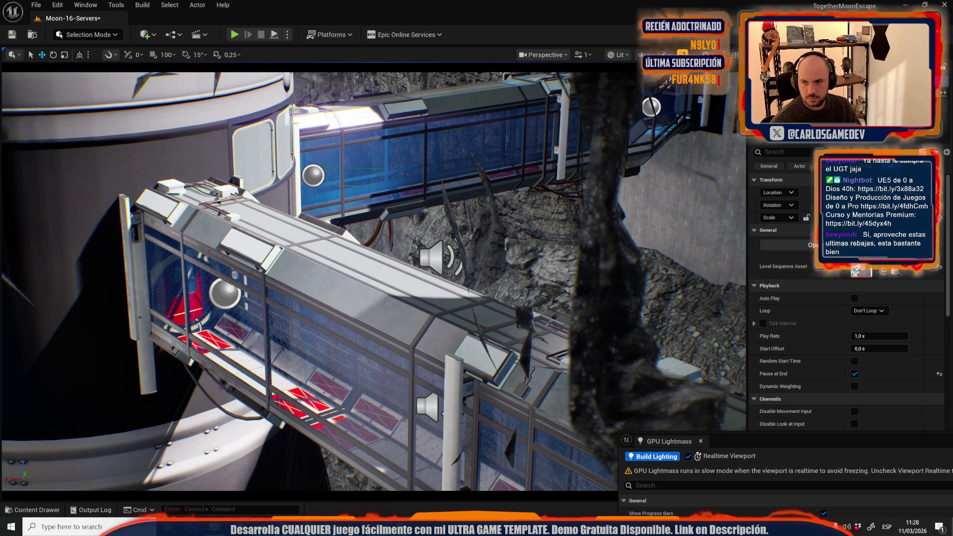
key("ctrl+s")
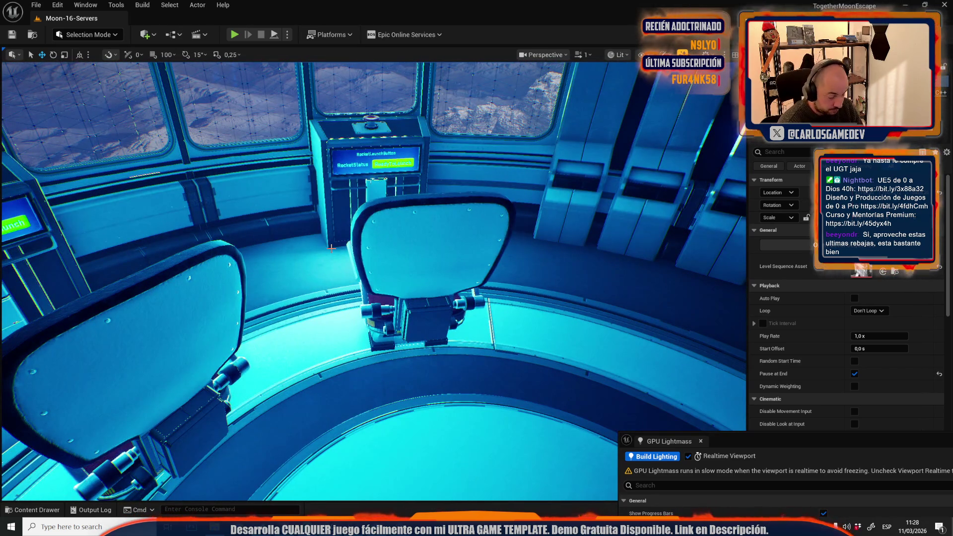
key("alt+p")
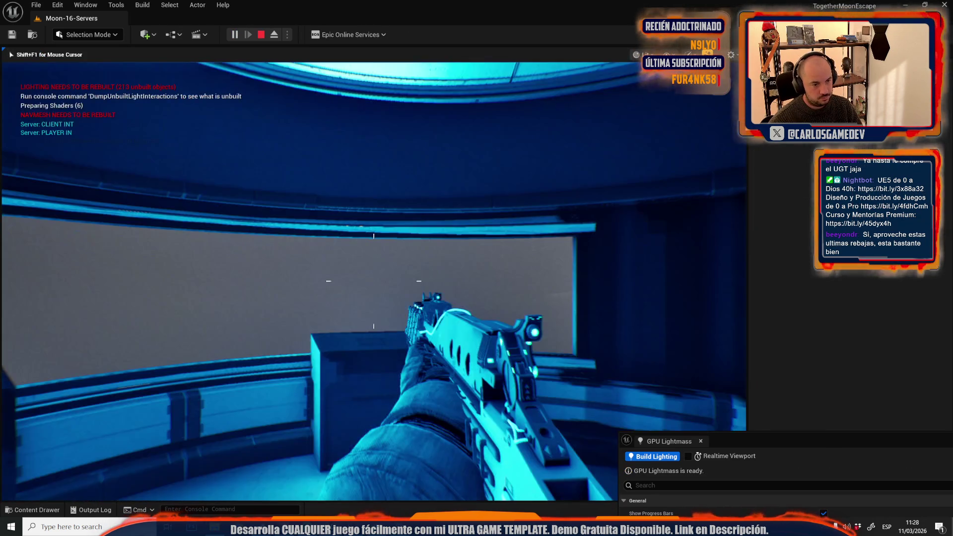
Walk the player into the windowed moon room, then stop the play test
key("w")
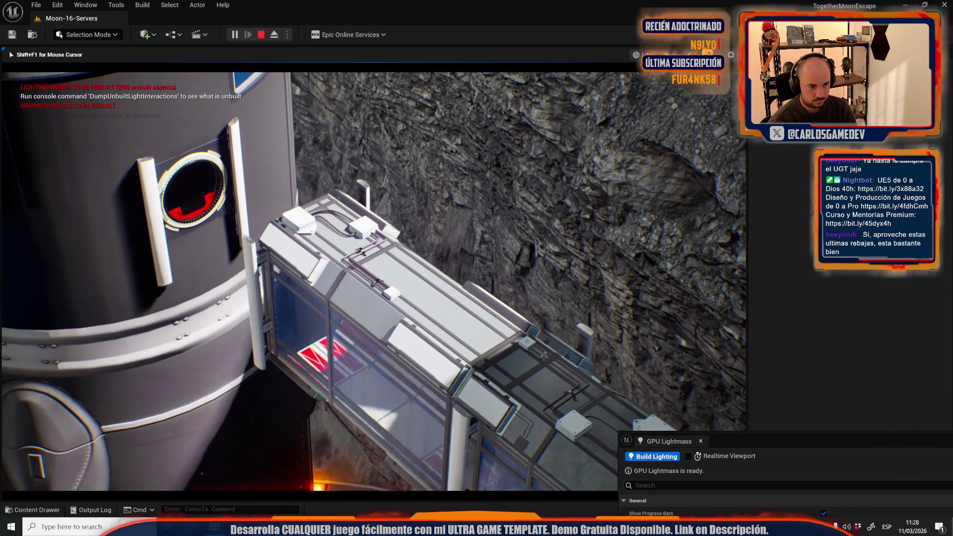
key("Escape")
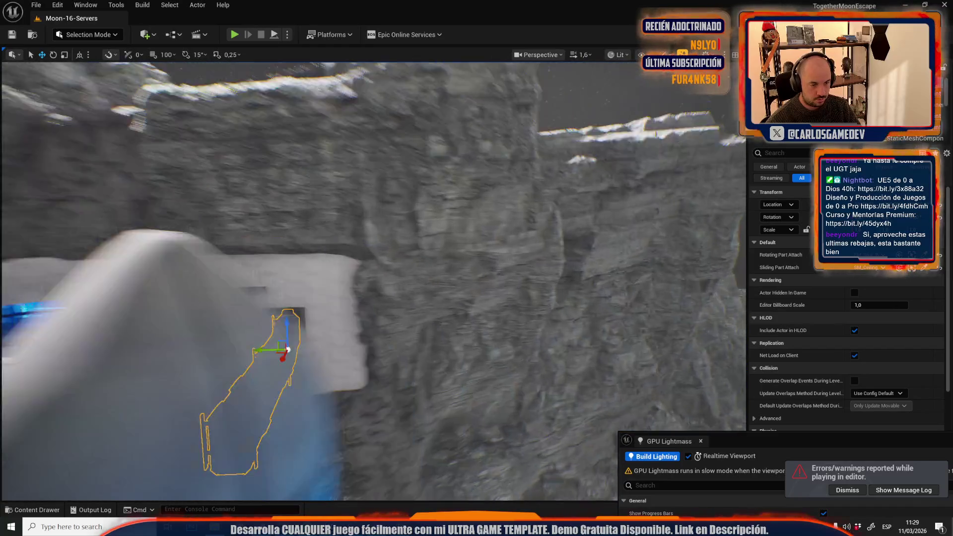
left_click(309, 277)
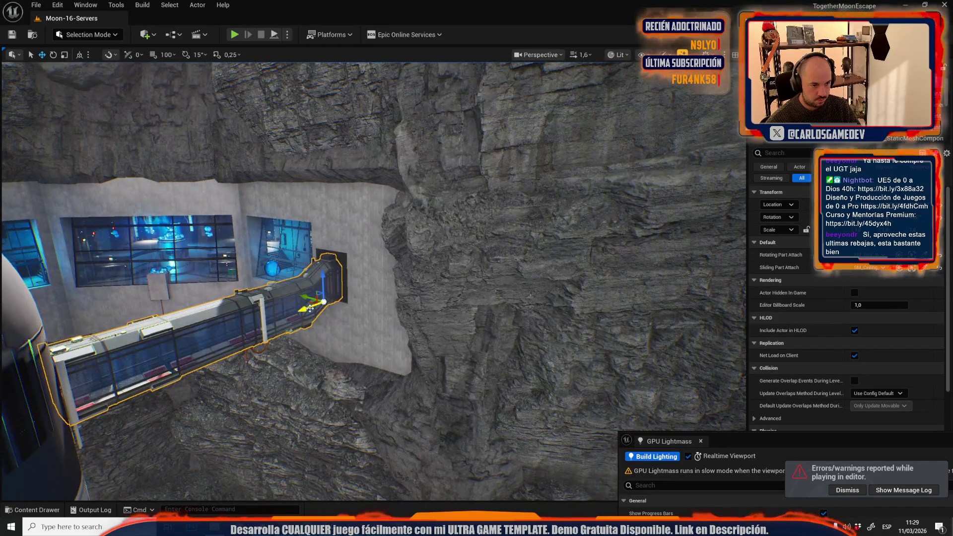
right_click(308, 277)
left_click(341, 239)
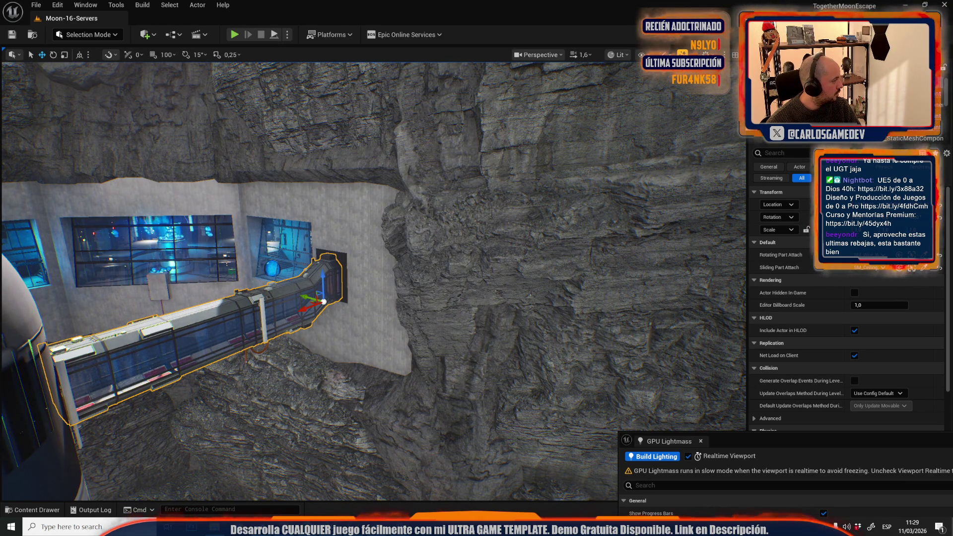
left_click_drag(323, 301, 422, 301)
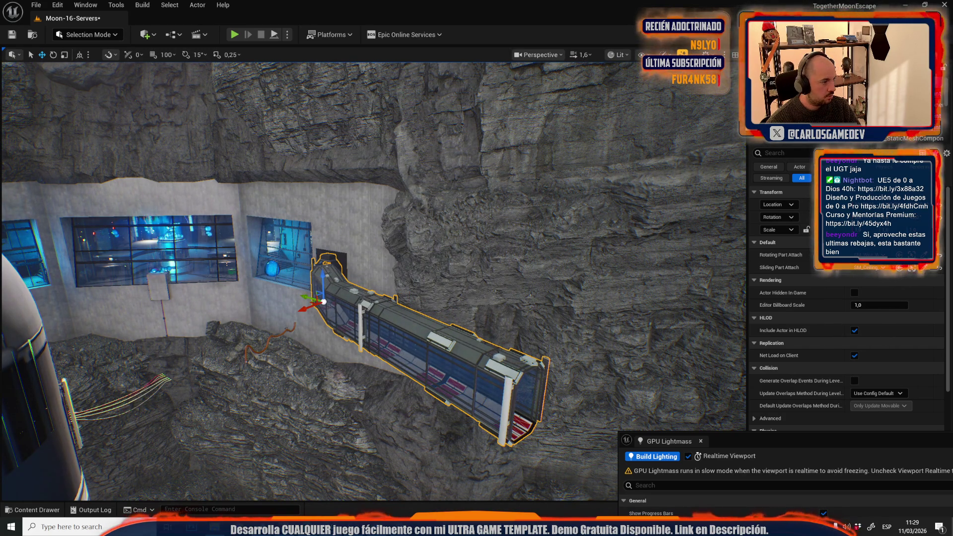
mouse_move(72, 261)
left_mouse_down()
mouse_move(79, 238)
mouse_move(72, 261)
left_mouse_up()
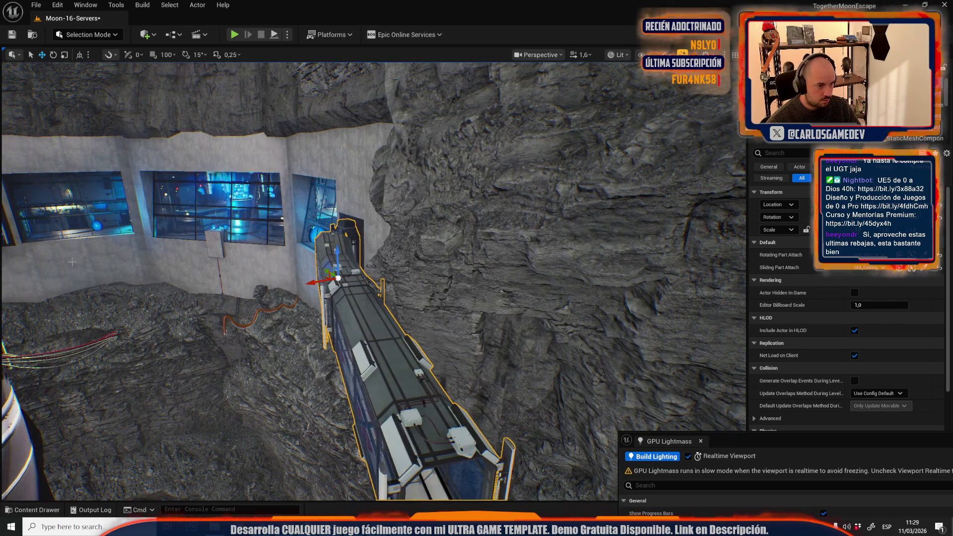
left_click_drag(422, 302, 384, 301)
scroll(372, 278, "down", 2)
key("w")
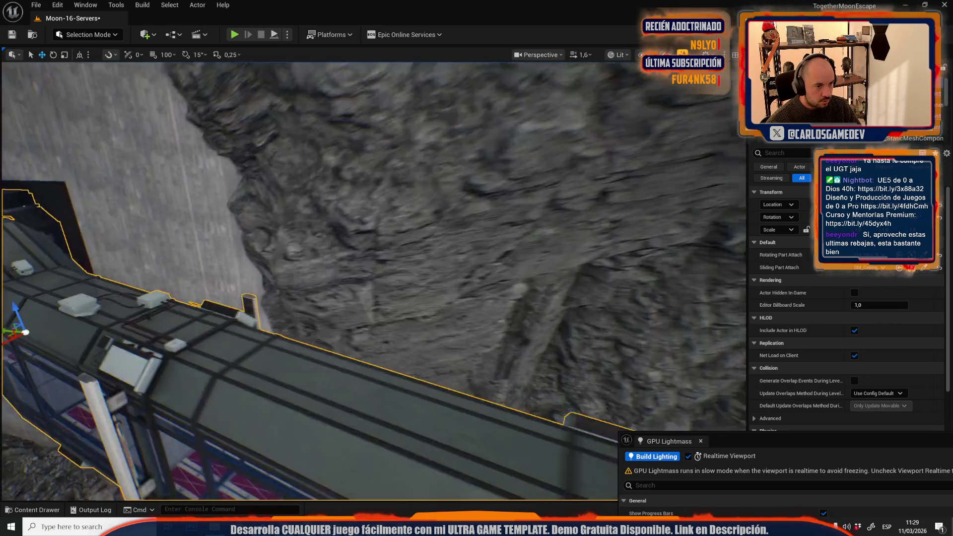
key("s")
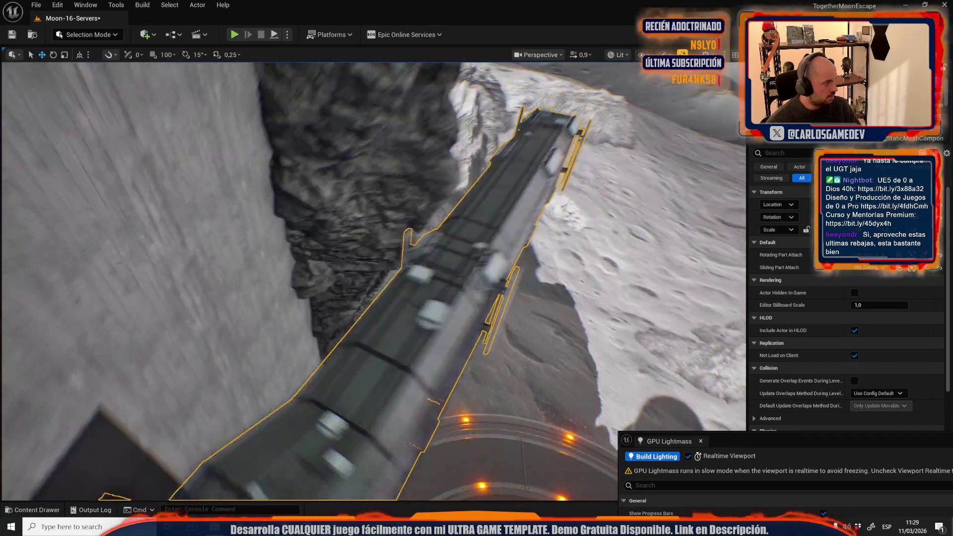
key("ctrl+z")
key("ctrl+z")
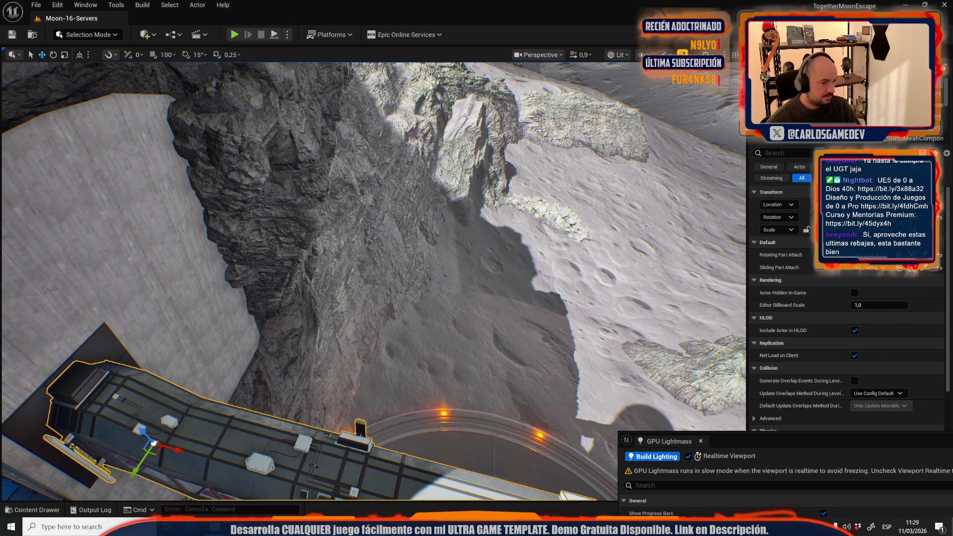
left_click(320, 211)
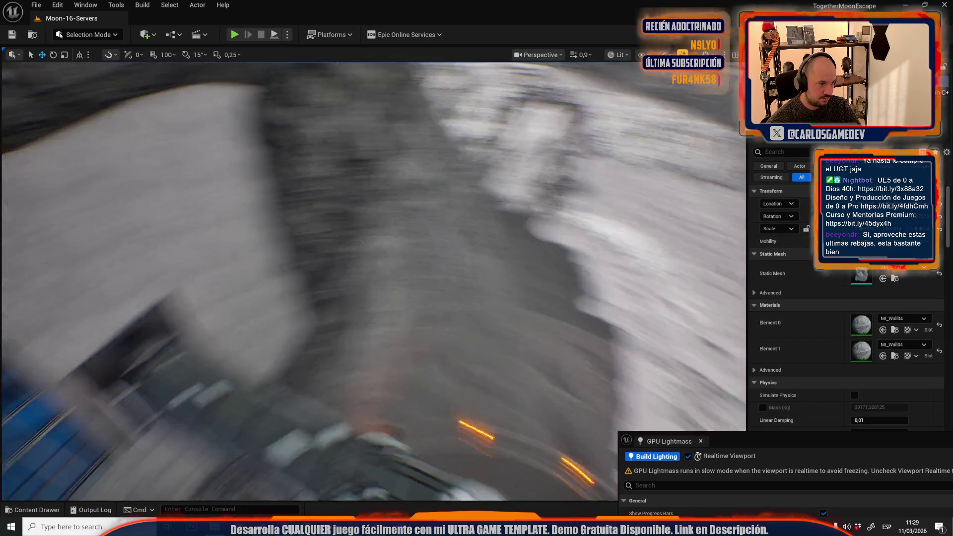
key("w")
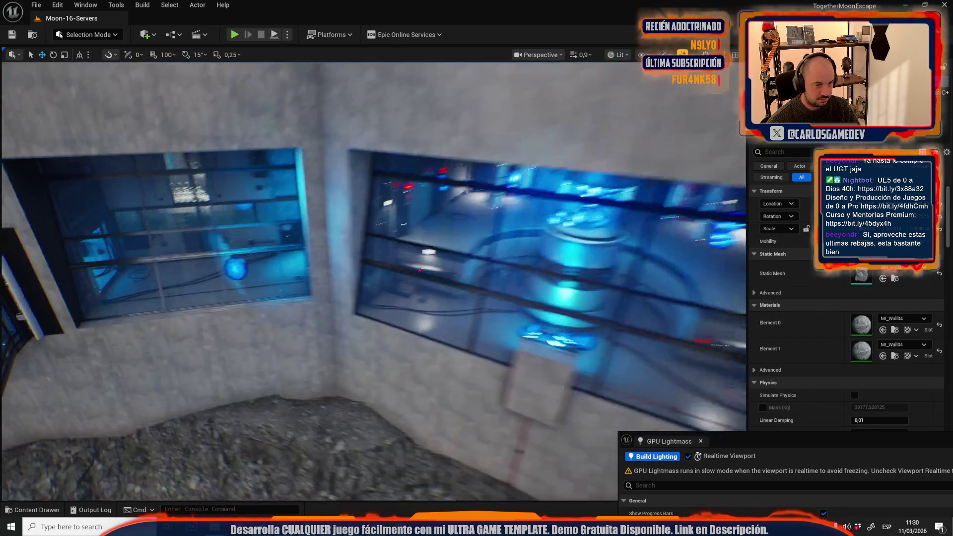
key("w")
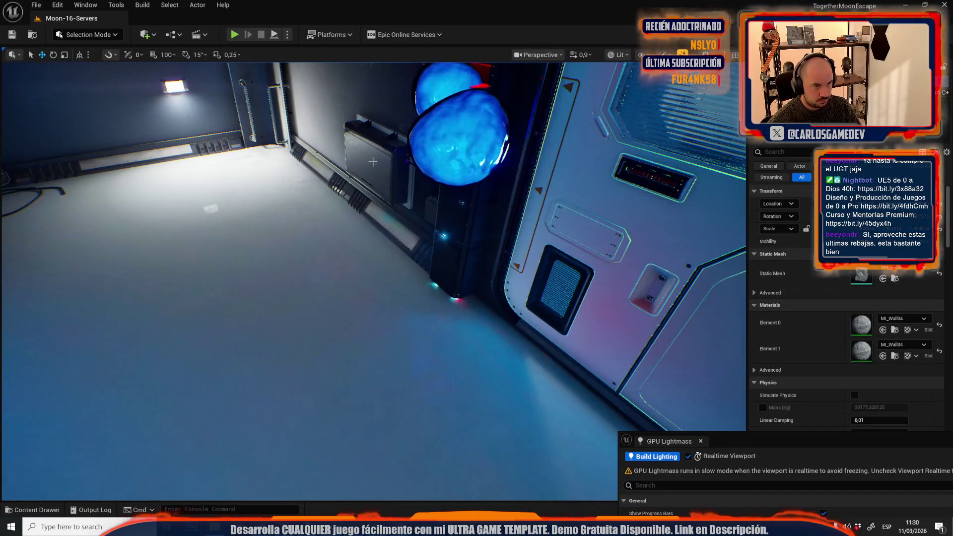
left_click(373, 162)
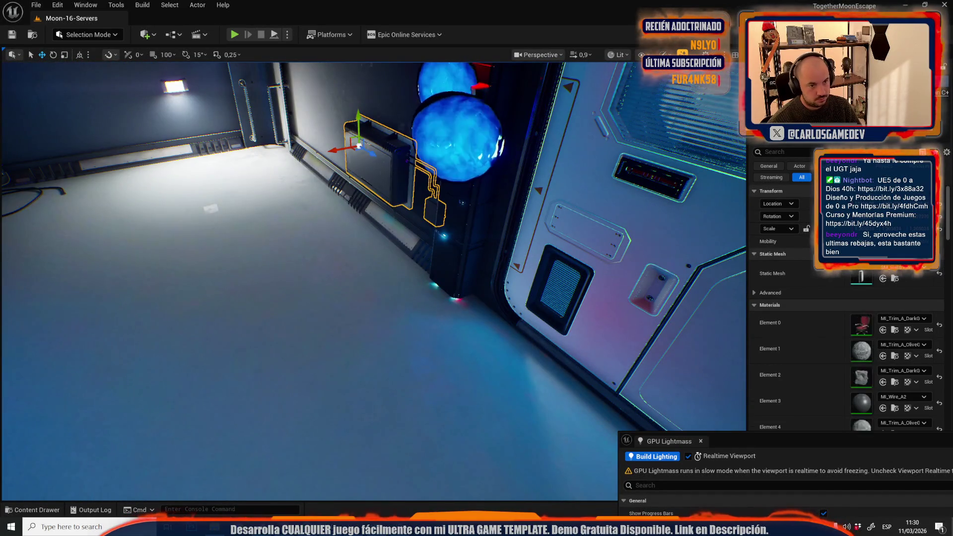
left_click_drag(372, 162, 347, 164)
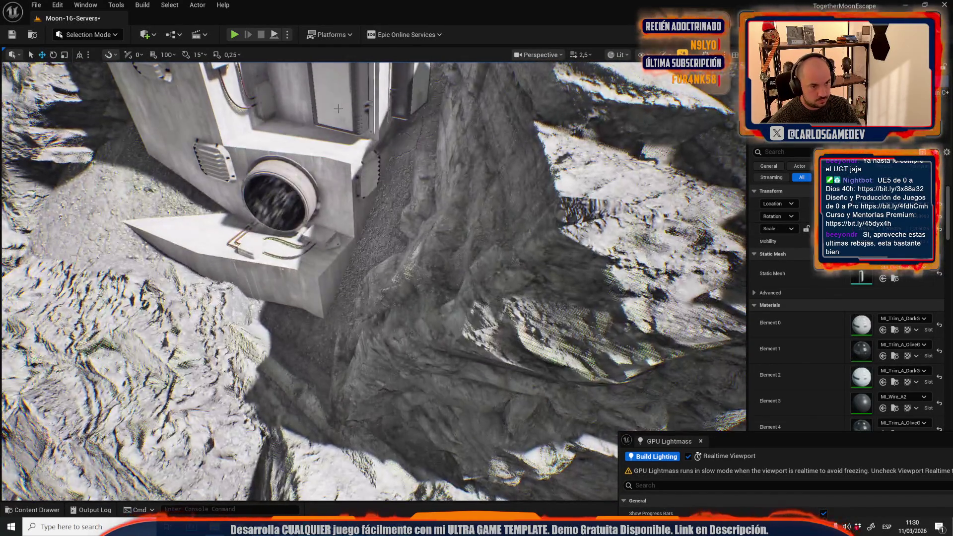
left_click(338, 109)
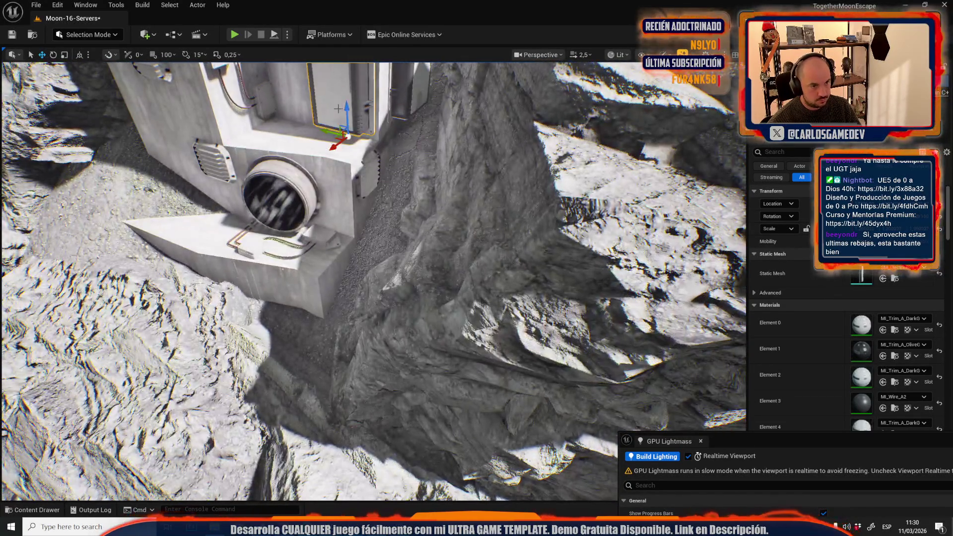
Turn the slatted wall vent 90° and lock its scale proportions
left_click(225, 152)
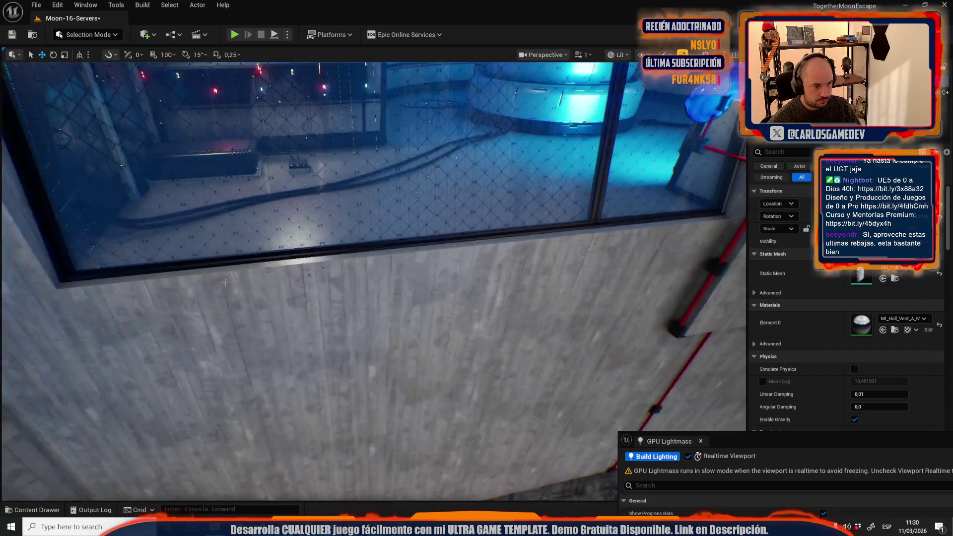
key("f")
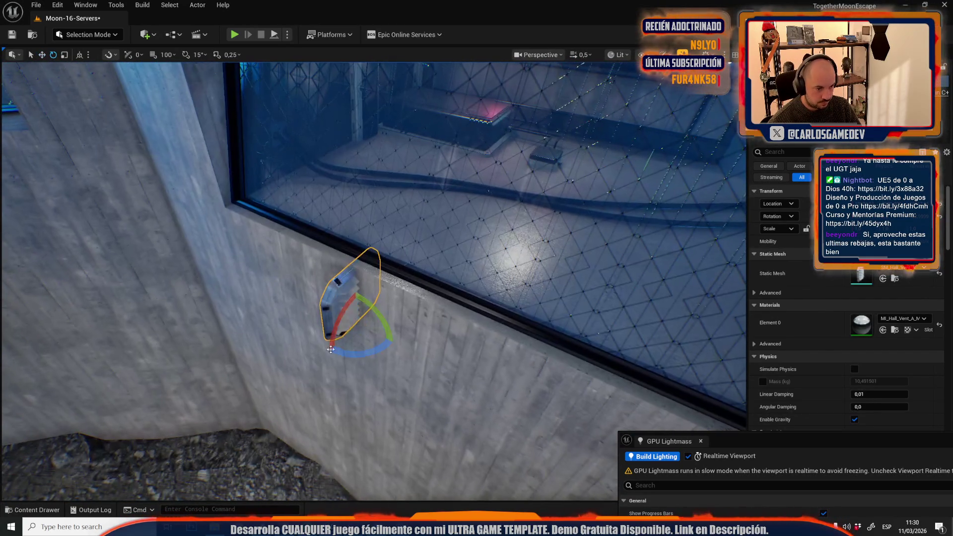
key("ctrl+z")
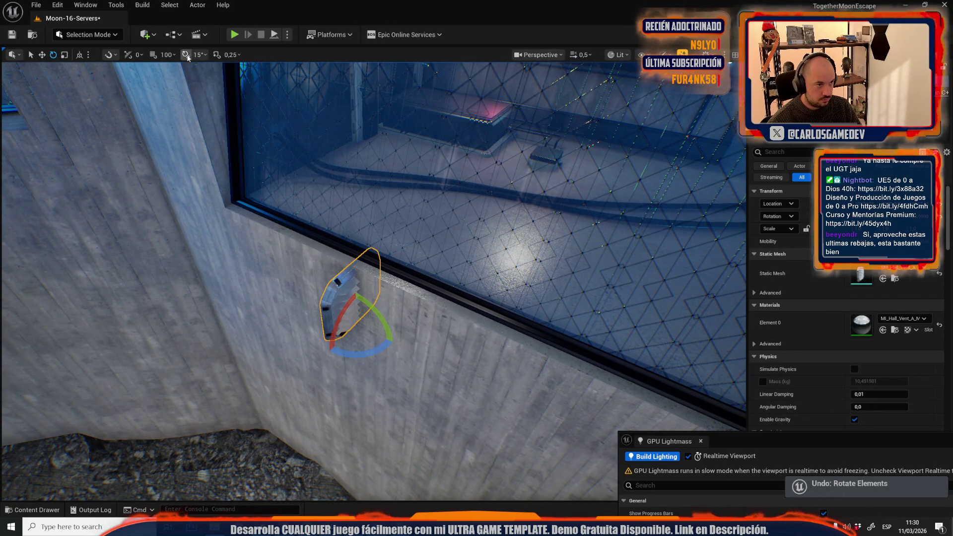
left_click_drag(356, 353, 356, 354)
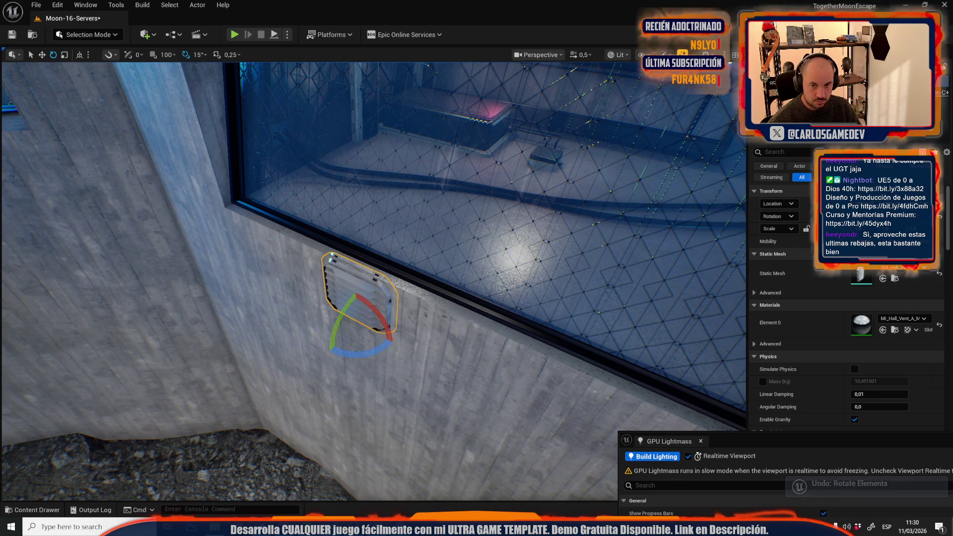
left_click(806, 229)
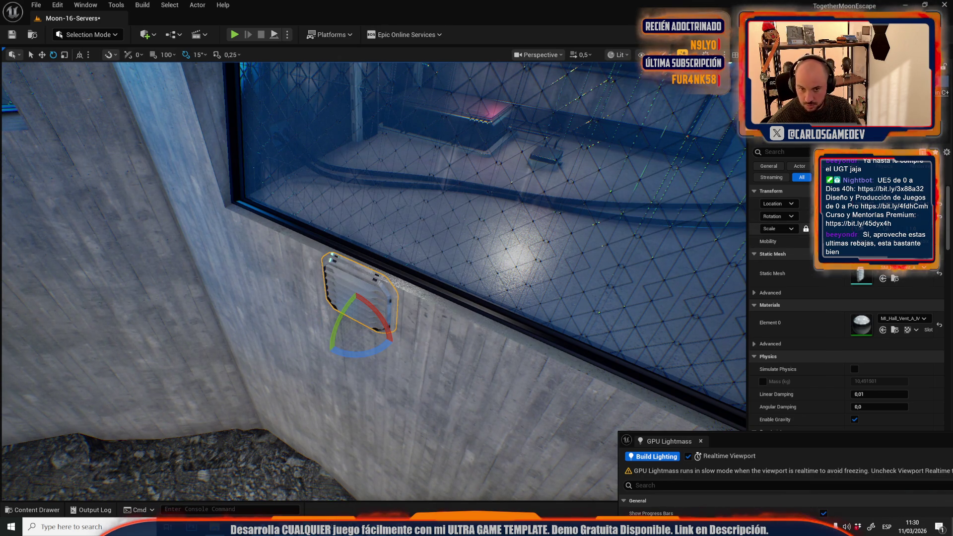
key("f")
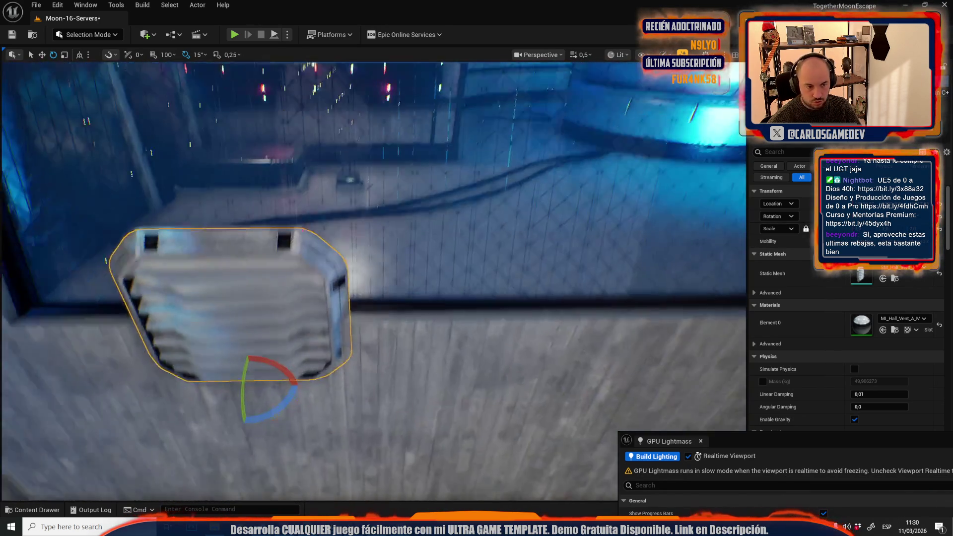
key("r")
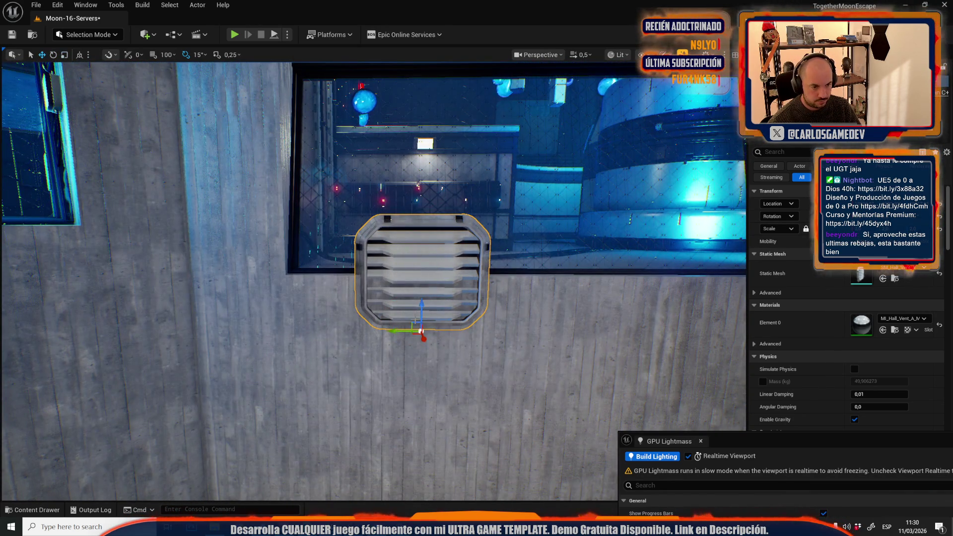
Alt-drag a copy of the vent to the right beside the original, below the window
mouse_move(414, 324)
left_mouse_down()
mouse_move(377, 377)
mouse_move(501, 357)
mouse_move(333, 421)
mouse_move(288, 348)
mouse_move(360, 210)
mouse_move(377, 199)
mouse_move(359, 187)
mouse_move(389, 190)
mouse_move(390, 273)
left_mouse_up()
scroll(327, 278, "down", 1)
scroll(390, 190, "up", 3)
left_click_drag(206, 290, 307, 291)
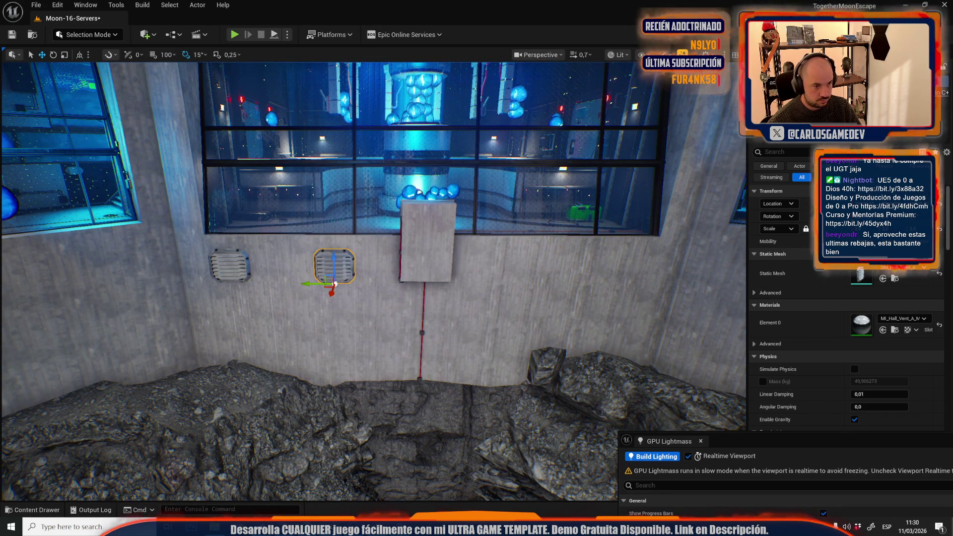
Duplicate the vent pair to the right, then copy all four vents up above the window
left_click(230, 265, "ctrl")
mouse_move(205, 291)
left_mouse_down()
mouse_move(516, 303)
mouse_move(503, 301)
left_mouse_up()
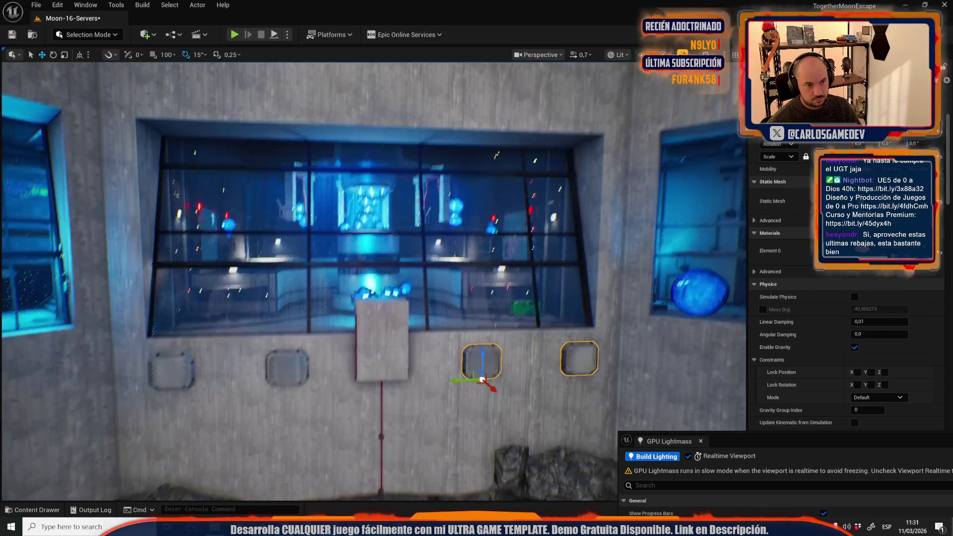
left_click(286, 380, "ctrl")
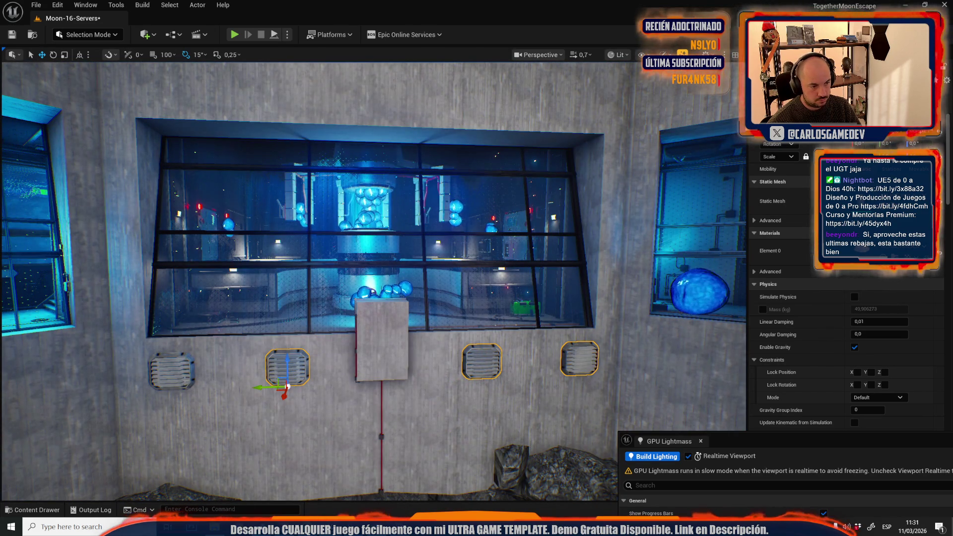
left_click(172, 372, "ctrl")
mouse_move(173, 362)
left_mouse_down()
mouse_move(206, 79)
mouse_move(260, 137)
mouse_move(298, 223)
left_mouse_up()
key("Escape")
Select the small and upper vents on the left wall and adjust their rotation and scale
left_click(348, 357)
mouse_move(347, 358)
left_mouse_down()
mouse_move(446, 278)
mouse_move(584, 207)
left_mouse_up()
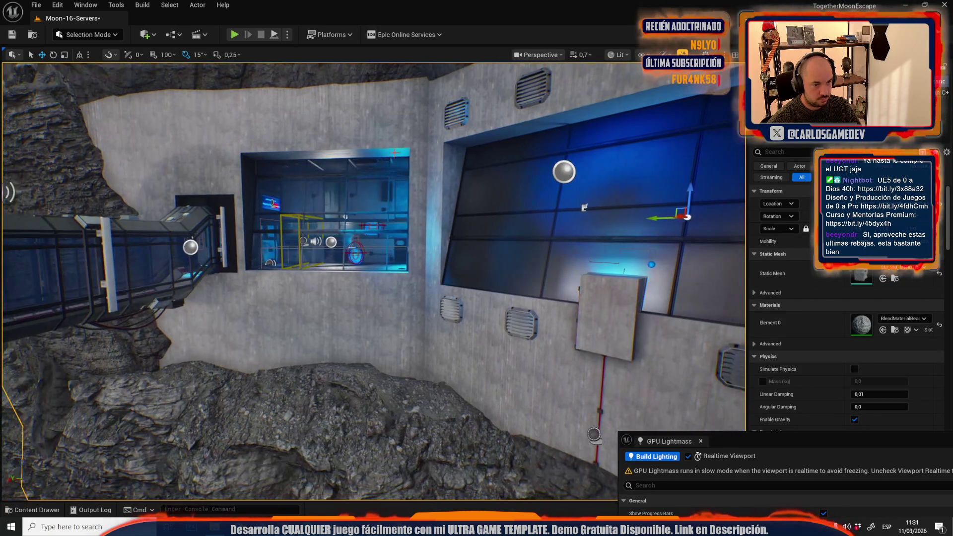
left_click(448, 307)
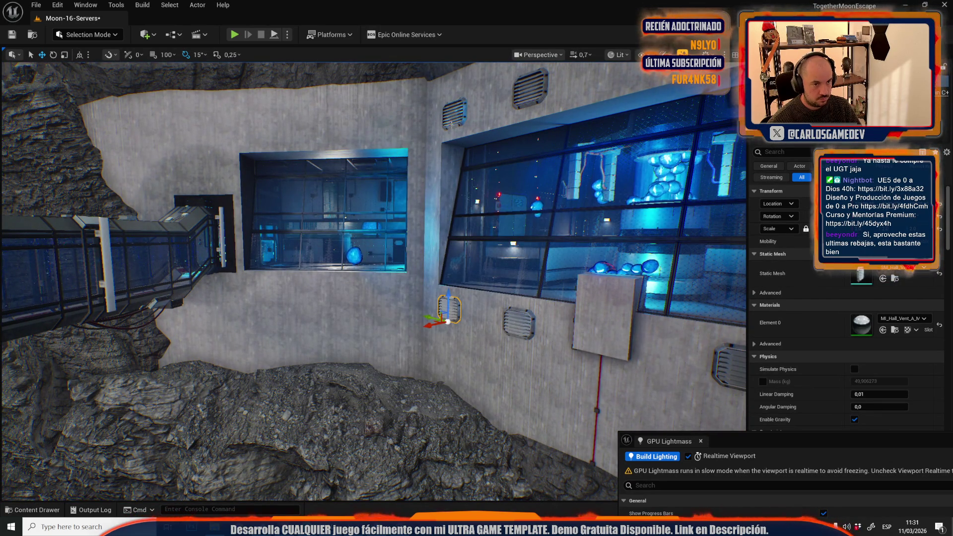
left_click(451, 124, "ctrl")
left_click_drag(451, 123, 392, 101)
mouse_move(561, 154)
left_mouse_down()
mouse_move(490, 199)
mouse_move(297, 251)
mouse_move(310, 273)
mouse_move(287, 274)
mouse_move(317, 258)
mouse_move(281, 278)
mouse_move(299, 285)
mouse_move(308, 278)
left_mouse_up()
key("e")
key("r")
Slide the two selected vents to the right along the wall
scroll(303, 282, "down", 3)
left_click_drag(381, 203, 368, 205)
scroll(333, 158, "down", 10)
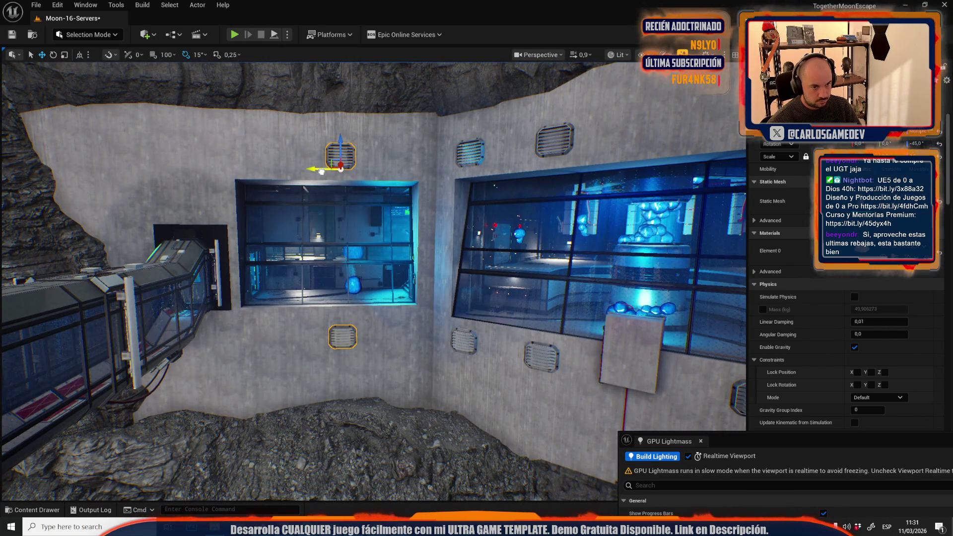
mouse_move(319, 170)
left_mouse_down()
mouse_move(381, 170)
mouse_move(238, 171)
mouse_move(301, 171)
mouse_move(165, 187)
left_mouse_up()
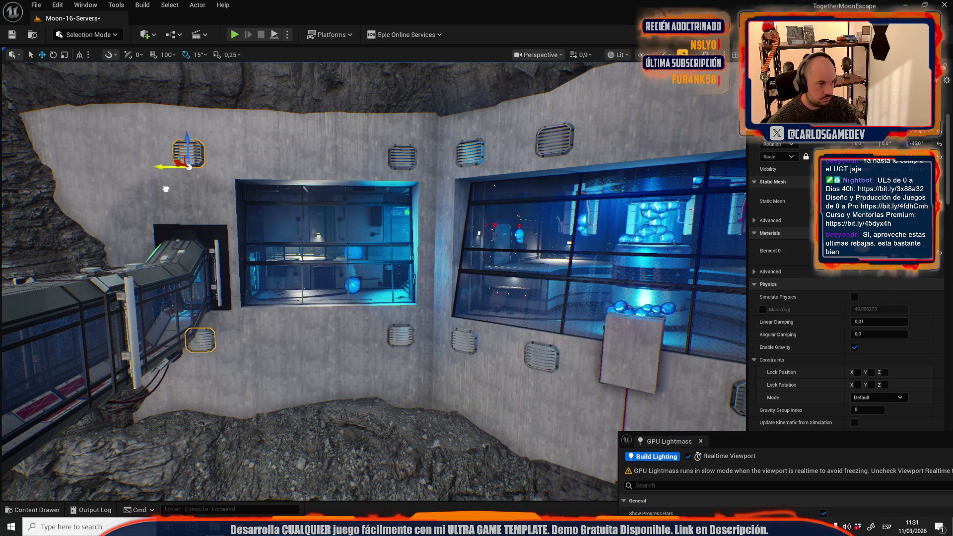
key("f")
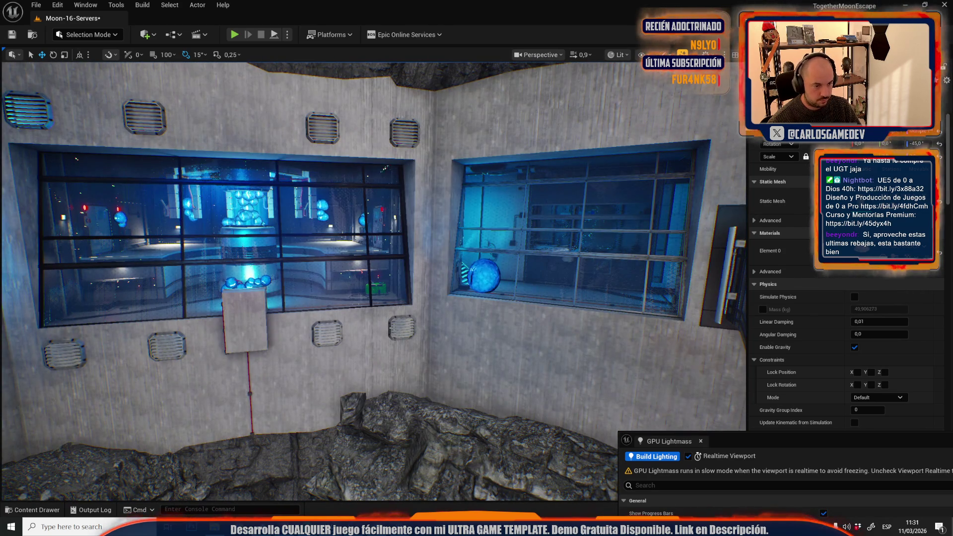
left_click_drag(401, 162, 402, 331)
left_click(392, 314)
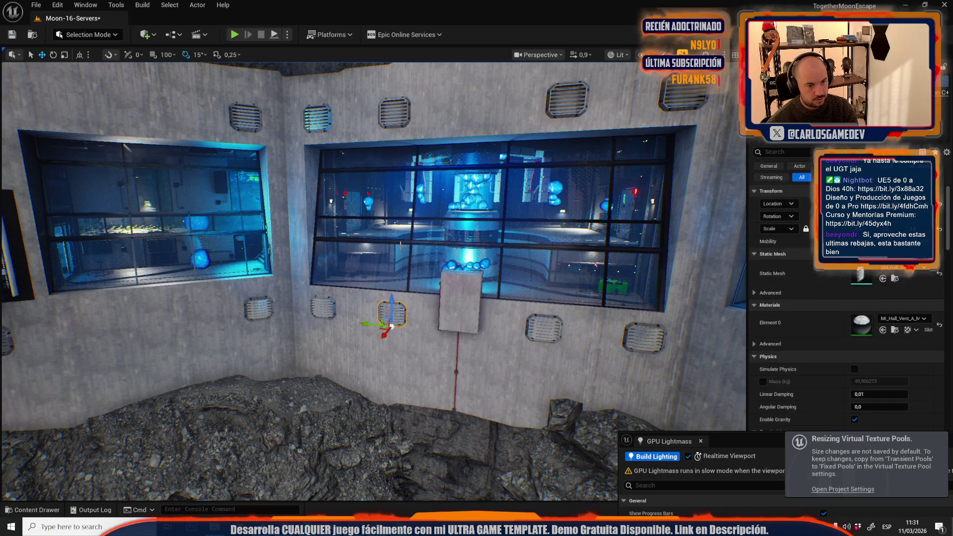
Delete the three stray vents from the wall
left_click(393, 111)
left_click(555, 93, "ctrl")
key("Delete")
left_click(555, 338)
key("Delete")
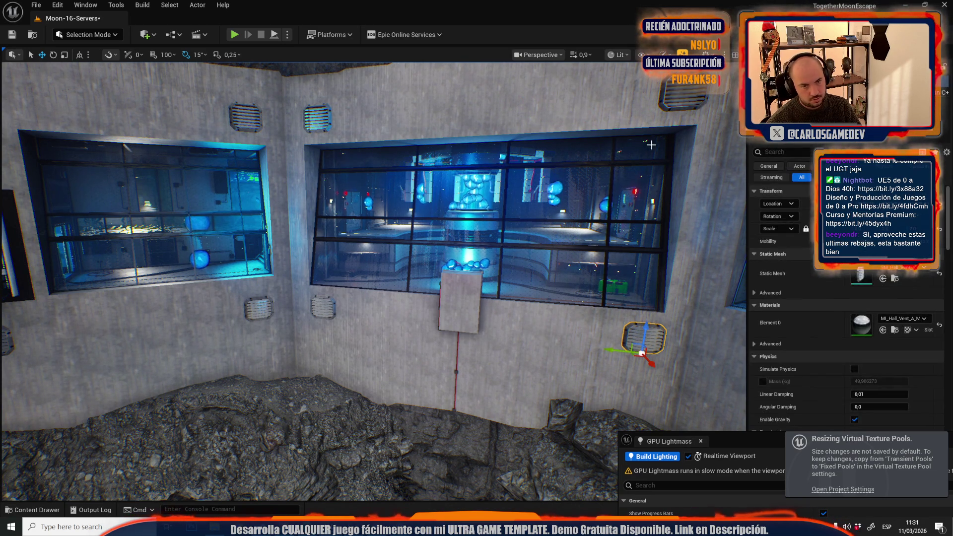
Turn a wall vent 45° beside the corridor entrance
left_click(643, 338)
mouse_move(644, 337)
left_mouse_down()
mouse_move(383, 330)
mouse_move(349, 219)
left_mouse_up()
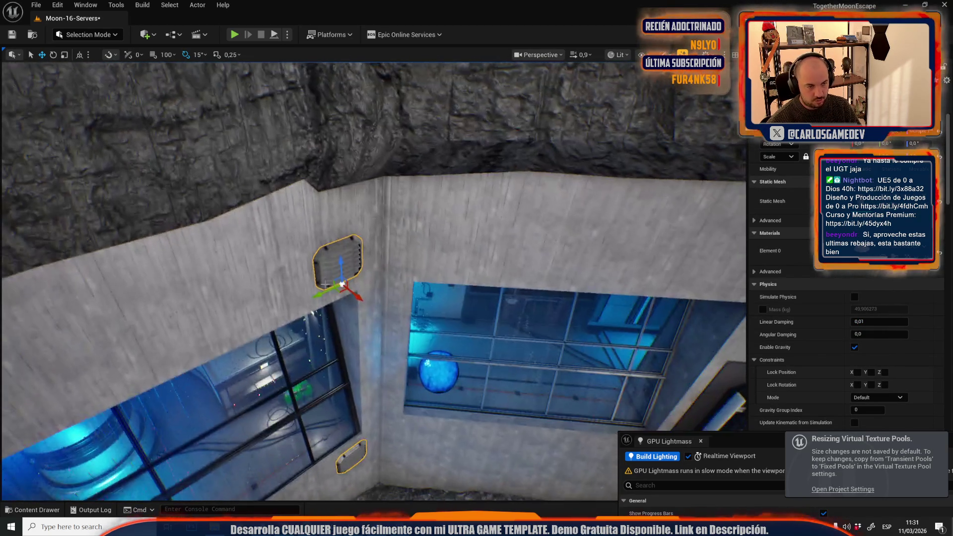
key("e")
mouse_move(308, 303)
left_mouse_down()
mouse_move(335, 316)
mouse_move(381, 287)
mouse_move(439, 289)
mouse_move(469, 351)
mouse_move(385, 343)
left_mouse_up()
key("w")
scroll(447, 304, "down", 2)
scroll(469, 351, "down", 3)
scroll(469, 351, "up", 1)
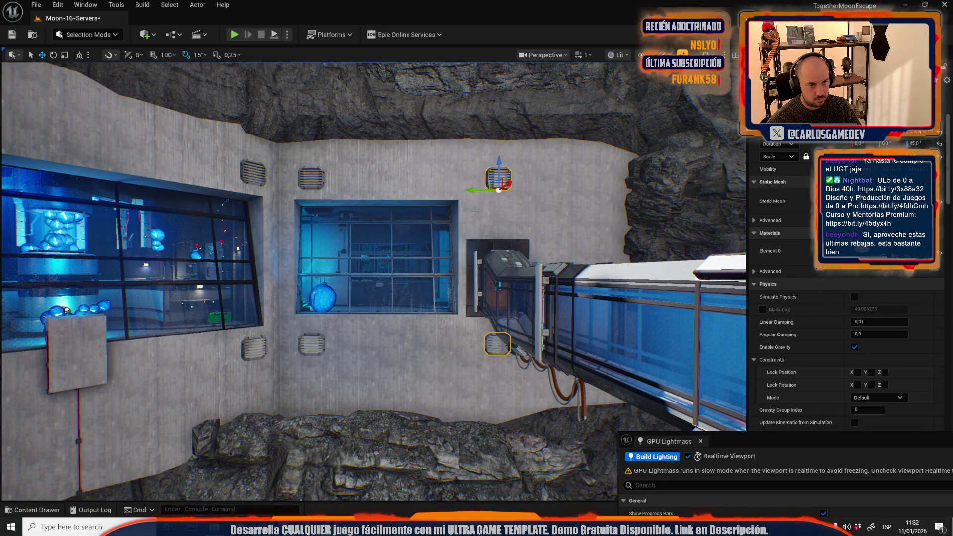
scroll(481, 266, "up", 3)
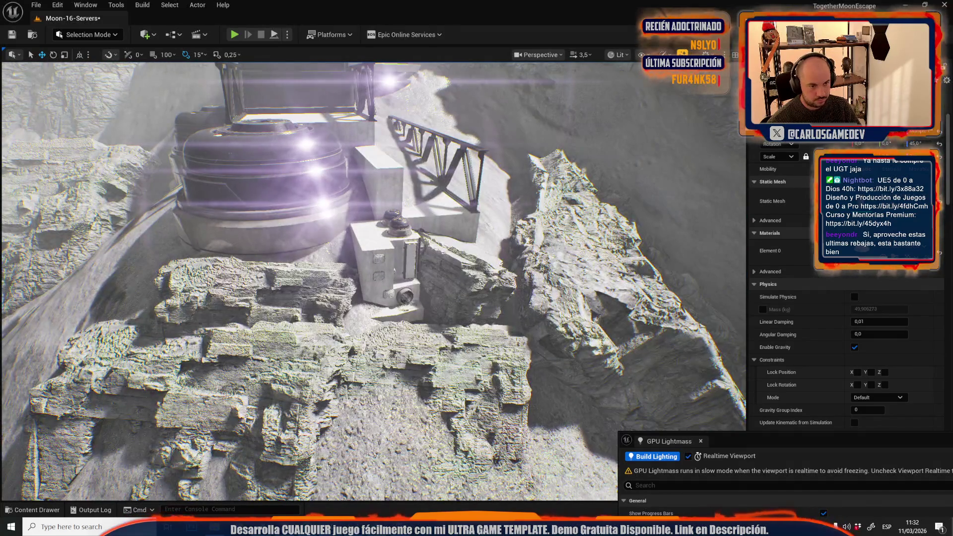
Stand the electrical box upright and stretch it taller
scroll(408, 287, "down", 2)
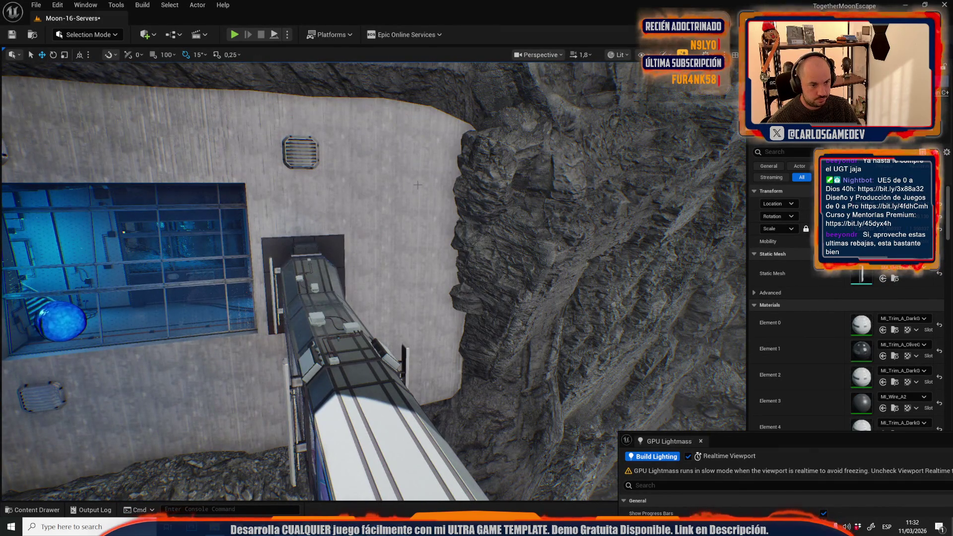
scroll(418, 185, "down", 2)
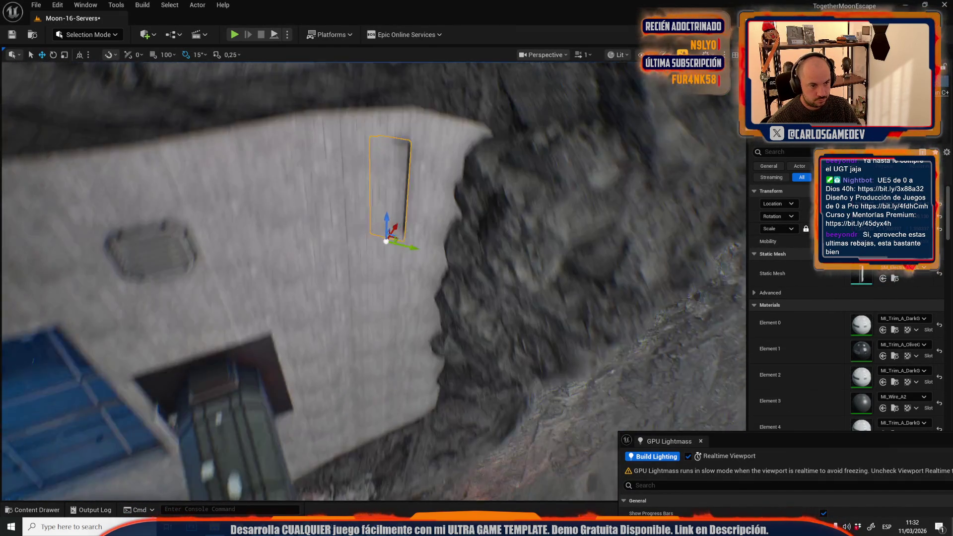
key("e")
left_click_drag(428, 271, 404, 330)
key("r")
key("f")
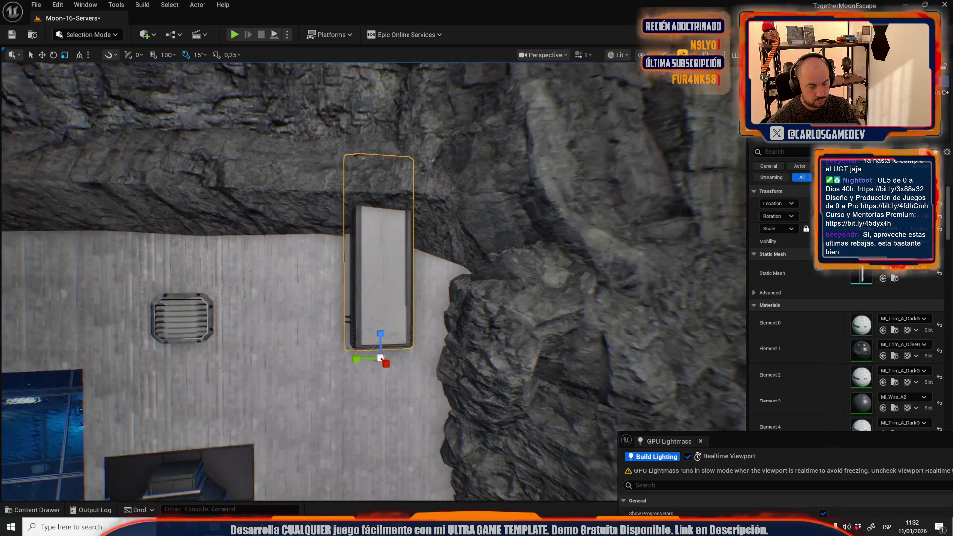
Move the box down the wall, select both boxes, undo the last scale, and nudge them right
scroll(380, 357, "down", 3)
key("w")
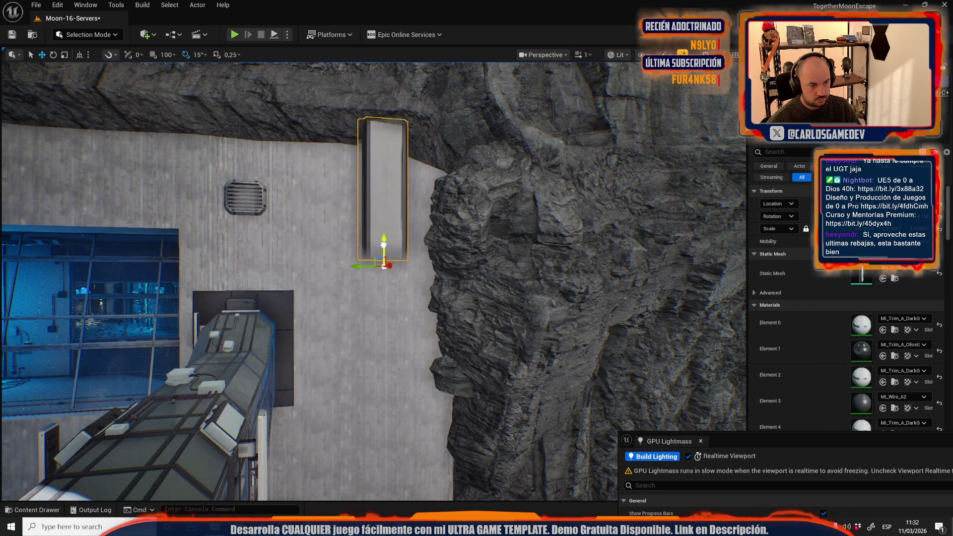
left_click_drag(384, 245, 377, 388)
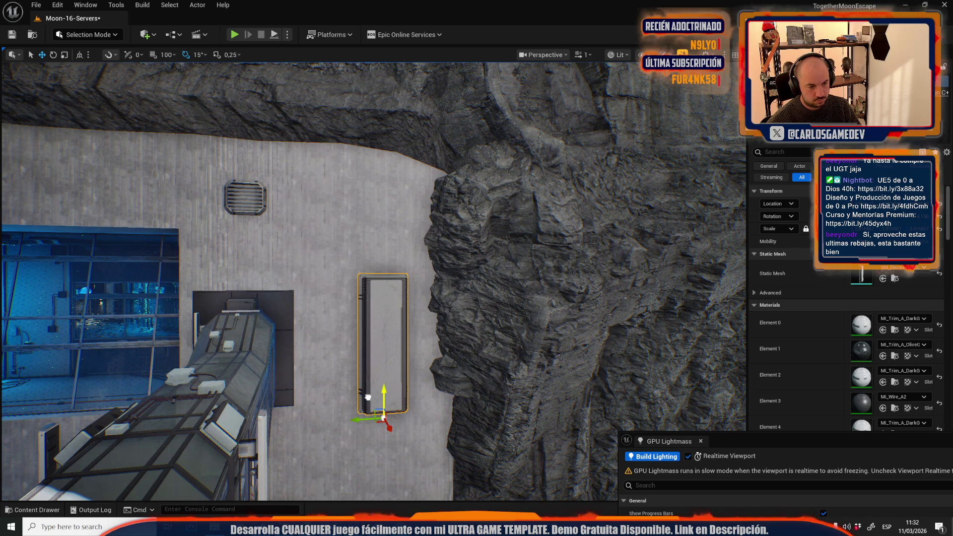
mouse_move(358, 423)
left_mouse_down()
mouse_move(367, 251)
mouse_move(366, 272)
left_mouse_up()
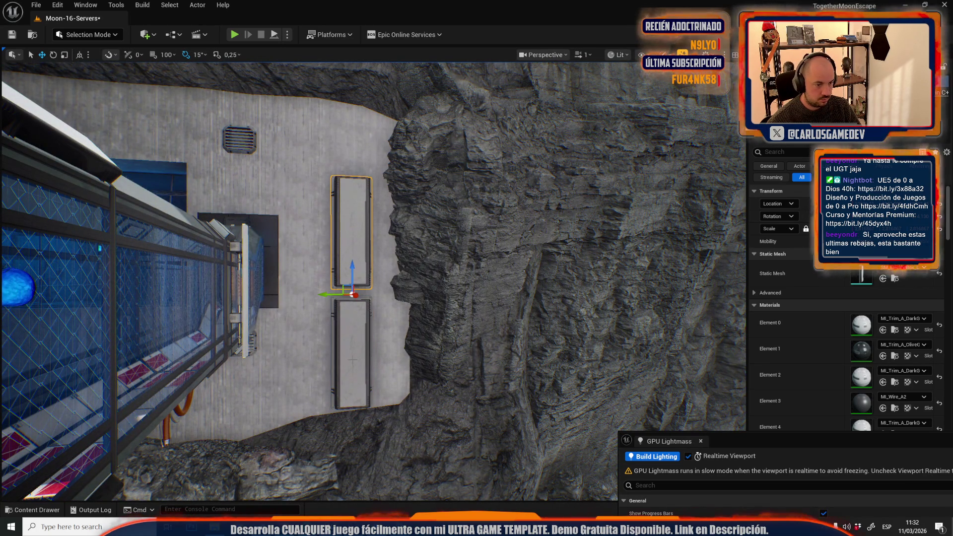
left_click(352, 397, "ctrl")
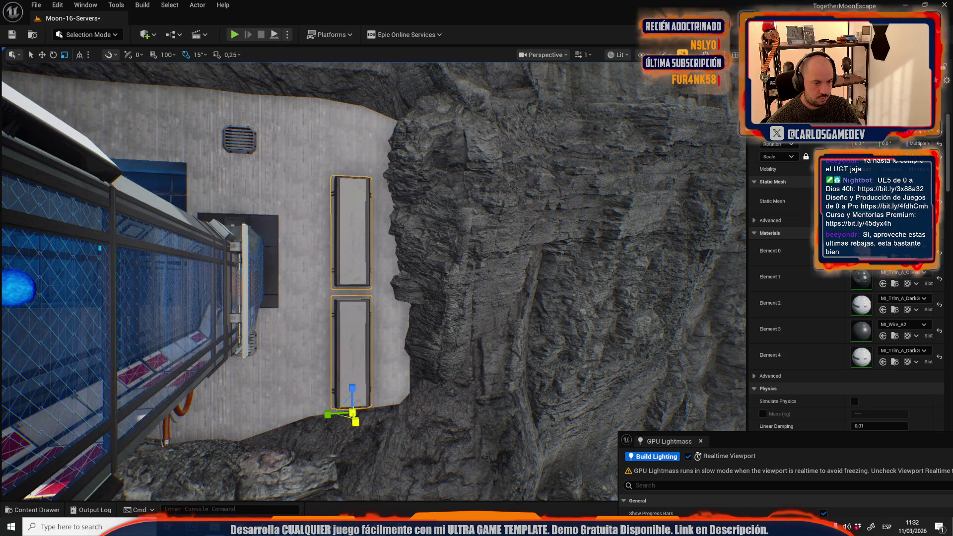
key("ctrl+z")
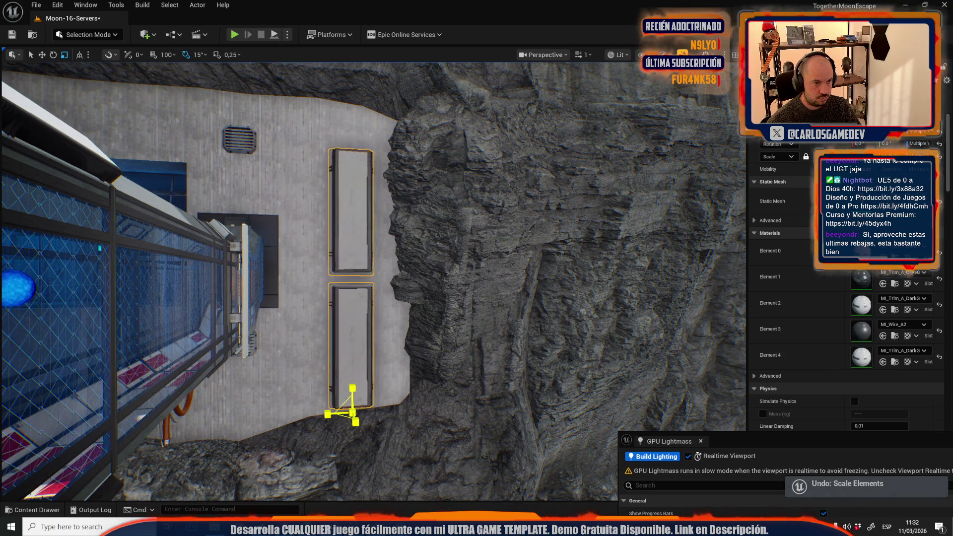
mouse_move(343, 413)
left_mouse_down()
mouse_move(362, 449)
mouse_move(377, 416)
mouse_move(91, 346)
left_mouse_up()
scroll(338, 415, "up", 2)
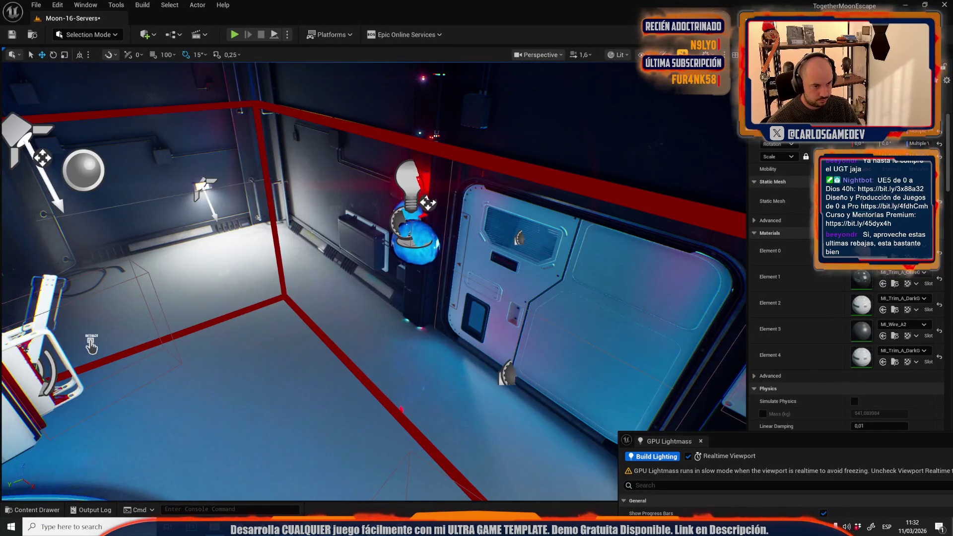
Move the large electrical box and its cable to the left
mouse_move(381, 256)
left_mouse_down()
mouse_move(347, 314)
mouse_move(367, 318)
left_mouse_up()
key("f")
key("e")
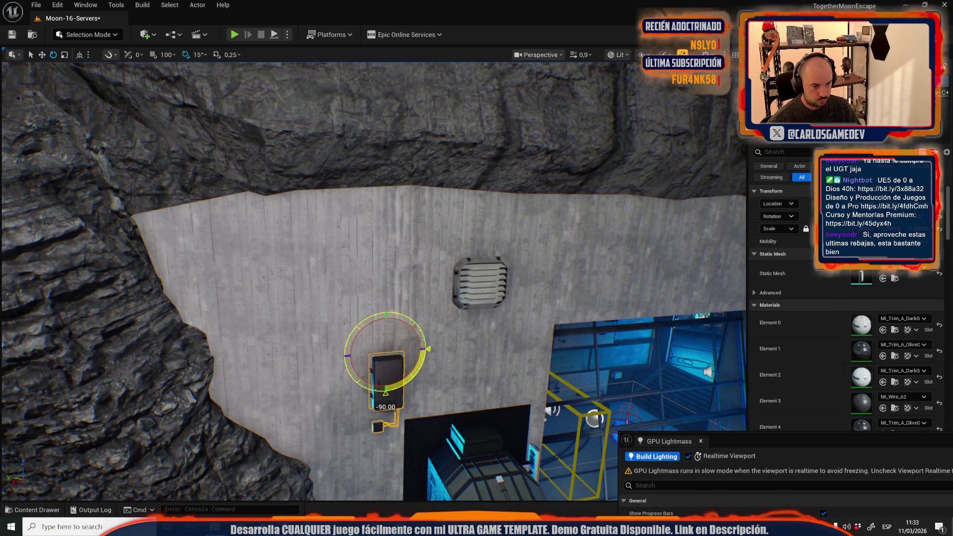
key("r")
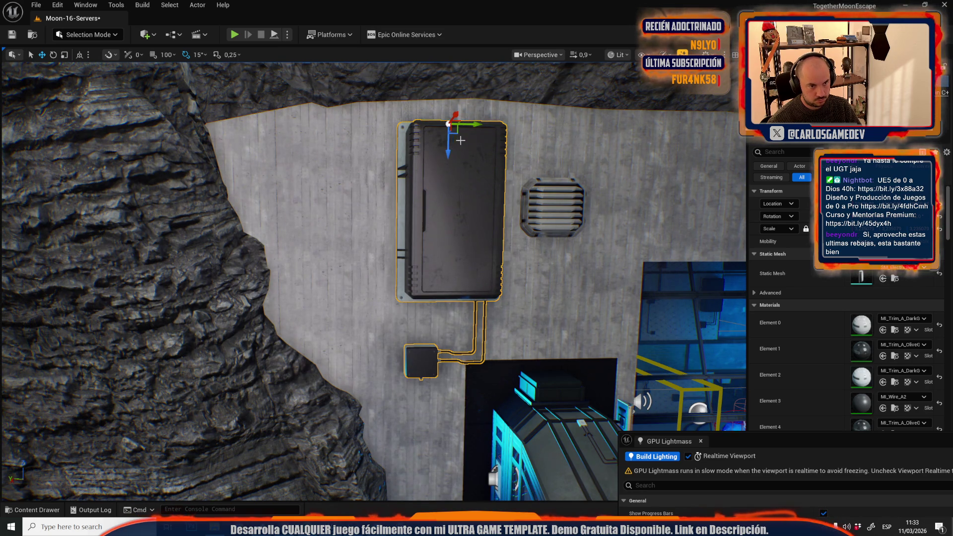
left_click_drag(469, 124, 421, 123)
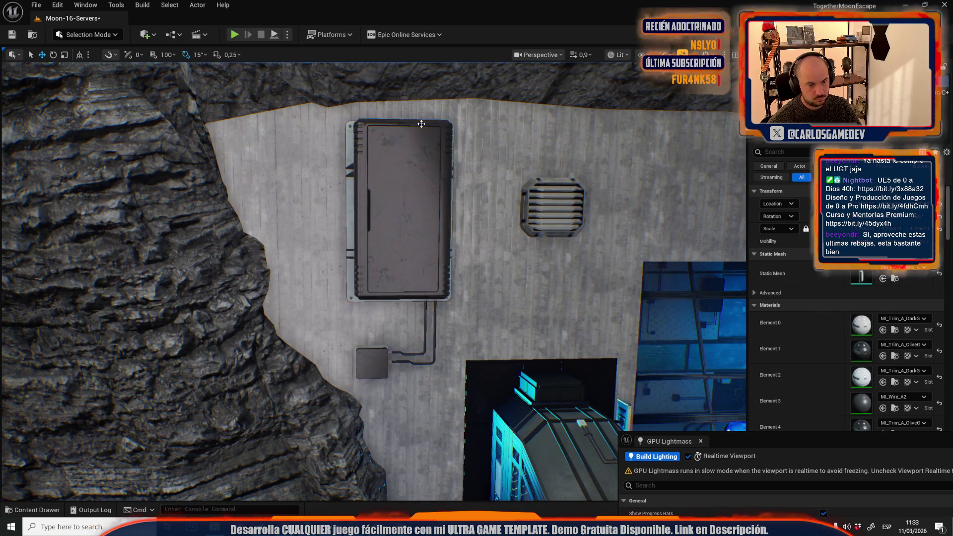
Select the pipe section and prepare to rotate it into place
mouse_move(417, 239)
left_mouse_down()
mouse_move(367, 228)
mouse_move(407, 248)
mouse_move(387, 238)
mouse_move(404, 288)
mouse_move(432, 288)
mouse_move(404, 322)
mouse_move(431, 317)
mouse_move(452, 297)
mouse_move(561, 304)
mouse_move(549, 303)
mouse_move(576, 276)
left_mouse_up()
scroll(392, 253, "up", 1)
left_click(443, 293)
scroll(407, 317, "down", 2)
key("e")
key("r")
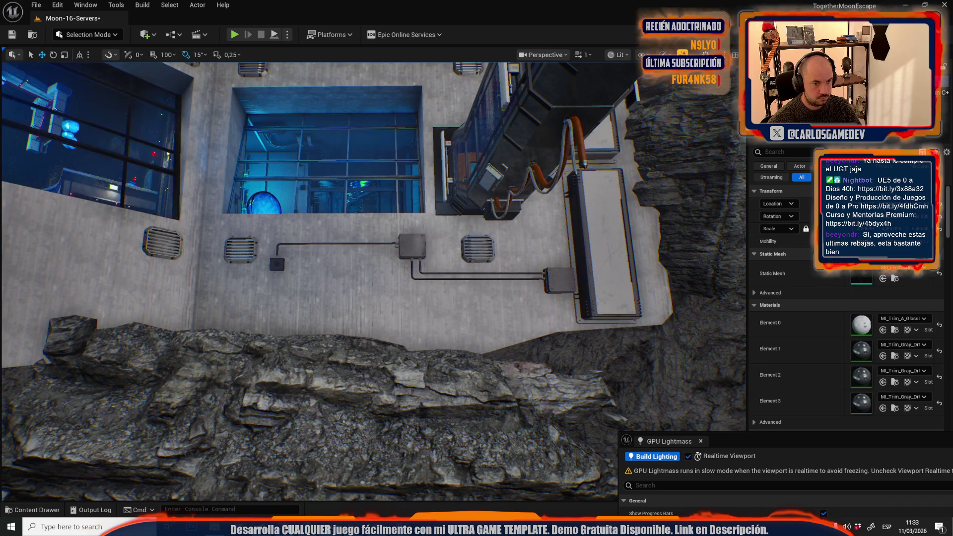
Rotate the junction boxes and pipes 30°, then shift them slightly right and up, level with the vents
mouse_move(569, 269)
left_mouse_down()
mouse_move(560, 155)
mouse_move(688, 120)
left_mouse_up()
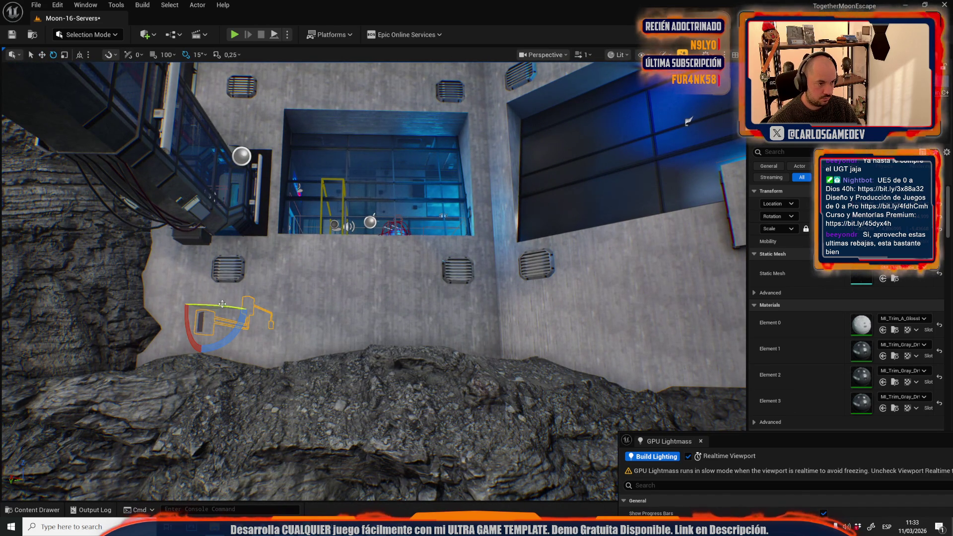
mouse_move(226, 306)
left_mouse_down()
mouse_move(244, 328)
mouse_move(236, 353)
mouse_move(181, 318)
mouse_move(179, 297)
left_mouse_up()
key("f")
key("r")
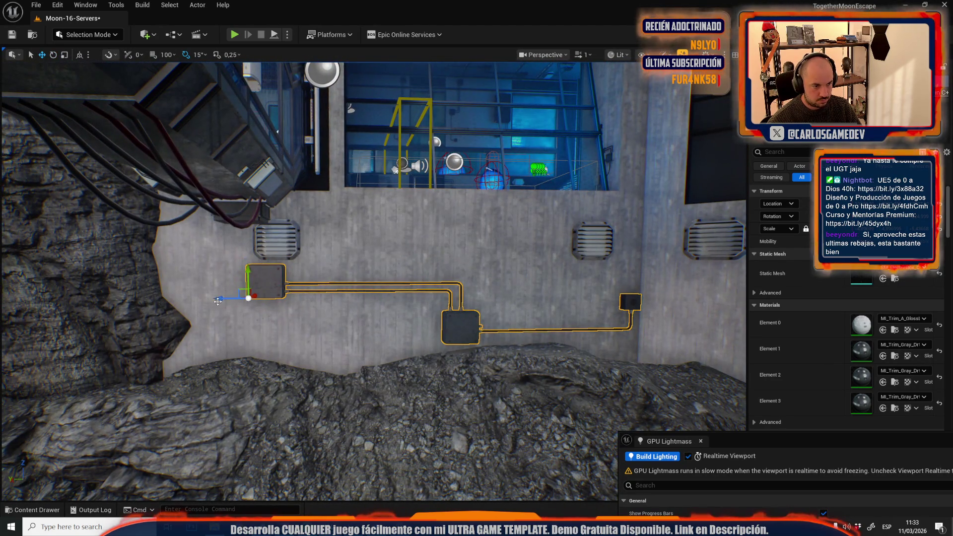
left_click_drag(218, 301, 228, 301)
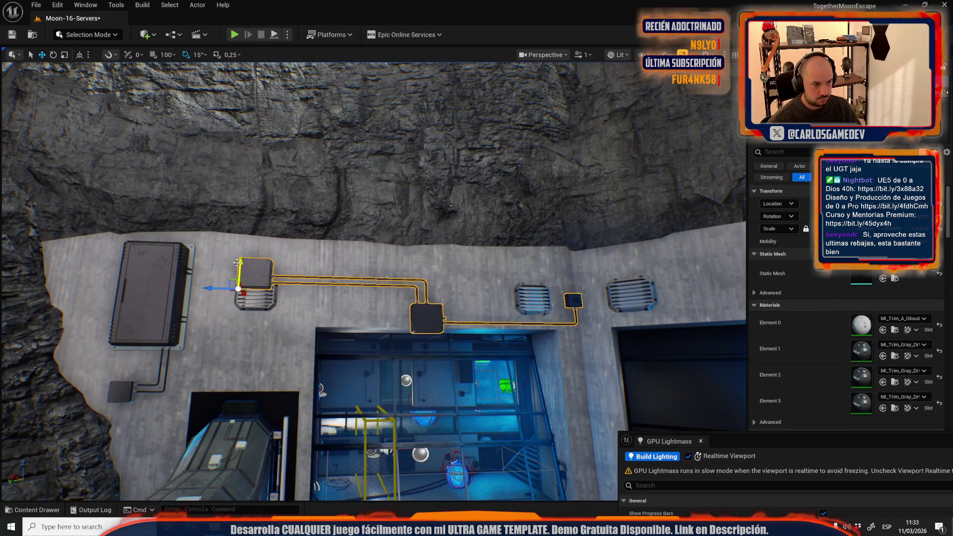
mouse_move(237, 263)
left_mouse_down()
mouse_move(243, 245)
mouse_move(178, 268)
mouse_move(251, 271)
mouse_move(256, 221)
left_mouse_up()
key("Escape")
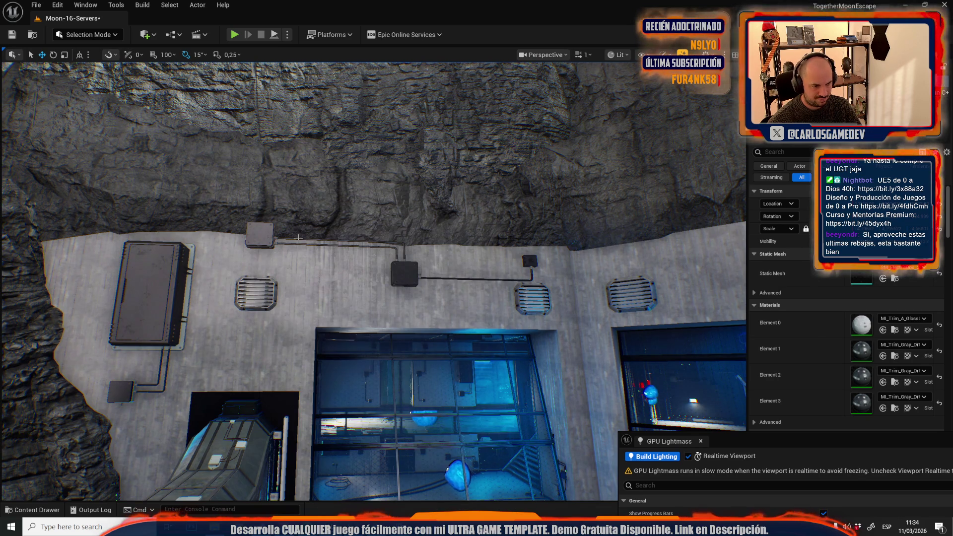
Undo the raise, slide the pipe set left, and rotate it -30°
key("ctrl+z")
left_click_drag(226, 272, 168, 276)
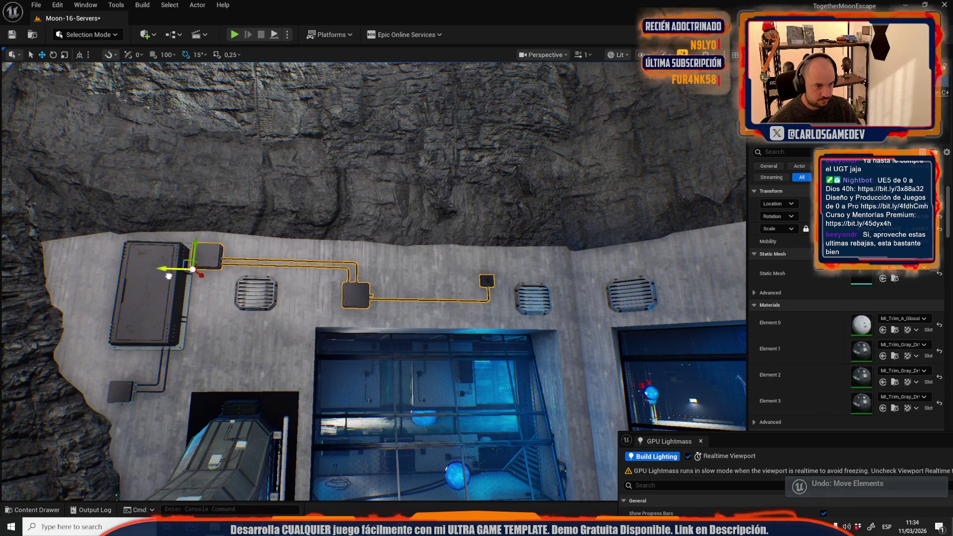
left_click_drag(373, 297, 372, 238)
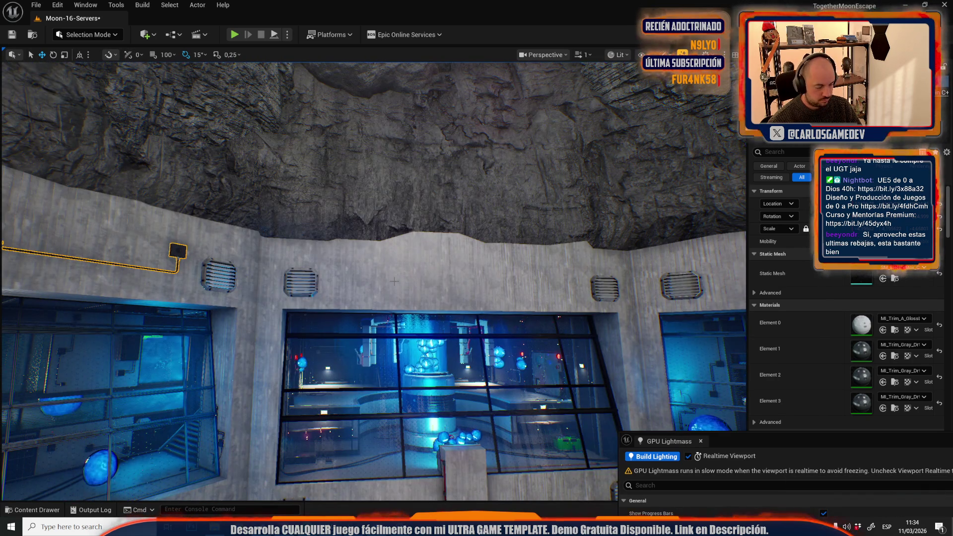
key("e")
left_click_drag(427, 273, 366, 285)
key("w")
mouse_move(318, 258)
left_mouse_down()
mouse_move(275, 237)
mouse_move(207, 229)
left_mouse_up()
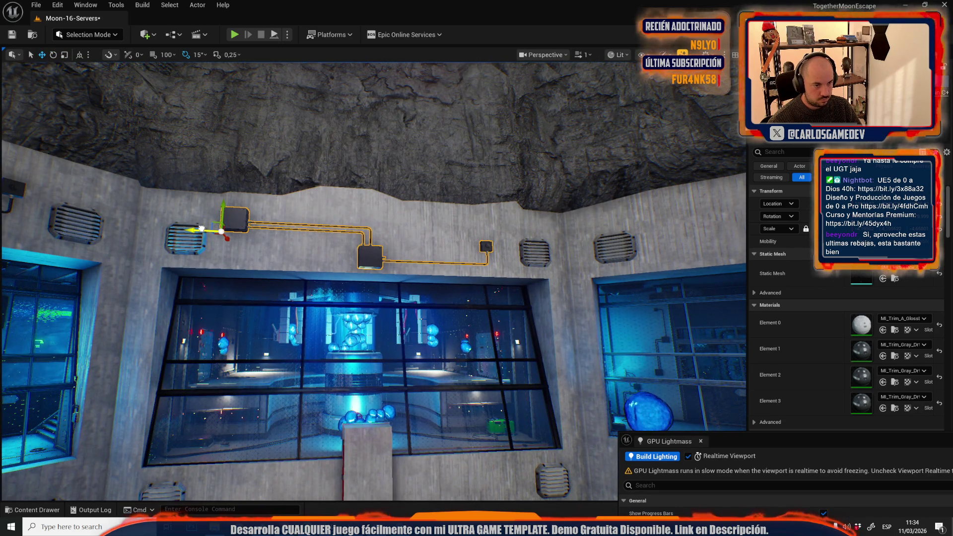
key("g")
key("g")
left_click_drag(308, 205, 679, 422)
Turn the pipe set 90° so the pipes run upward and shorten it vertically
key("ctrl+z")
key("e")
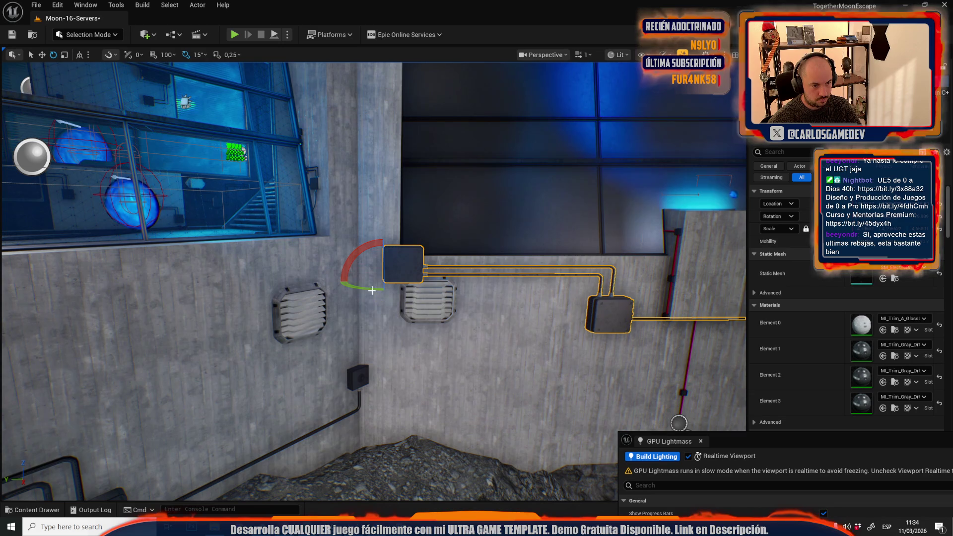
left_click_drag(366, 247, 348, 281)
scroll(398, 338, "down", 5)
key("r")
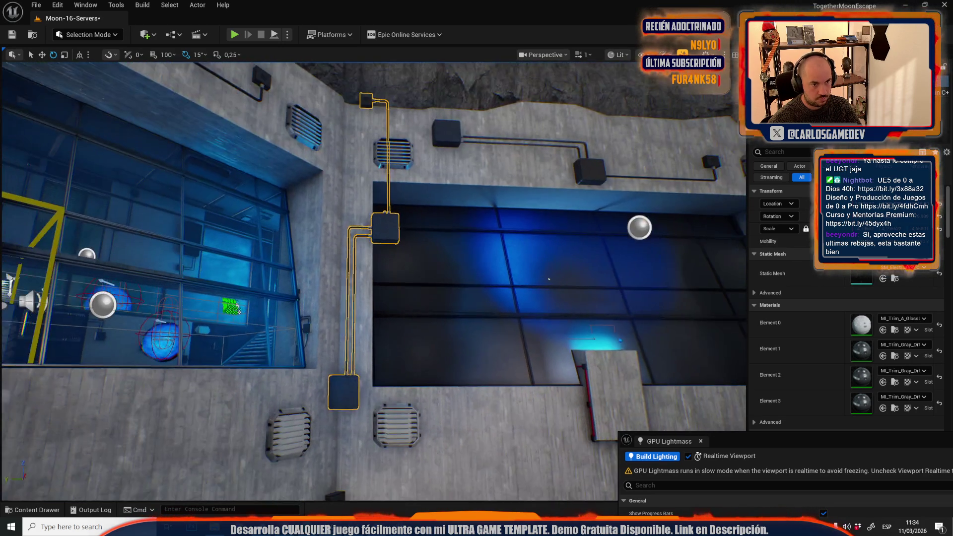
left_click_drag(361, 409, 360, 411)
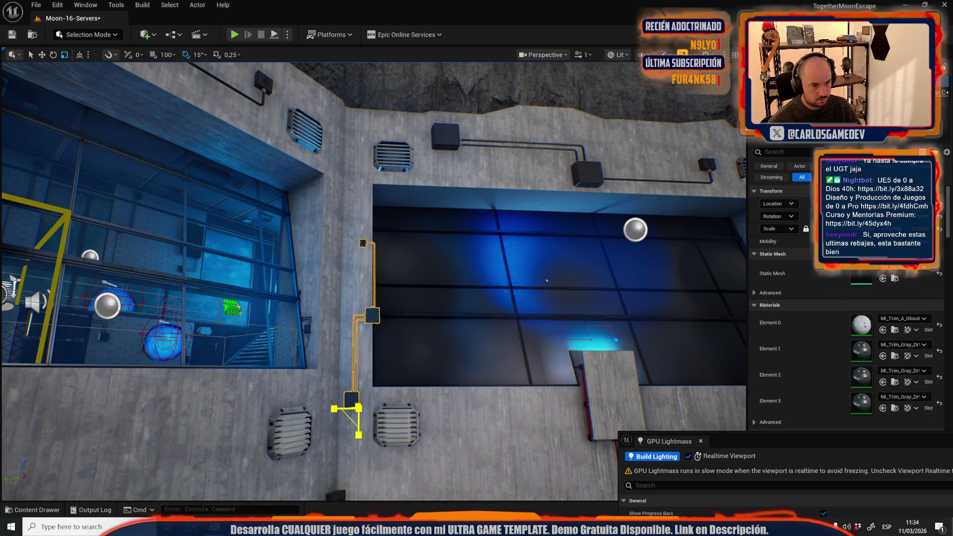
key("w")
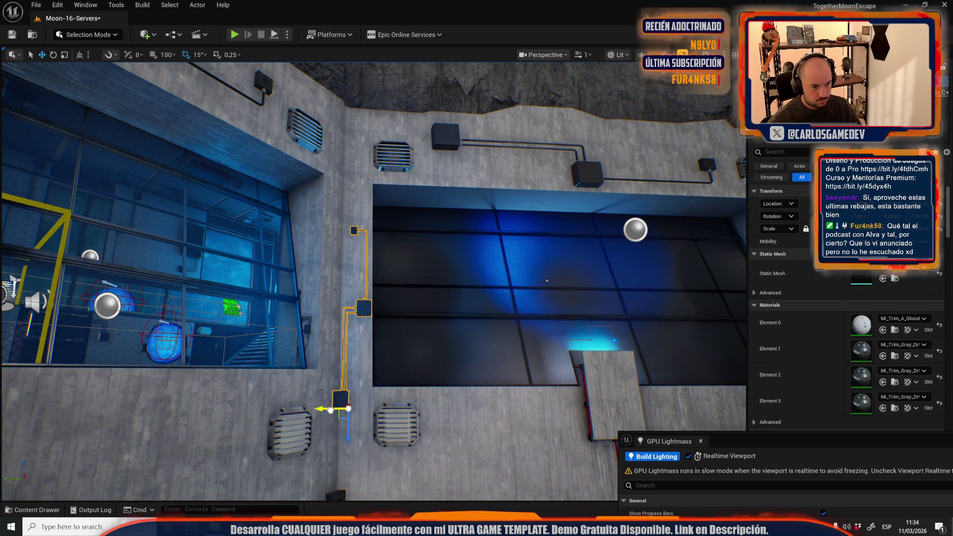
key("f")
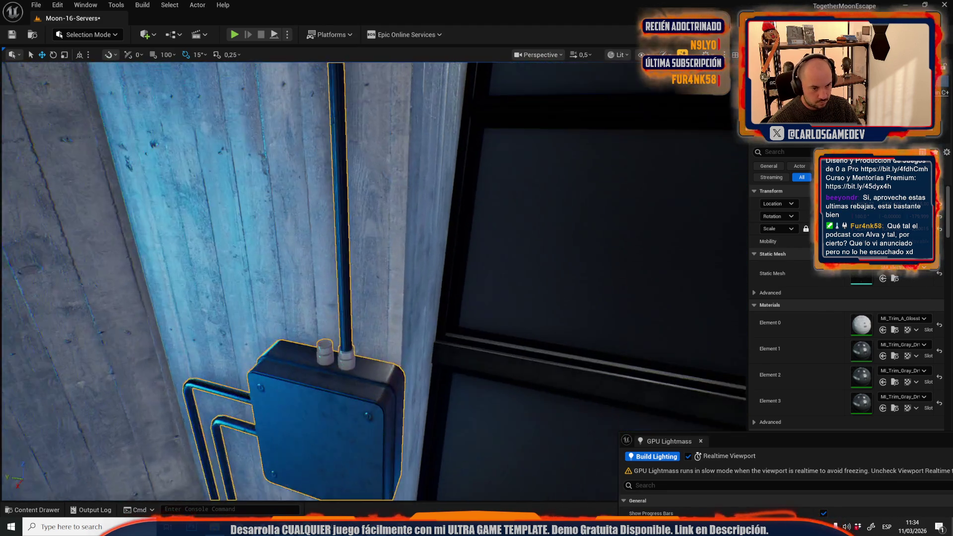
mouse_move(377, 278)
left_mouse_down()
mouse_move(357, 312)
mouse_move(372, 377)
left_mouse_up()
mouse_move(331, 323)
left_mouse_down()
mouse_move(361, 144)
mouse_move(330, 275)
mouse_move(333, 202)
left_mouse_up()
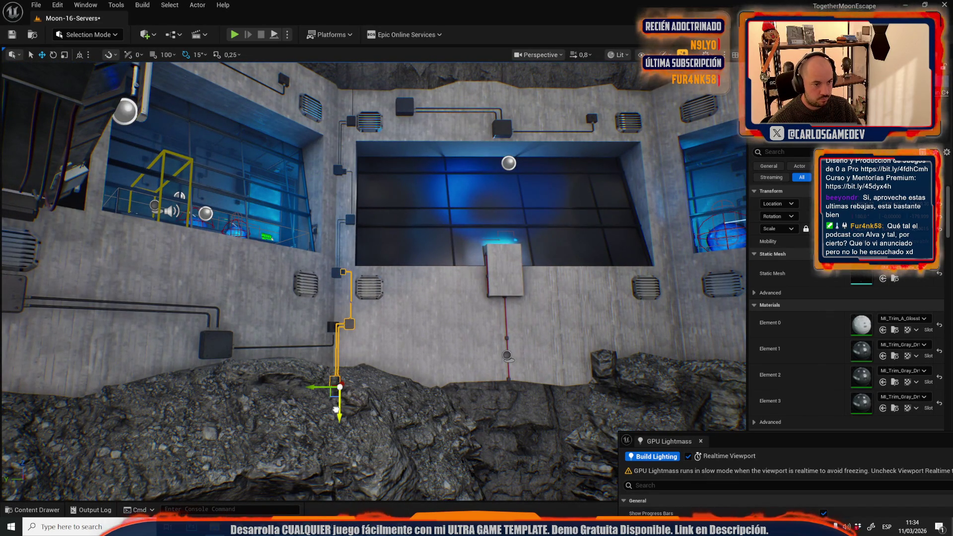
Add the second pipe piece and slide the assembly right between the two windows
left_click(336, 271, "ctrl")
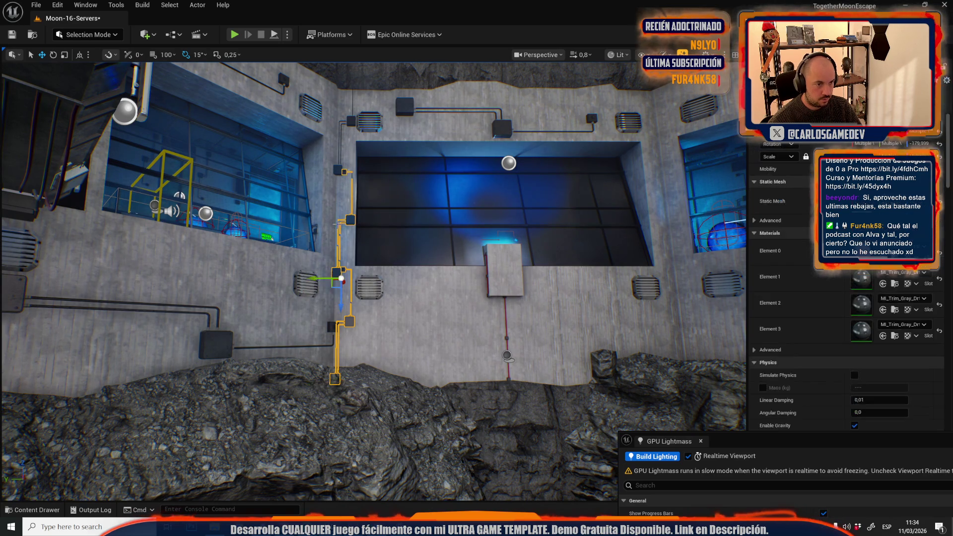
mouse_move(340, 172)
left_mouse_down()
mouse_move(102, 213)
mouse_move(364, 235)
left_mouse_up()
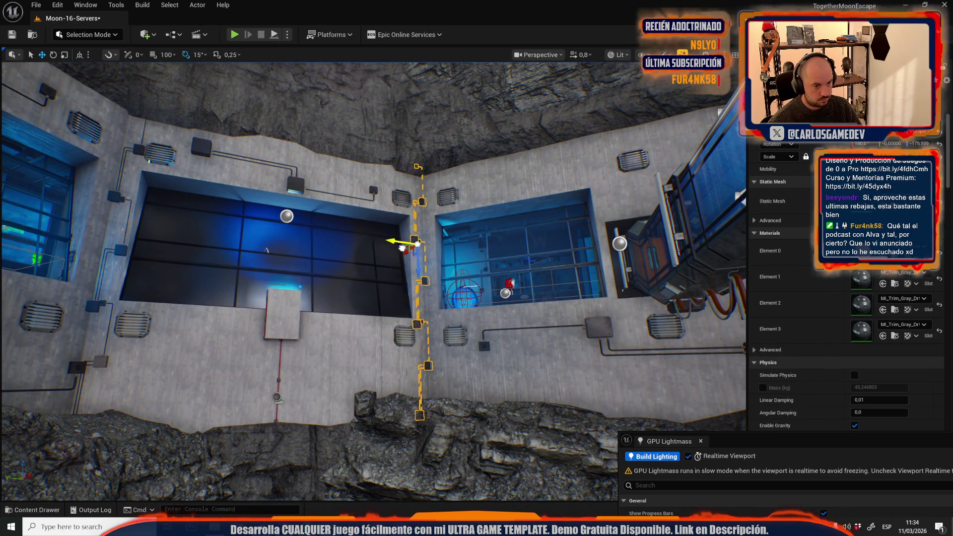
key("f")
mouse_move(133, 294)
left_mouse_down()
mouse_move(133, 258)
mouse_move(74, 258)
left_mouse_up()
left_click_drag(383, 258, 383, 241)
key("e")
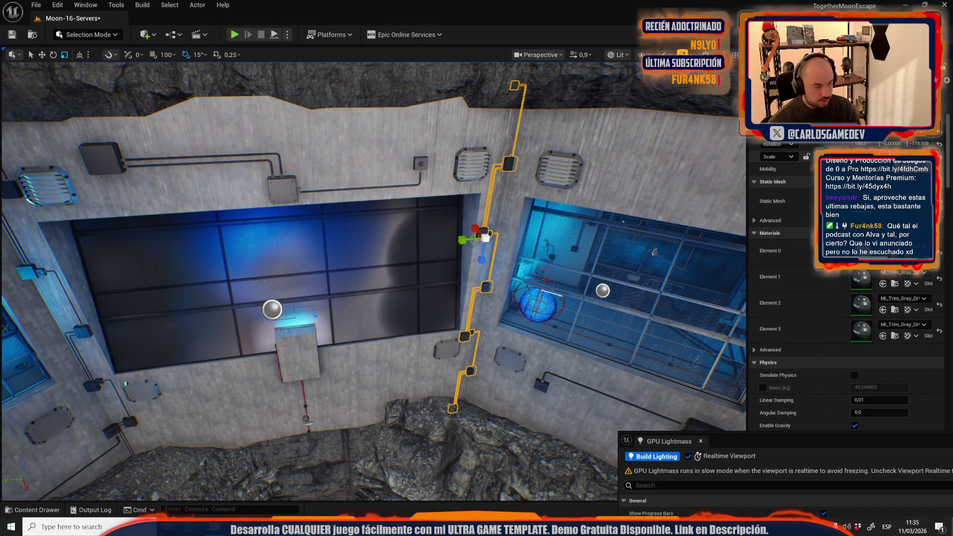
key("ctrl+z")
key("f")
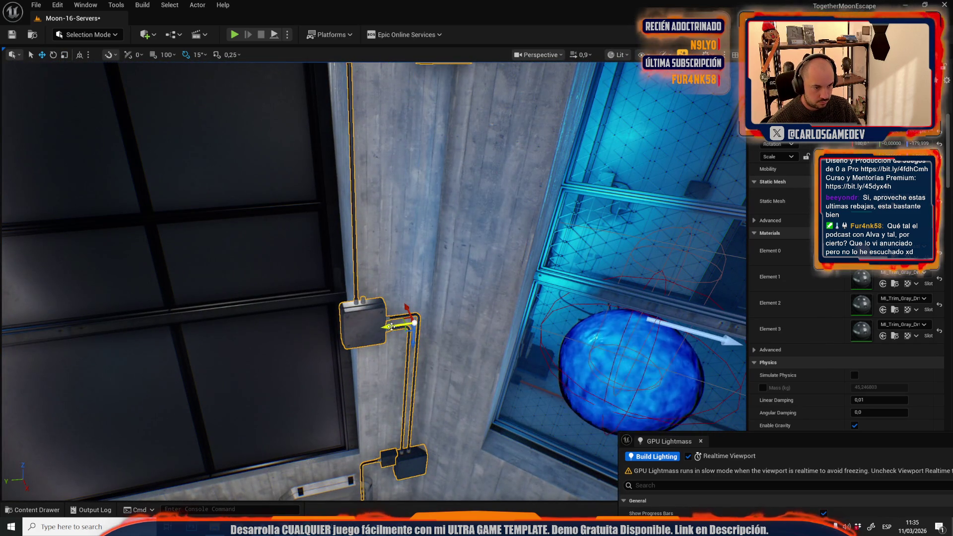
mouse_move(391, 326)
left_mouse_down()
mouse_move(420, 323)
mouse_move(406, 319)
left_mouse_up()
scroll(405, 319, "up", 3)
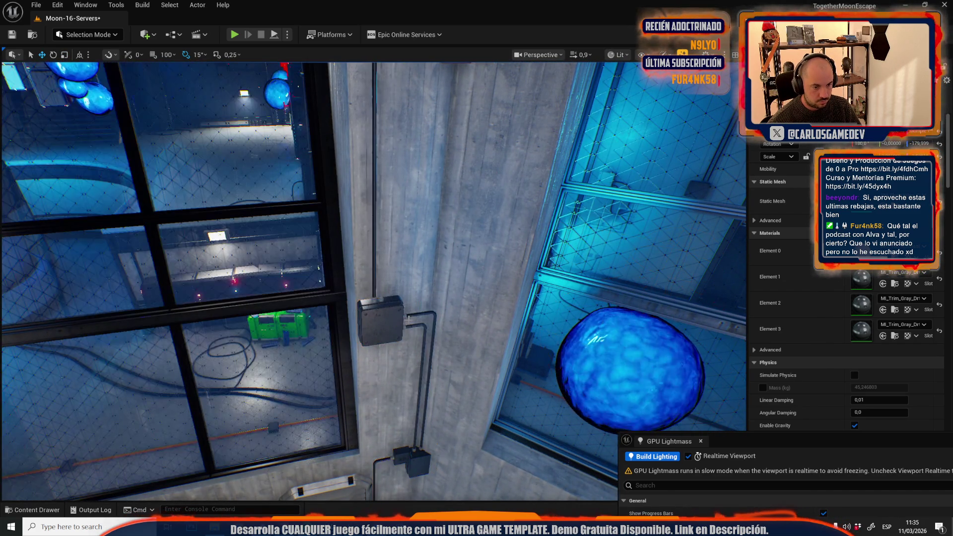
scroll(412, 321, "down", 5)
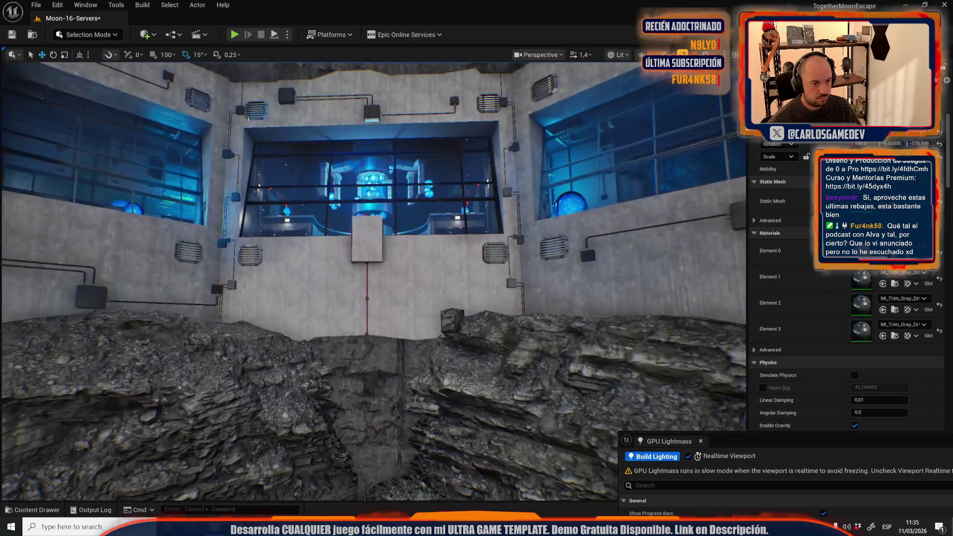
Rotate the electrical panel and push it back into the block below the dark window
left_click_drag(405, 319, 412, 321)
left_click_drag(180, 215, 342, 128)
left_click(342, 129)
scroll(342, 129, "up", 3)
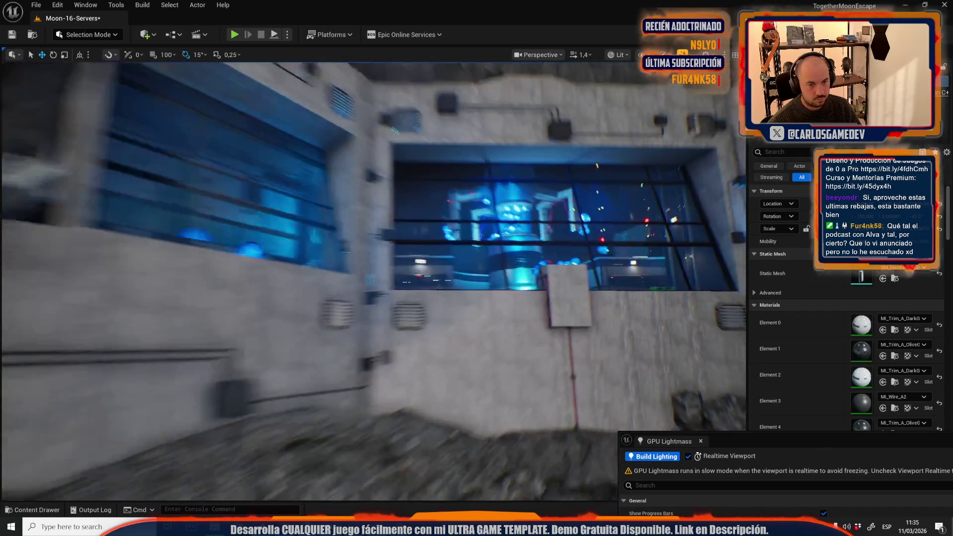
scroll(372, 282, "down", 3)
scroll(372, 281, "up", 3)
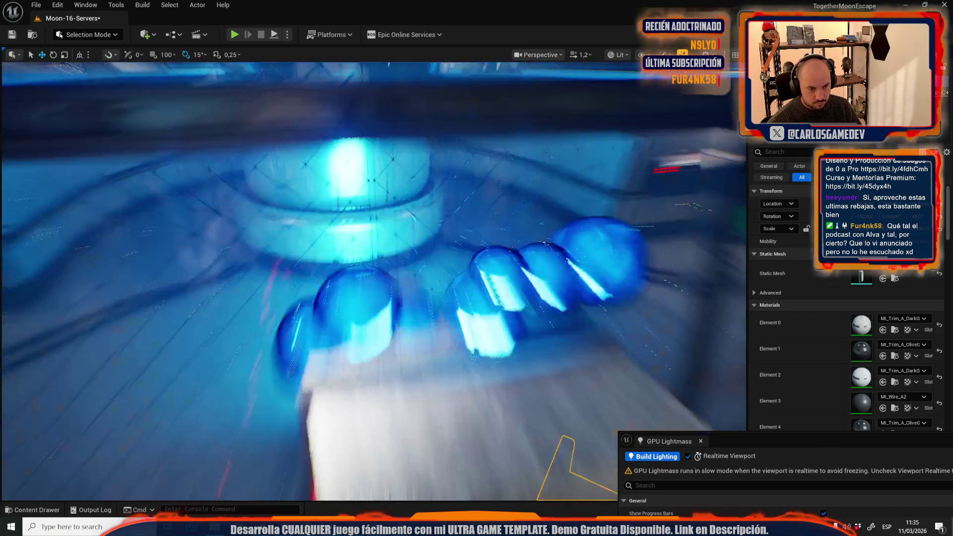
scroll(372, 281, "down", 3)
key("e")
mouse_move(362, 294)
left_mouse_down()
mouse_move(381, 282)
mouse_move(384, 316)
left_mouse_up()
key("r")
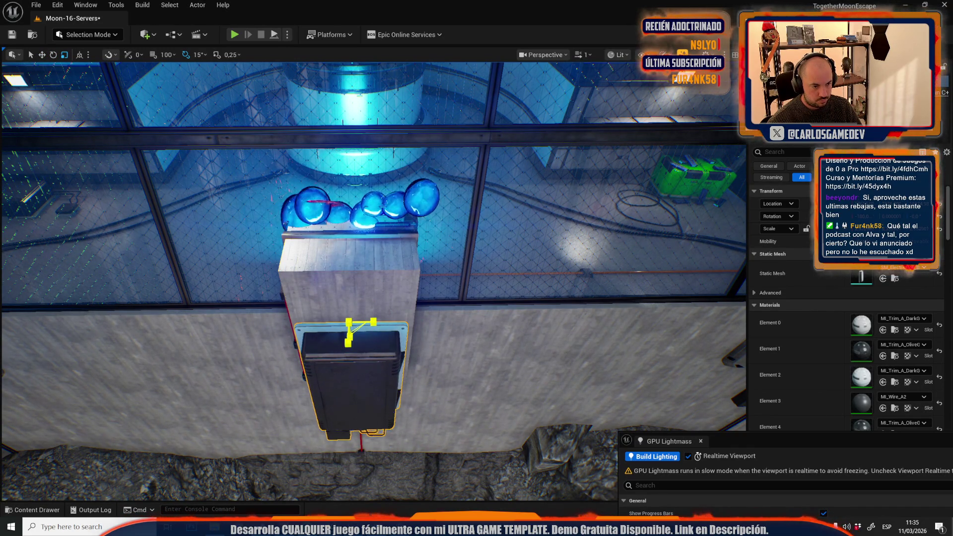
key("w")
key("f")
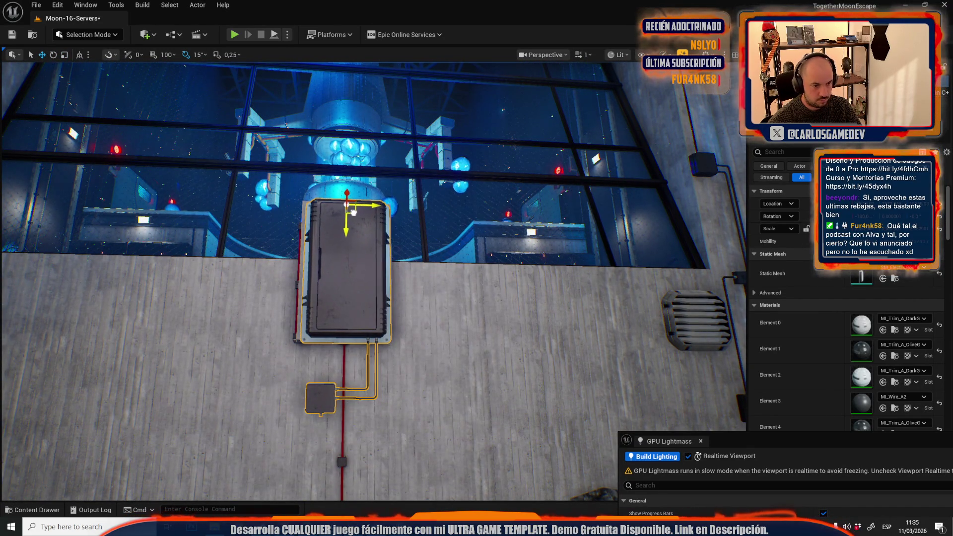
left_click_drag(346, 204, 347, 218)
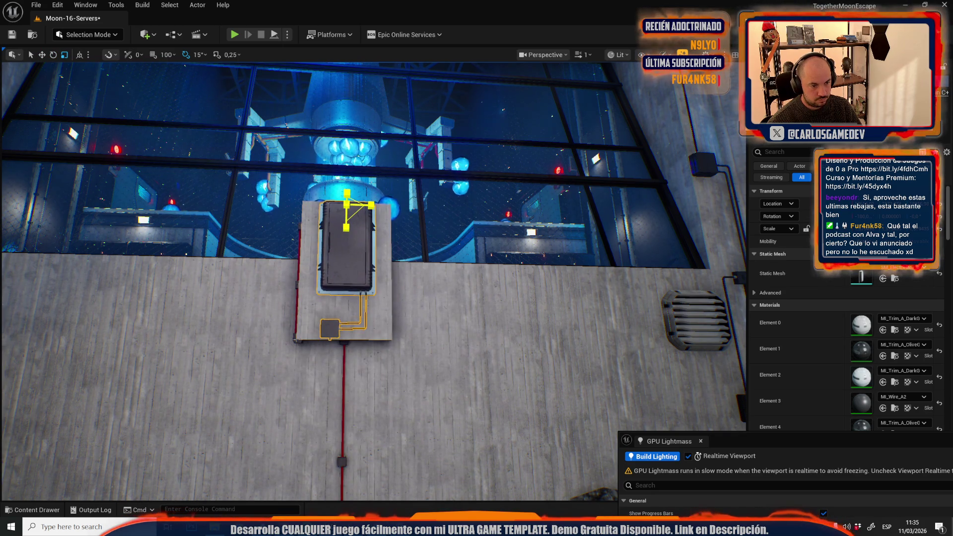
Alt-drag a copy of the electrical panel lower down, then delete the copy
mouse_move(343, 207)
left_mouse_down()
mouse_move(308, 316)
mouse_move(288, 273)
mouse_move(334, 273)
left_mouse_up()
scroll(293, 277, "up", 1)
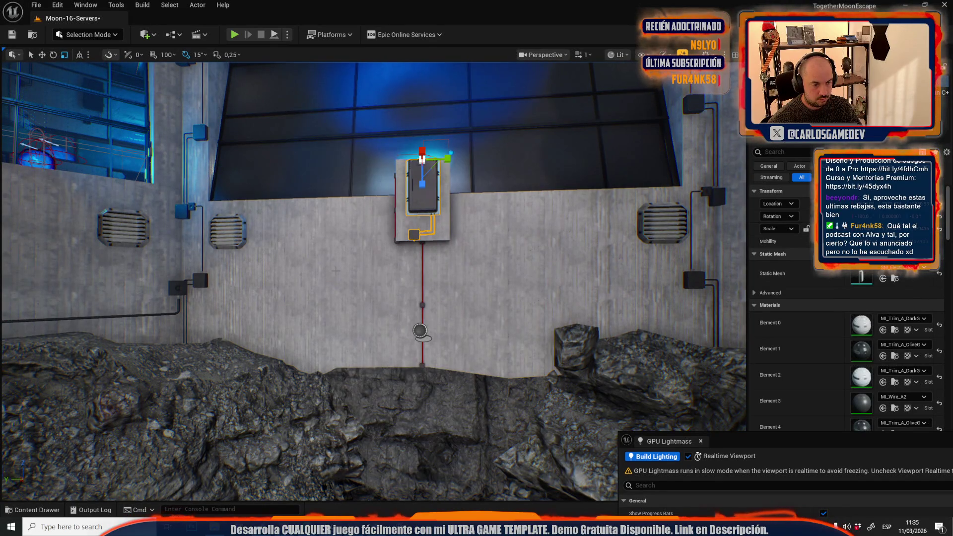
mouse_move(429, 161)
left_mouse_down("alt")
mouse_move(346, 250)
mouse_move(360, 272)
left_mouse_up("alt")
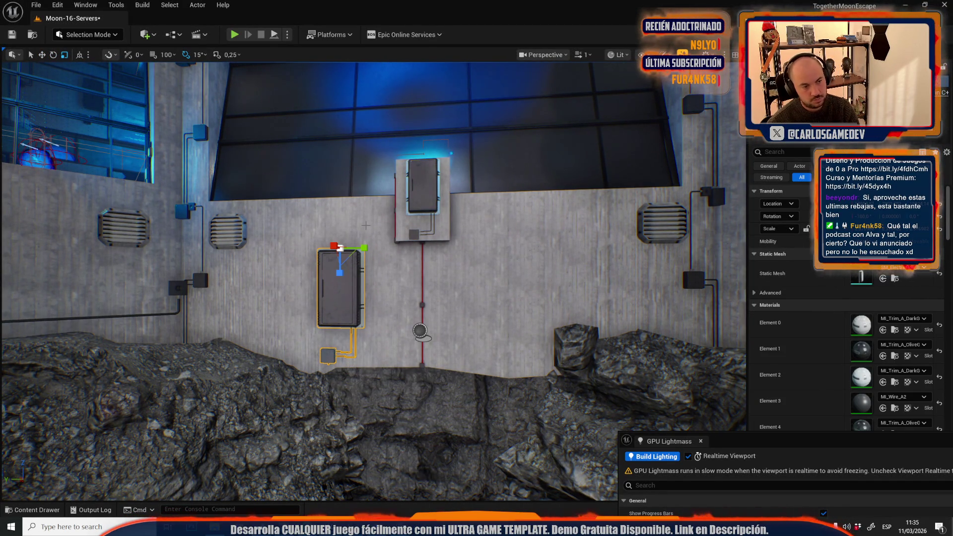
key("Delete")
Turn the cable run horizontal and raise it along the lower wall
left_click(197, 283)
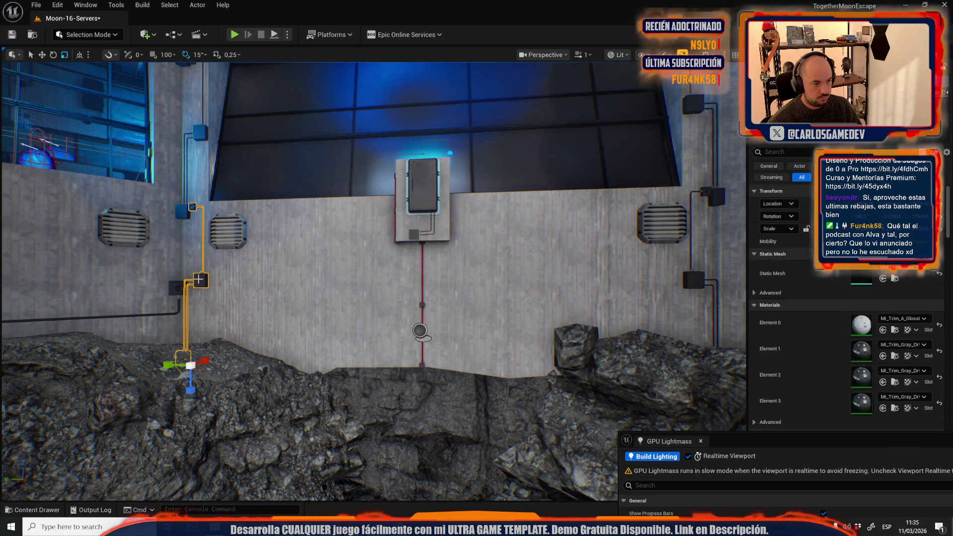
scroll(153, 393, "up", 3)
mouse_move(152, 388)
left_mouse_down()
mouse_move(289, 367)
mouse_move(225, 346)
mouse_move(179, 353)
left_mouse_up()
key("e")
mouse_move(228, 321)
left_mouse_down()
mouse_move(233, 342)
mouse_move(208, 353)
mouse_move(157, 299)
mouse_move(463, 303)
left_mouse_up()
key("w")
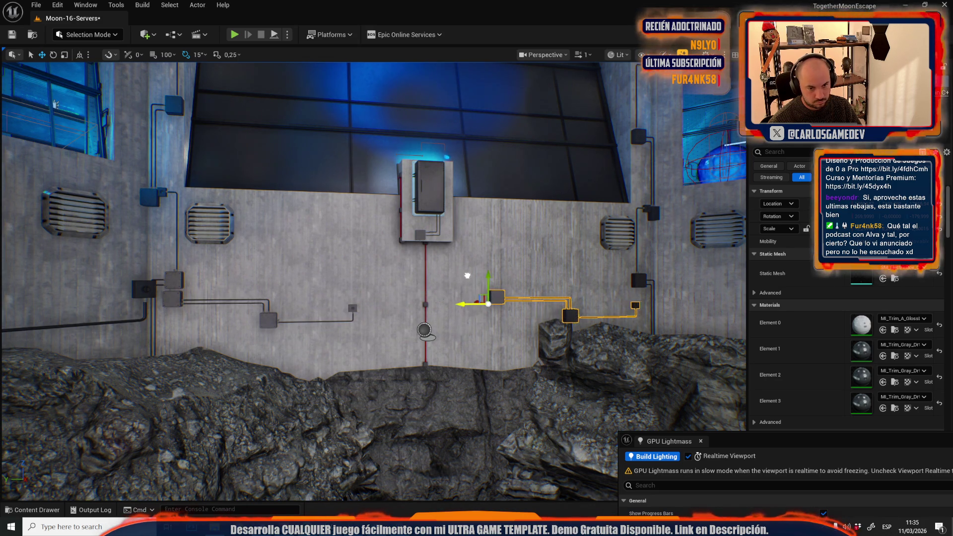
key("f")
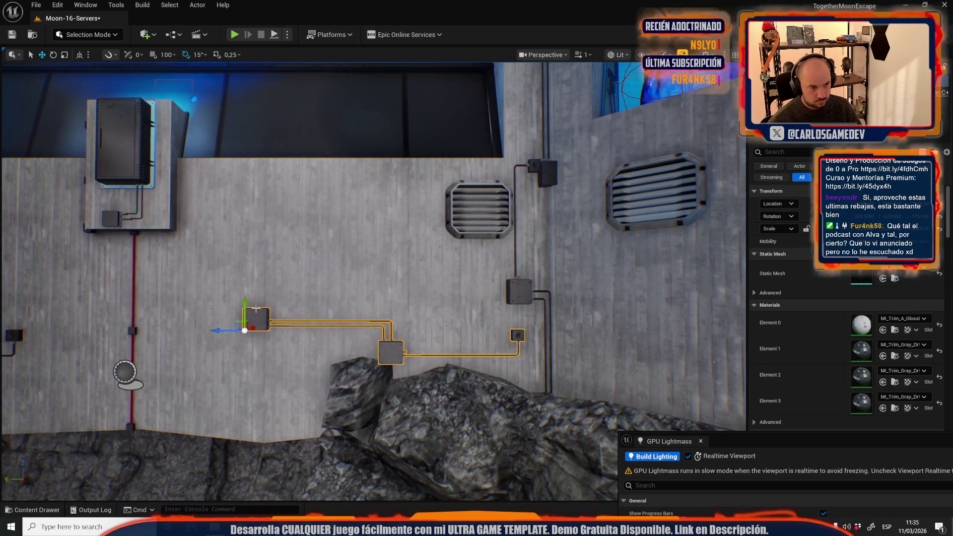
left_click_drag(245, 309, 245, 288)
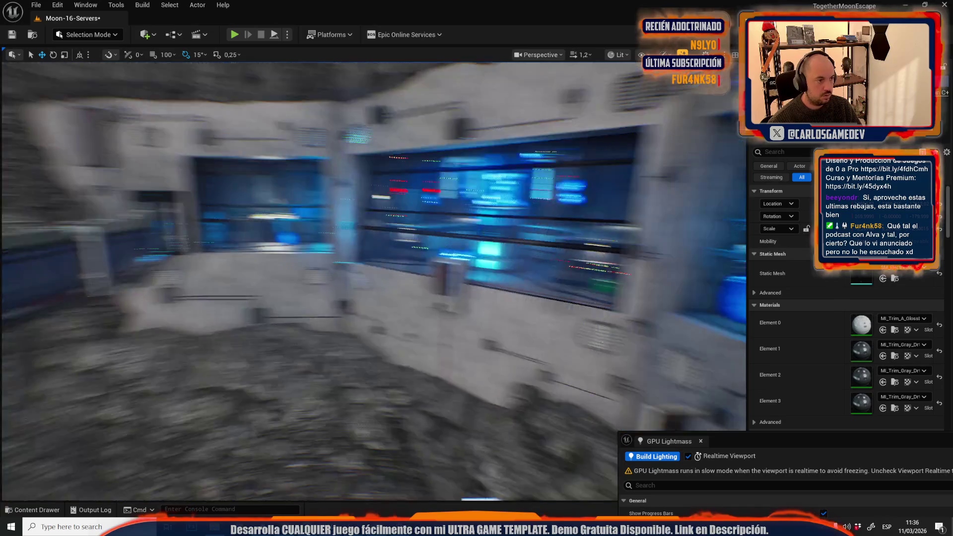
Select the upper-left wall panel and shrink it together with its junction box
scroll(374, 281, "down", 2)
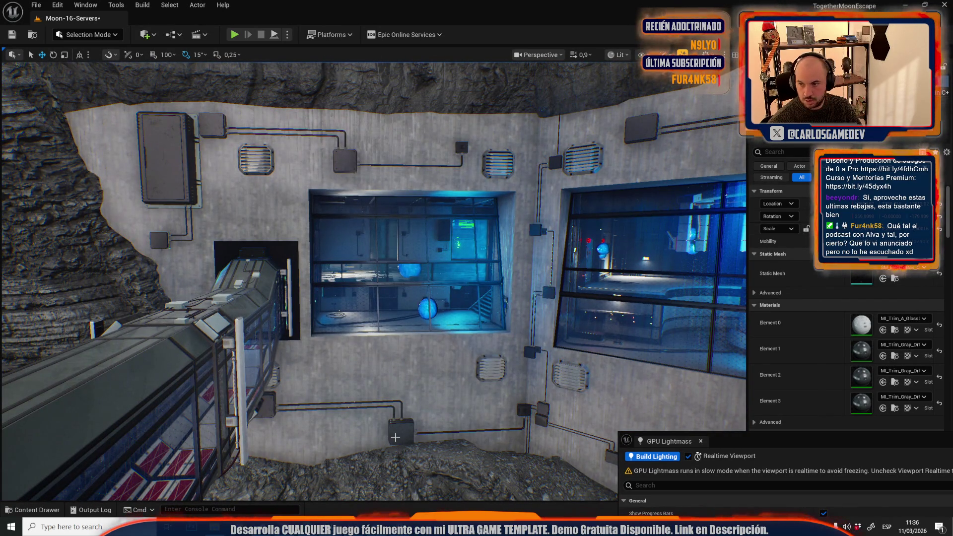
left_click(395, 436)
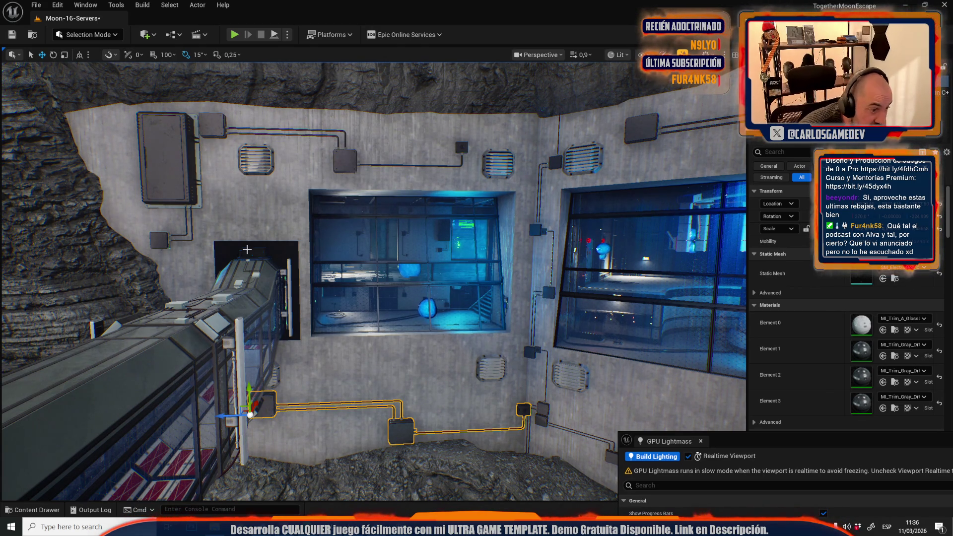
key("ctrl+z")
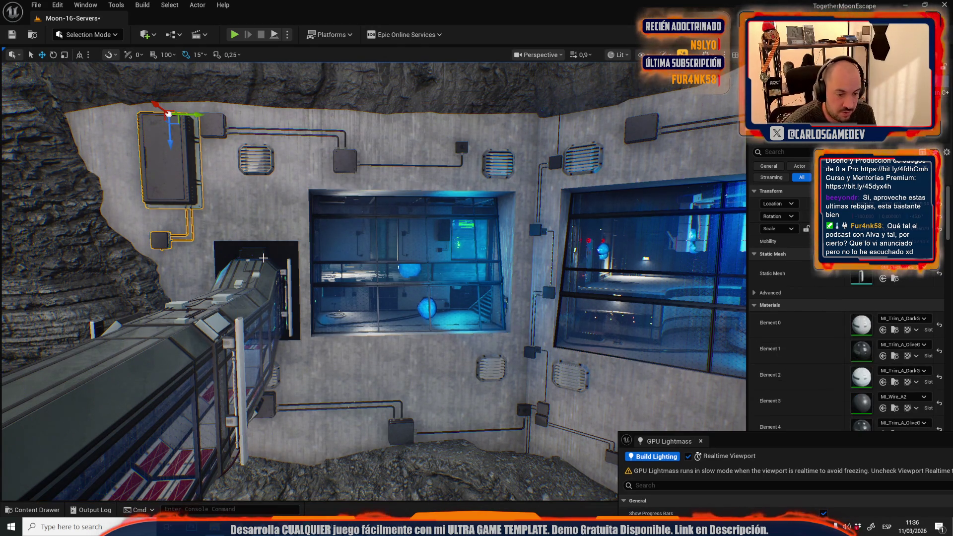
left_click_drag(279, 257, 279, 257)
left_click_drag(421, 289, 421, 288)
key("r")
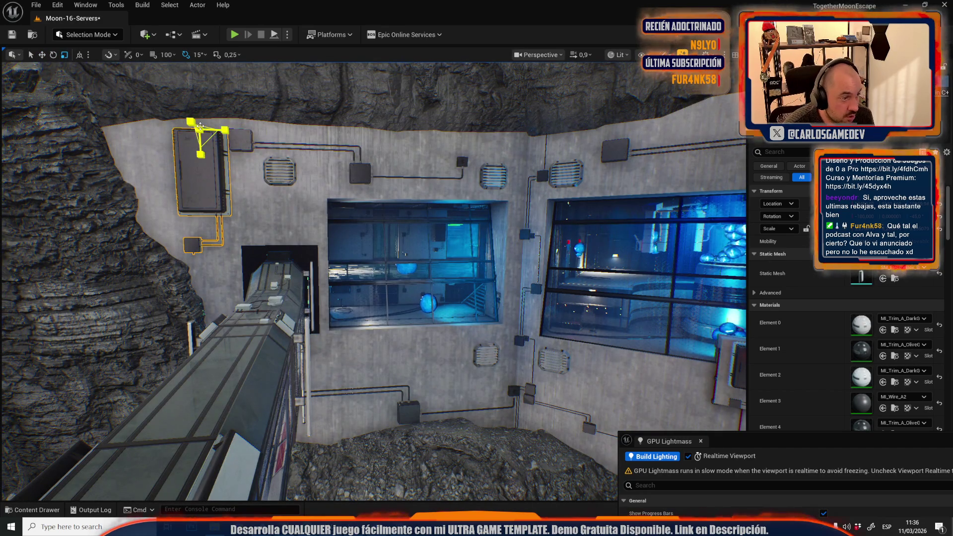
left_click_drag(197, 128, 212, 136)
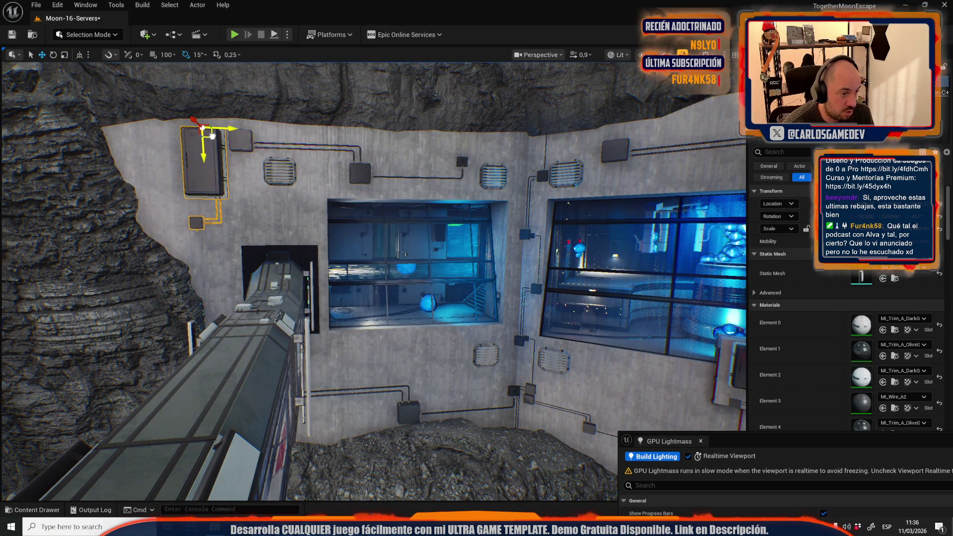
key("e")
mouse_move(281, 227)
left_mouse_down()
mouse_move(398, 231)
mouse_move(377, 174)
mouse_move(471, 169)
mouse_move(449, 168)
mouse_move(459, 166)
mouse_move(448, 189)
mouse_move(465, 232)
mouse_move(501, 236)
left_mouse_up()
key("w")
Rotate the panel 180 degrees and slide it left along the wall
key("ctrl+z")
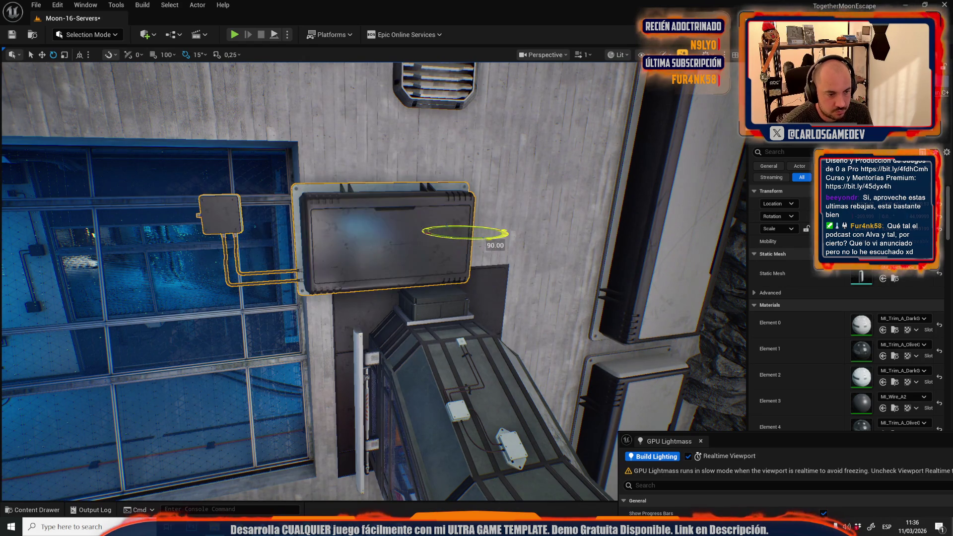
mouse_move(445, 215)
left_mouse_down()
mouse_move(451, 227)
mouse_move(526, 258)
mouse_move(496, 238)
mouse_move(496, 213)
left_mouse_up()
key("w")
left_click_drag(510, 272, 378, 265)
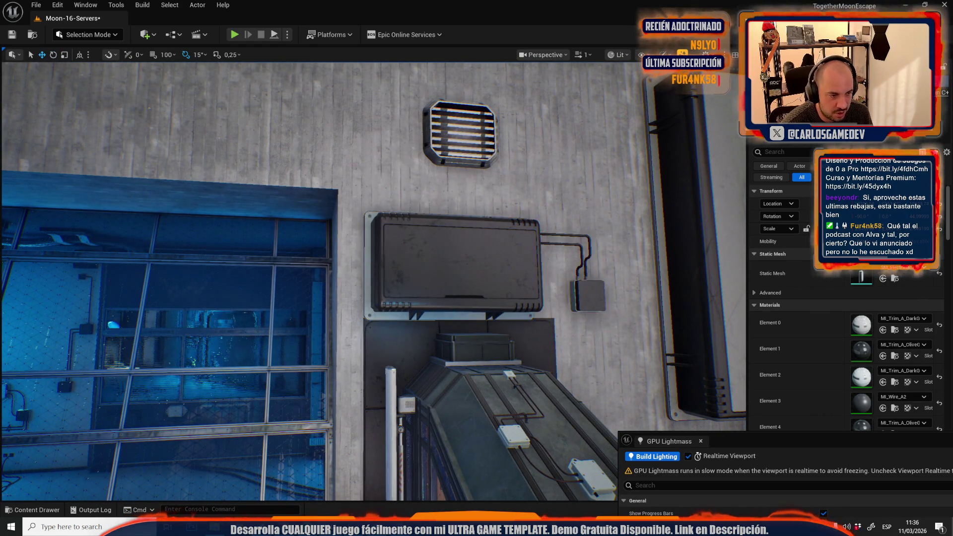
Place a copy of the electrical panel on the wall above the central window
scroll(397, 292, "down", 10)
left_click(449, 298)
scroll(449, 300, "up", 8)
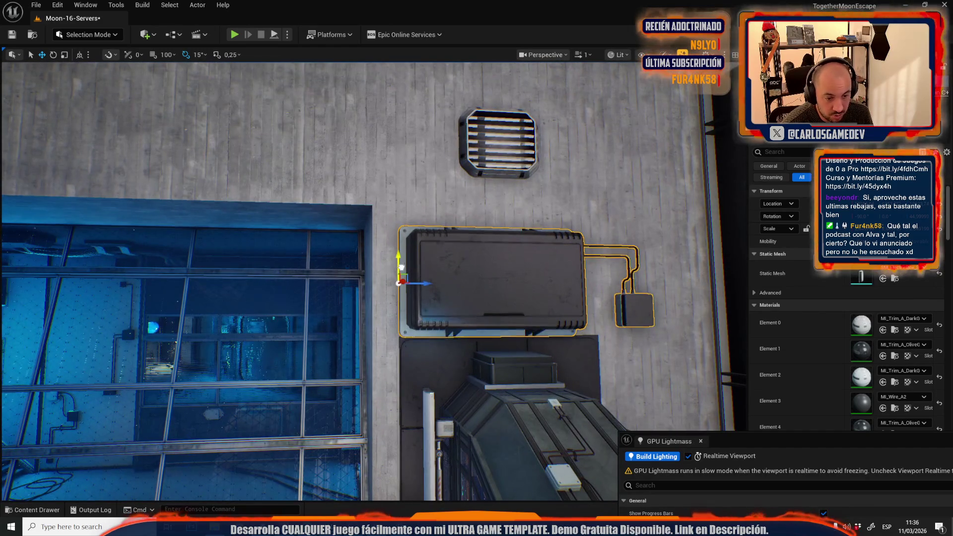
scroll(427, 283, "down", 5)
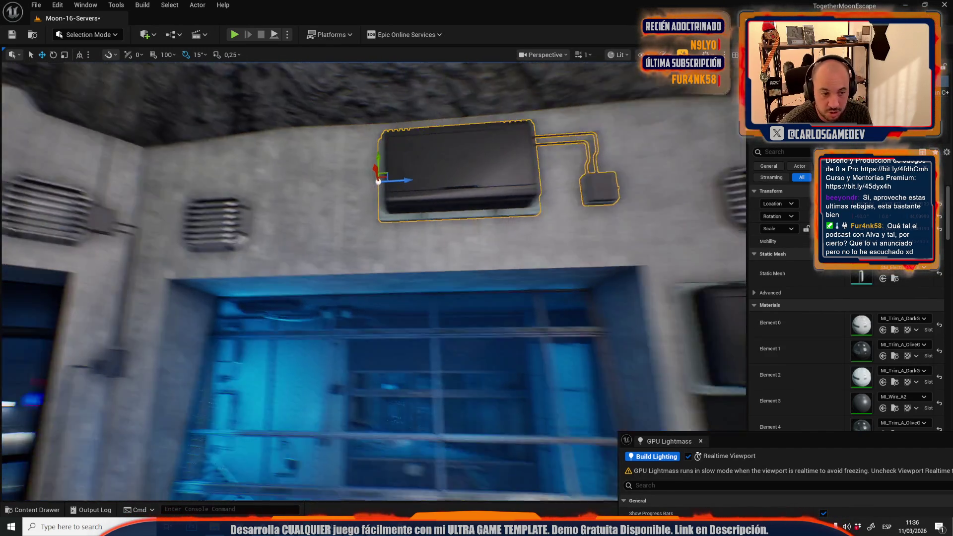
mouse_move(382, 180)
left_mouse_down()
mouse_move(371, 222)
mouse_move(290, 225)
mouse_move(292, 198)
mouse_move(302, 159)
mouse_move(356, 220)
mouse_move(370, 278)
mouse_move(328, 208)
left_mouse_up()
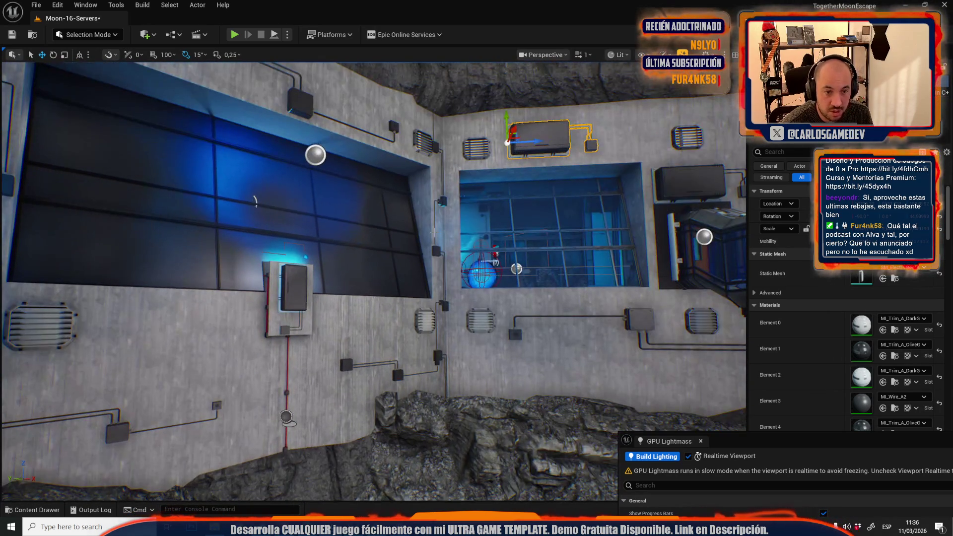
Rotate the lower electrical box level and slide it further left along the wall
left_click(254, 201)
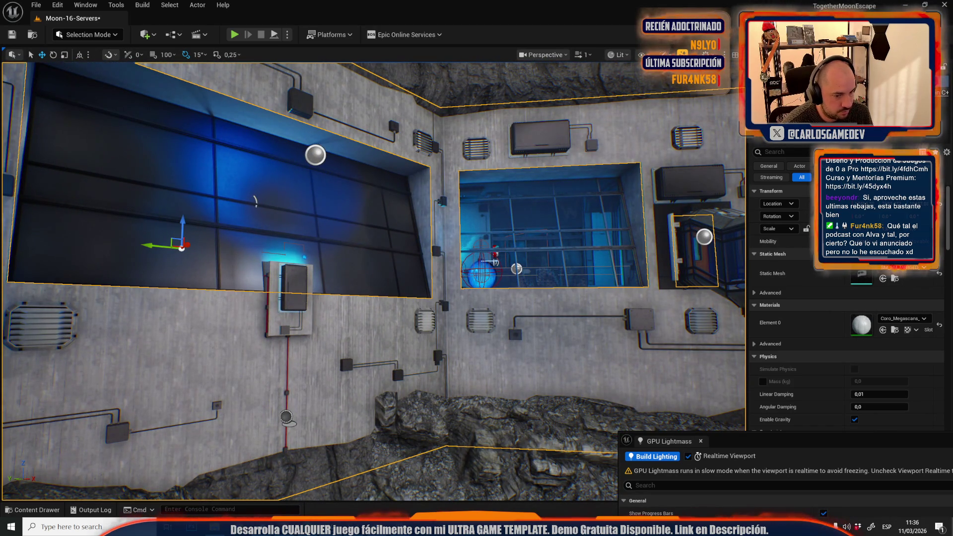
left_click(293, 285)
key("f")
key("e")
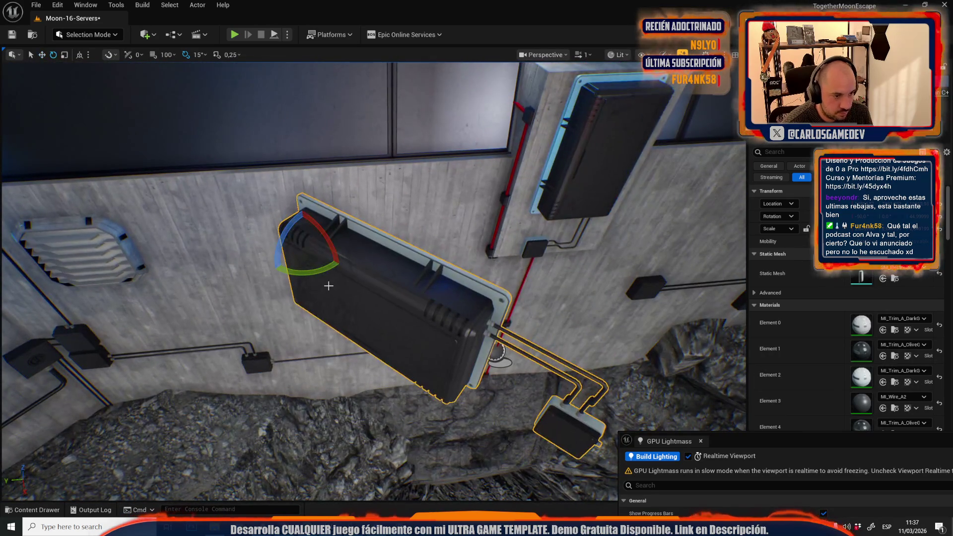
left_click_drag(315, 274, 303, 288)
key("w")
left_click_drag(358, 233, 191, 231)
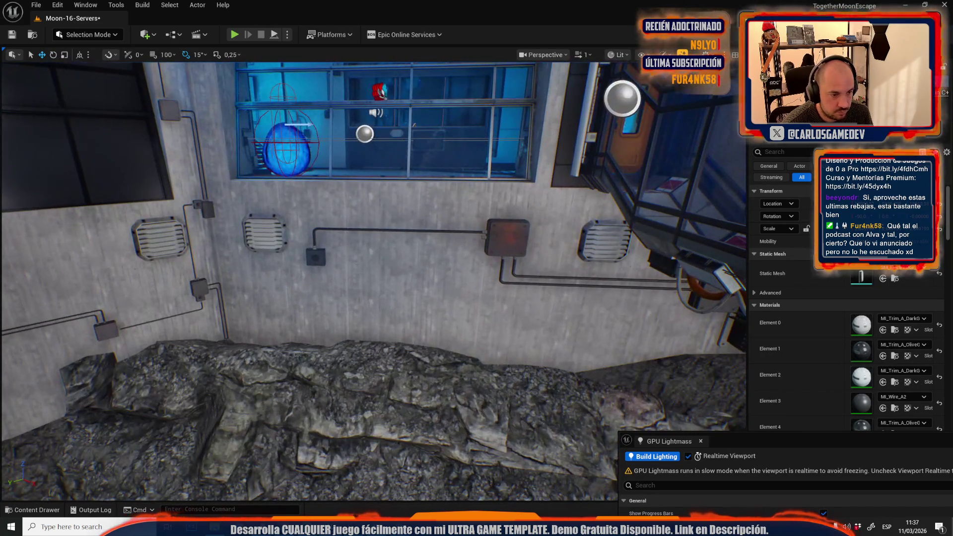
key("e")
left_click_drag(350, 316, 400, 310)
scroll(347, 322, "down", 3)
key("w")
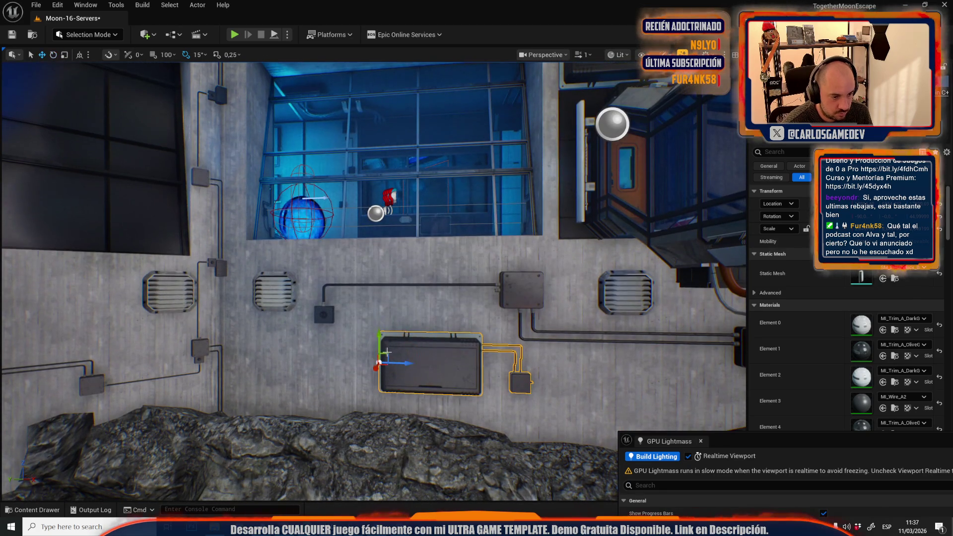
left_click_drag(323, 291, 278, 239)
mouse_move(171, 316)
left_mouse_down()
mouse_move(170, 297)
mouse_move(170, 315)
left_mouse_up()
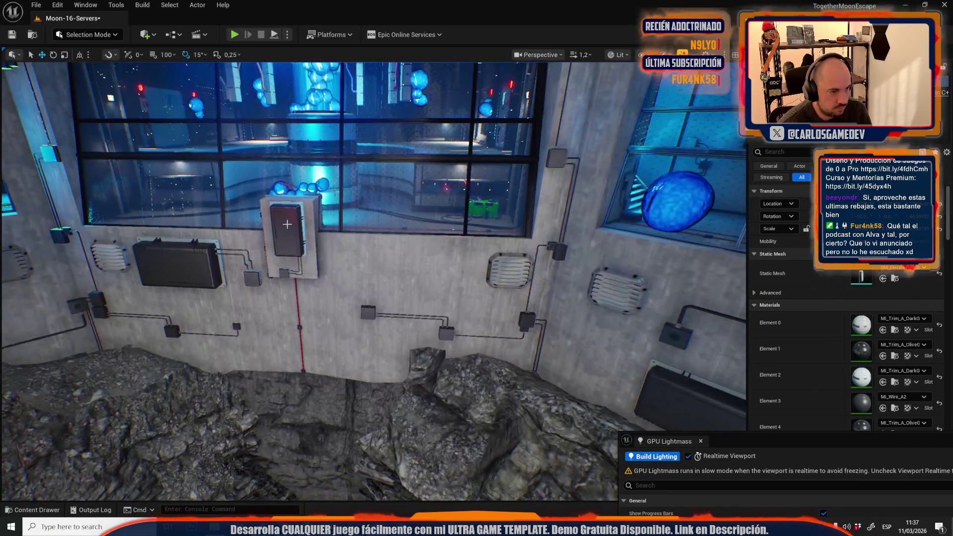
Move the wall vent onto the white block below the window and save the Moon-16-Servers map
key("Escape")
left_click(510, 271)
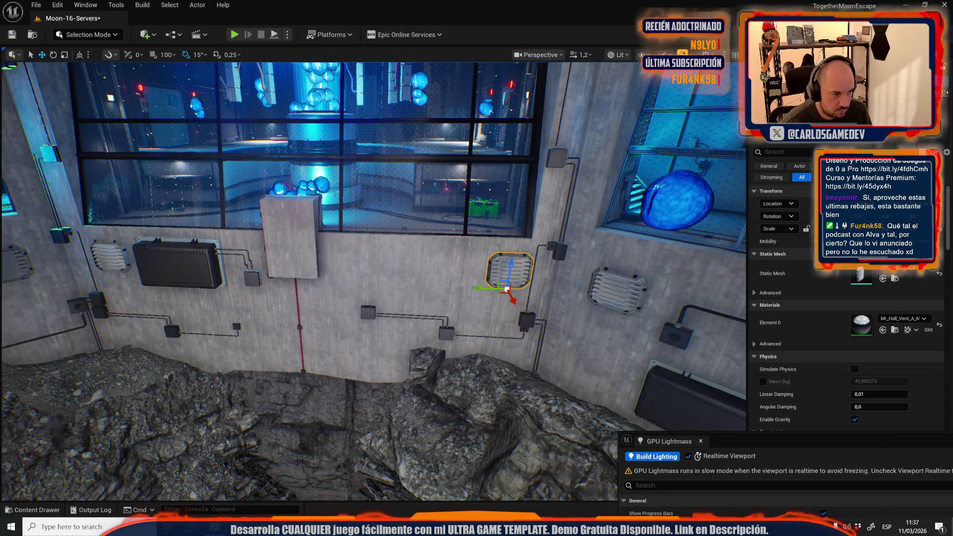
key("f")
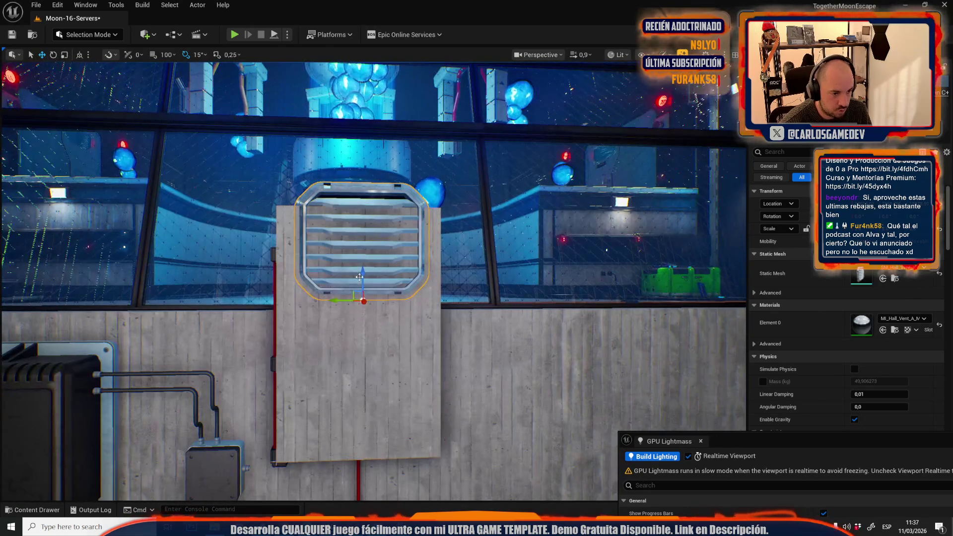
left_click_drag(359, 276, 358, 307)
scroll(359, 308, "down", 2)
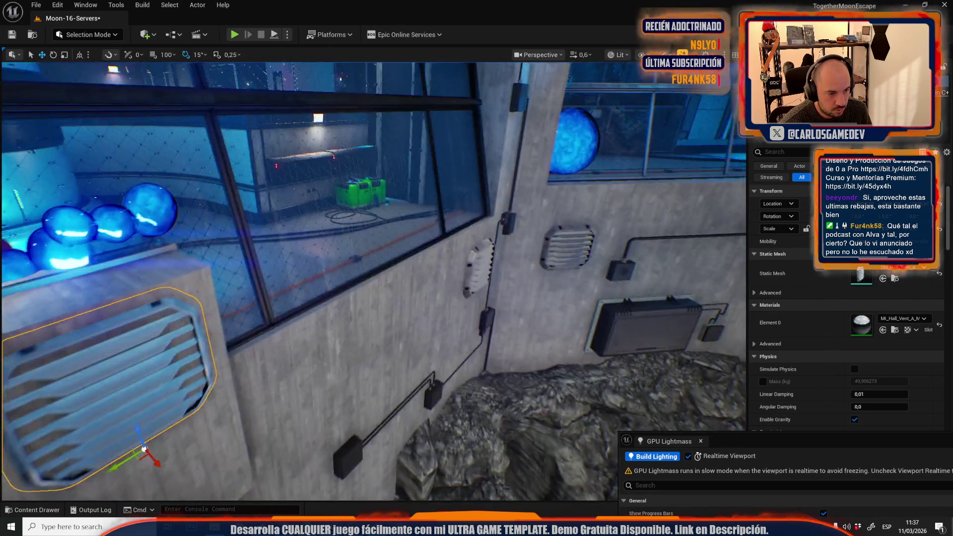
key("f")
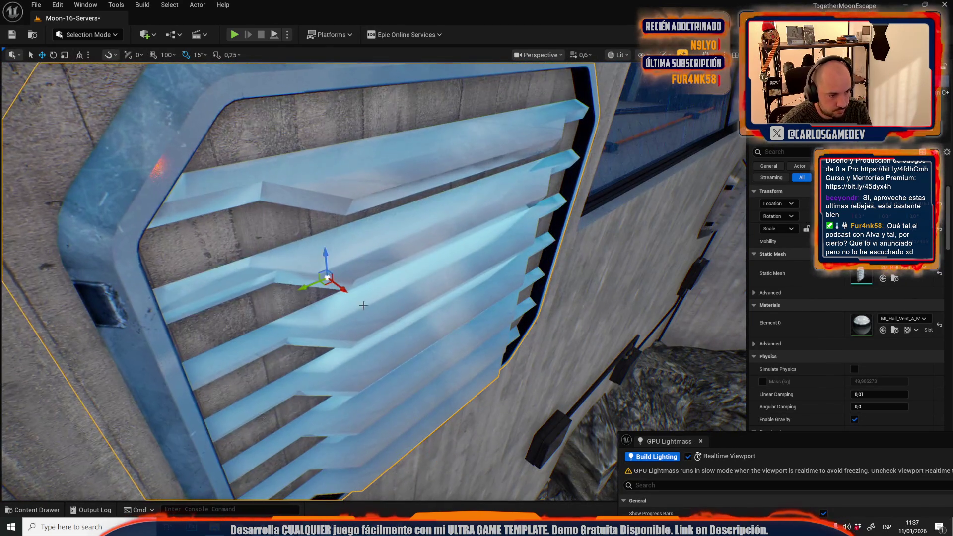
left_click_drag(363, 305, 384, 307)
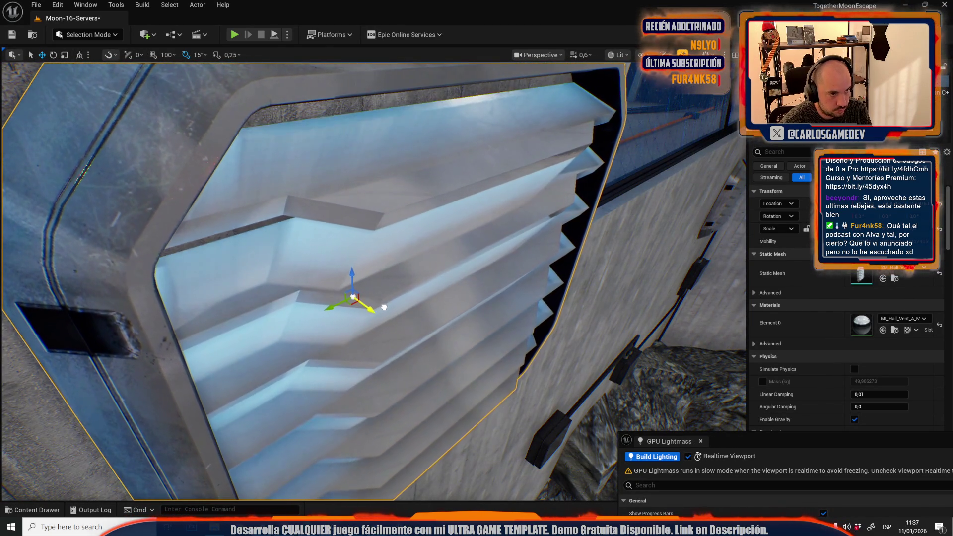
scroll(384, 307, "down", 6)
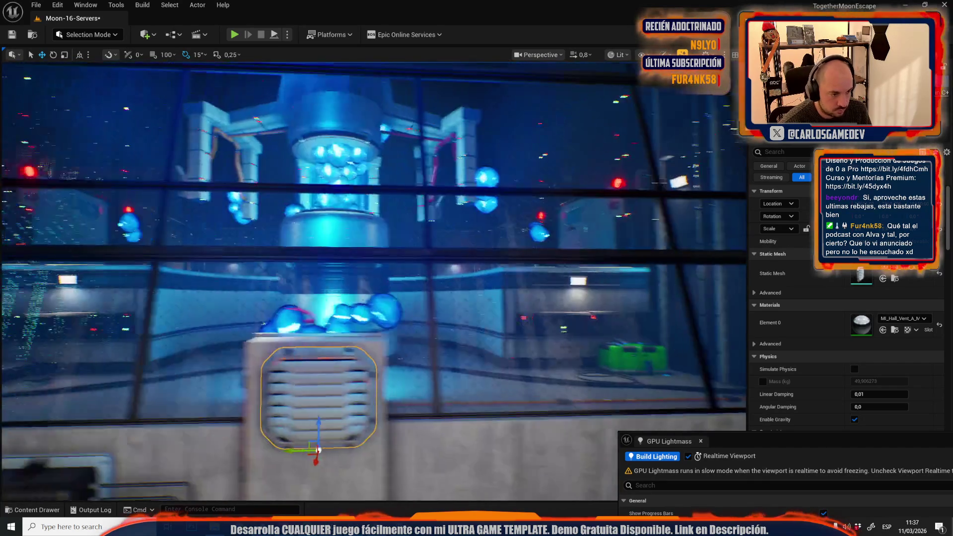
scroll(337, 415, "down", 2)
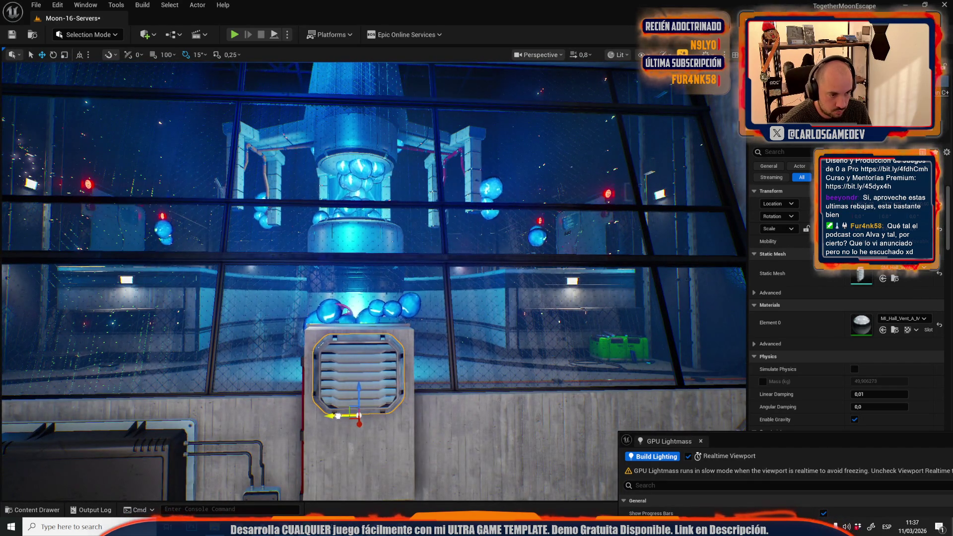
scroll(338, 414, "up", 3)
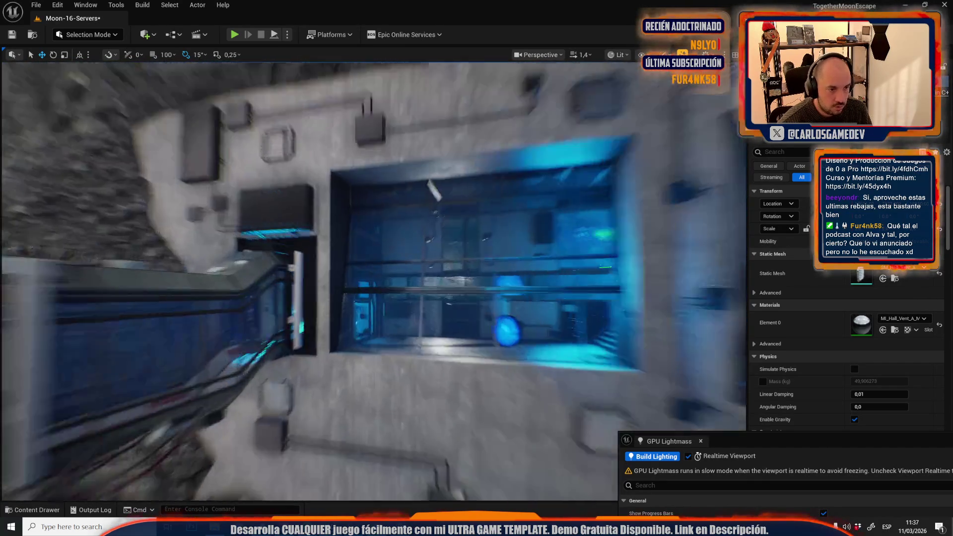
key("ctrl+s")
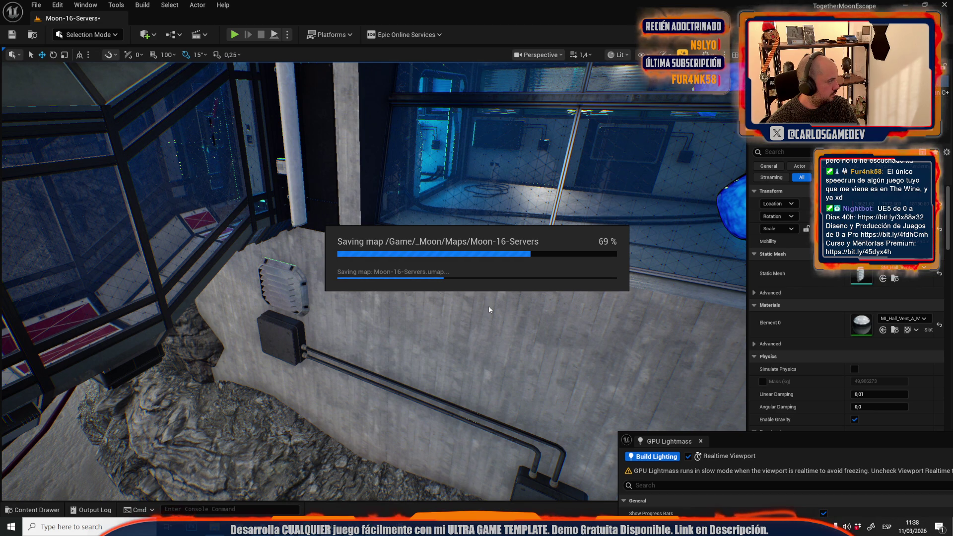
Move the view away from the wall once the Moon-16-Servers map has saved
key("ctrl+r")
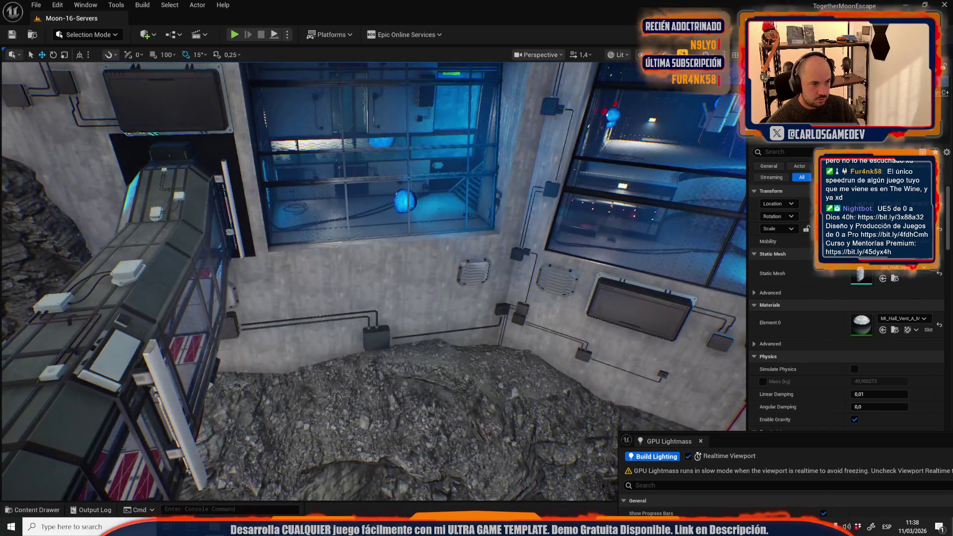
left_click(360, 268)
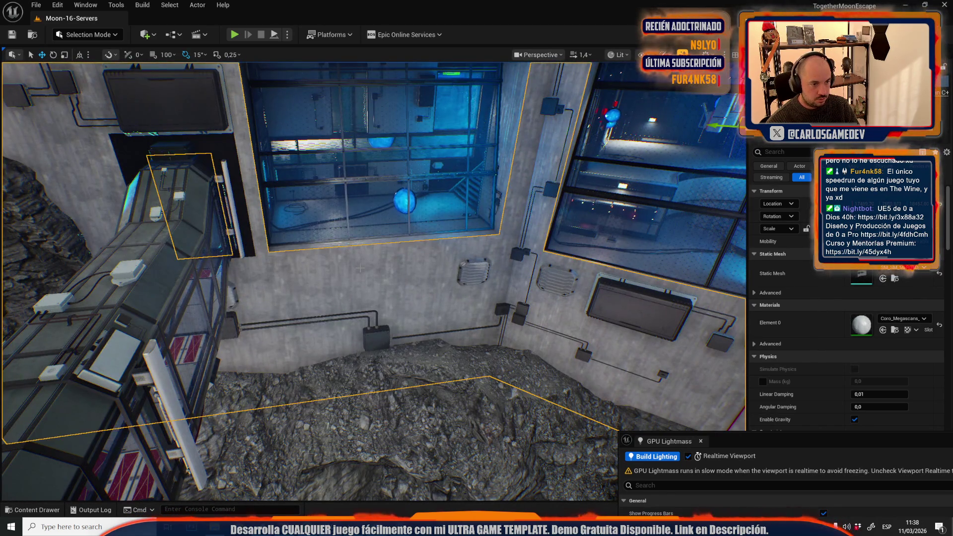
key("f")
scroll(360, 267, "down", 1)
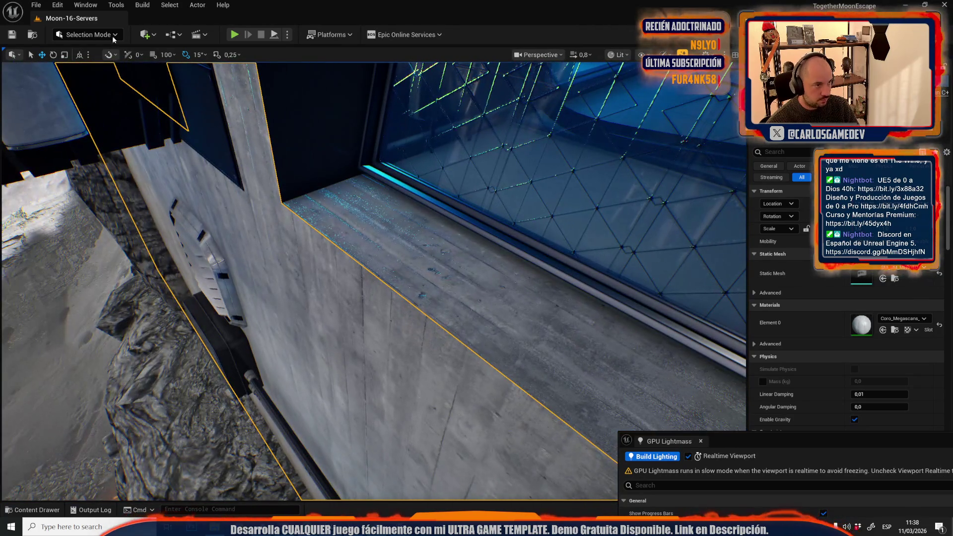
left_click(114, 40)
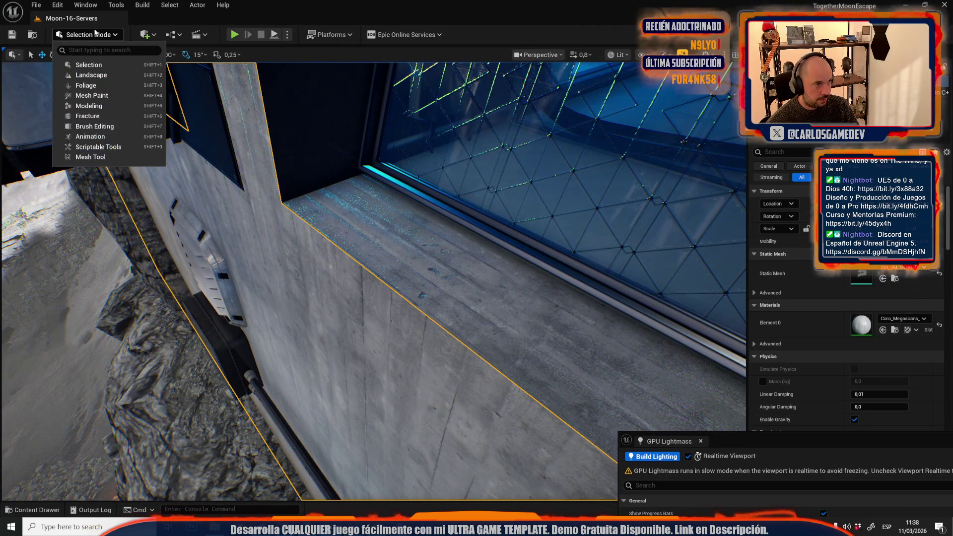
Set the Edge Decal Tool to SlimEdgeDecal, surface attachment off, decal size 4 by 4
left_click(110, 148)
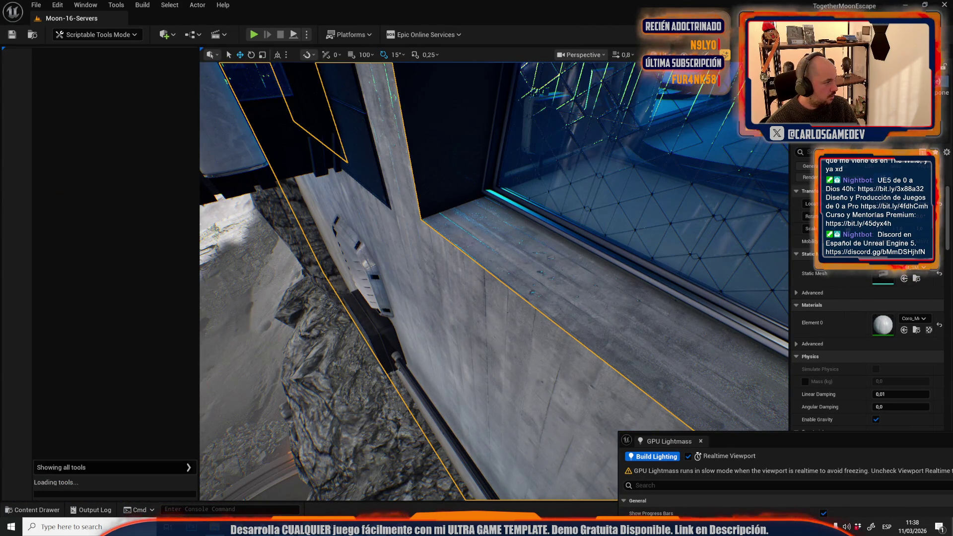
left_click(52, 62)
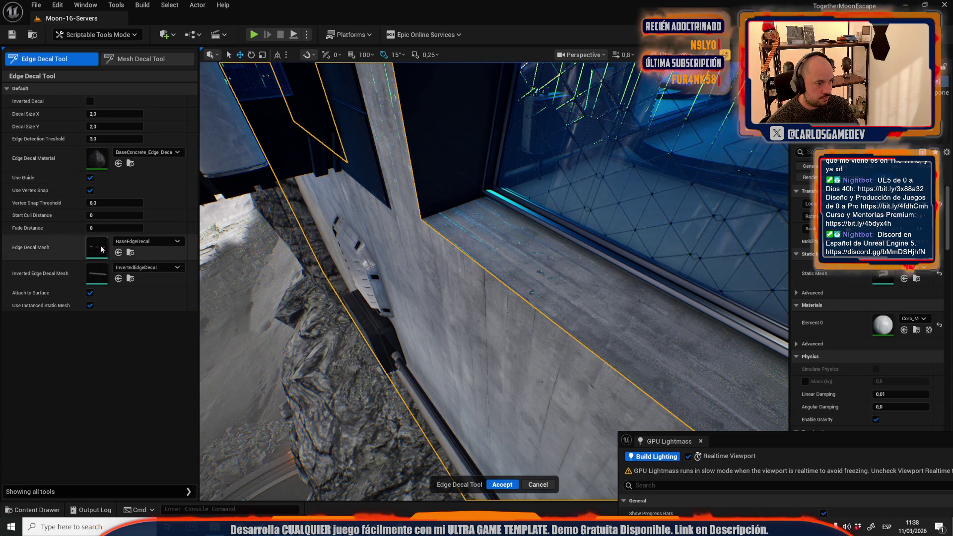
left_click(90, 294)
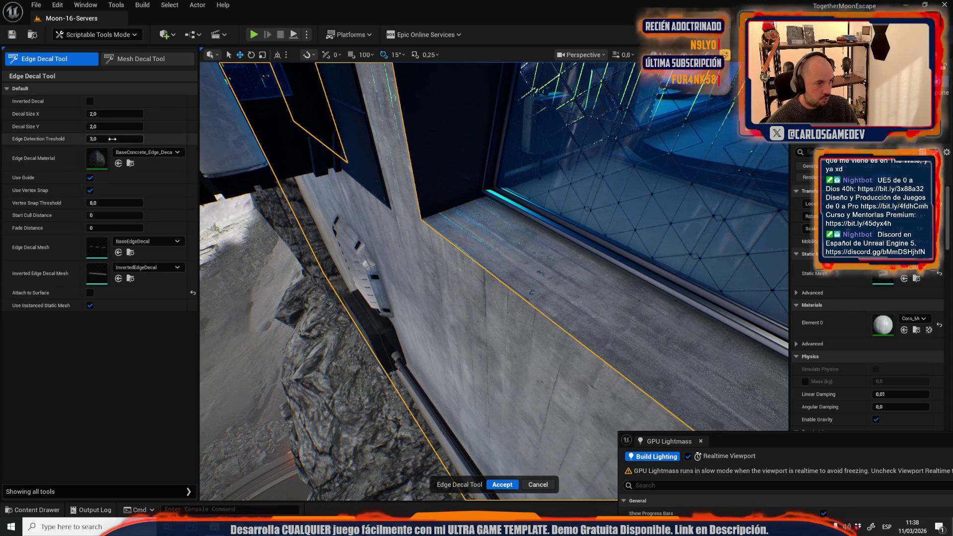
left_click(141, 242)
type("s")
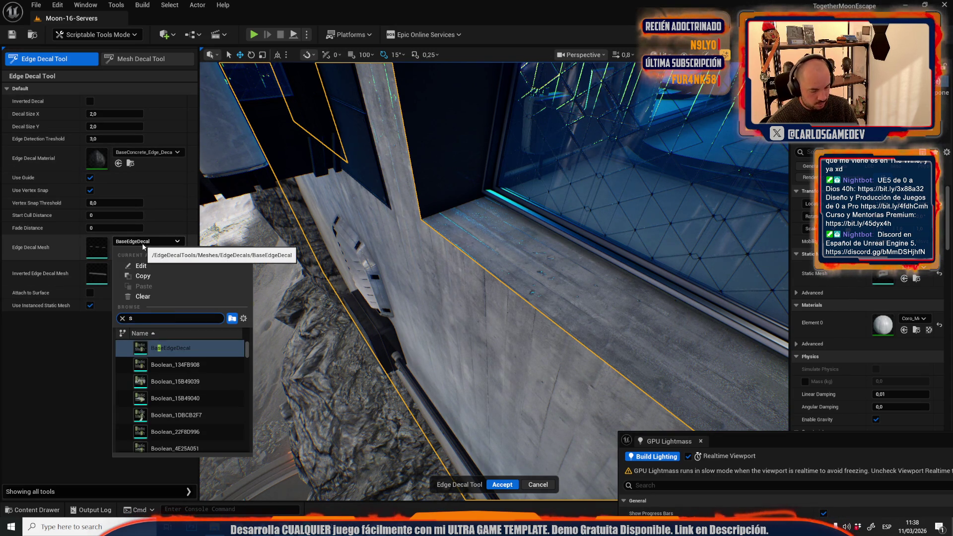
type("lim edge")
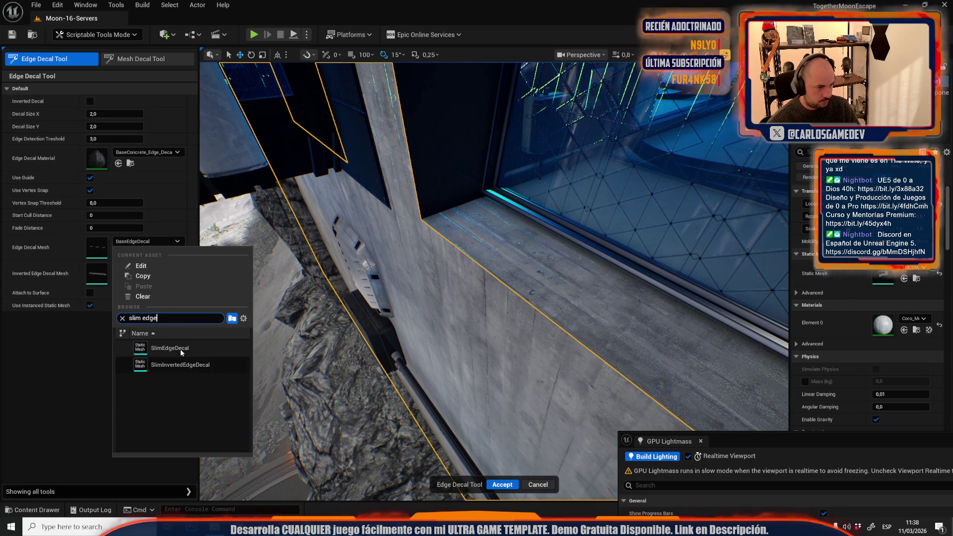
left_click(179, 348)
mouse_move(422, 212)
left_mouse_down()
mouse_move(470, 296)
mouse_move(245, 187)
left_mouse_up()
key("BackSpace")
type("4")
left_click(106, 113)
type("4")
left_click_drag(639, 302, 685, 377)
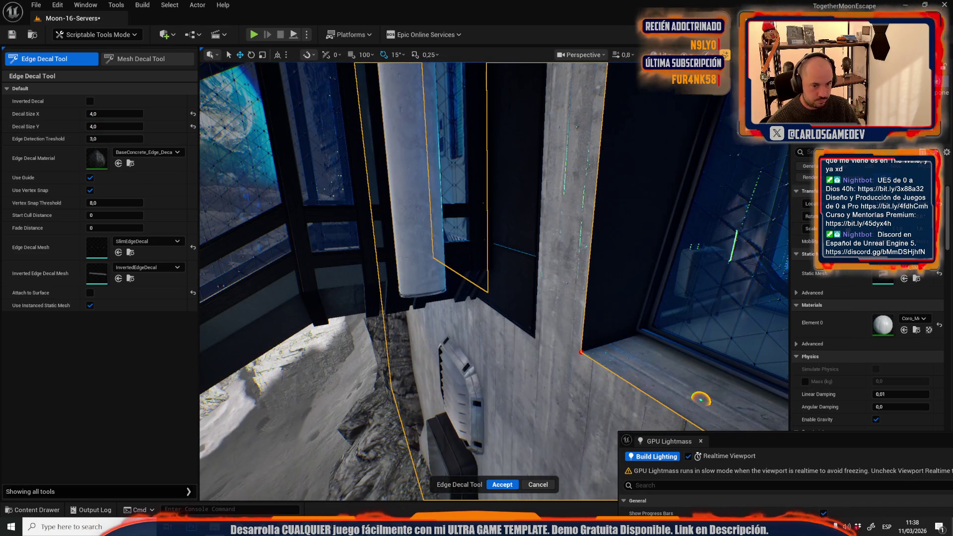
Pick a wall mesh for edge decals, then discard the pending decal previews
left_click(580, 351)
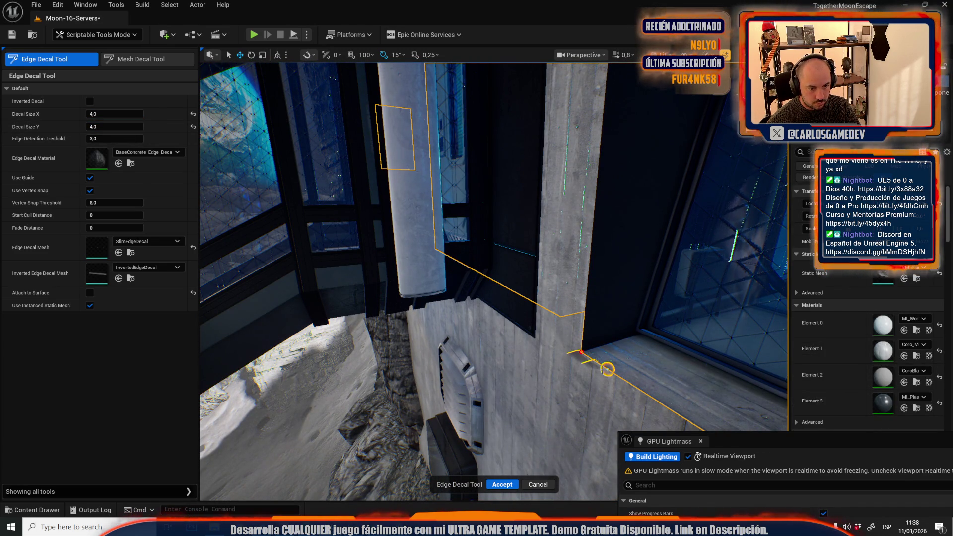
left_click_drag(607, 370, 566, 336)
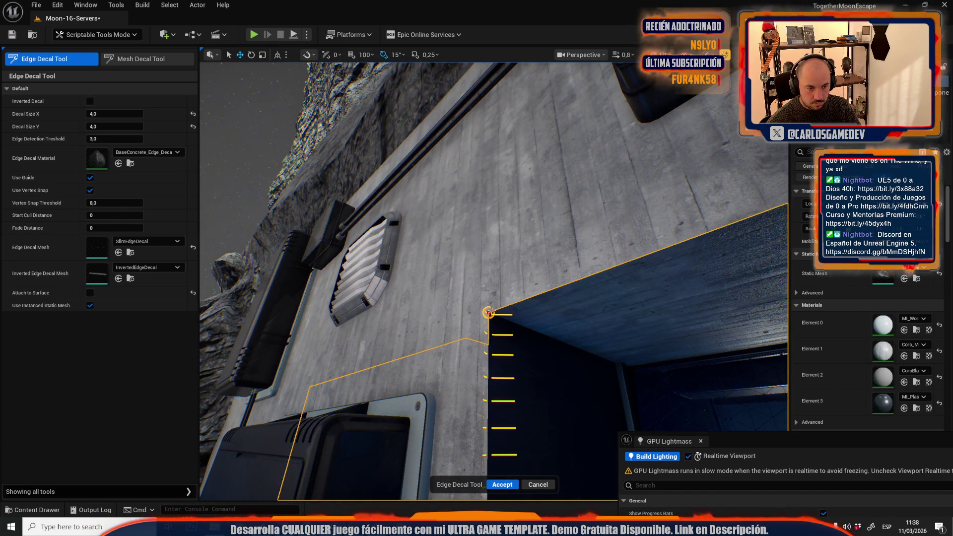
left_click(528, 484)
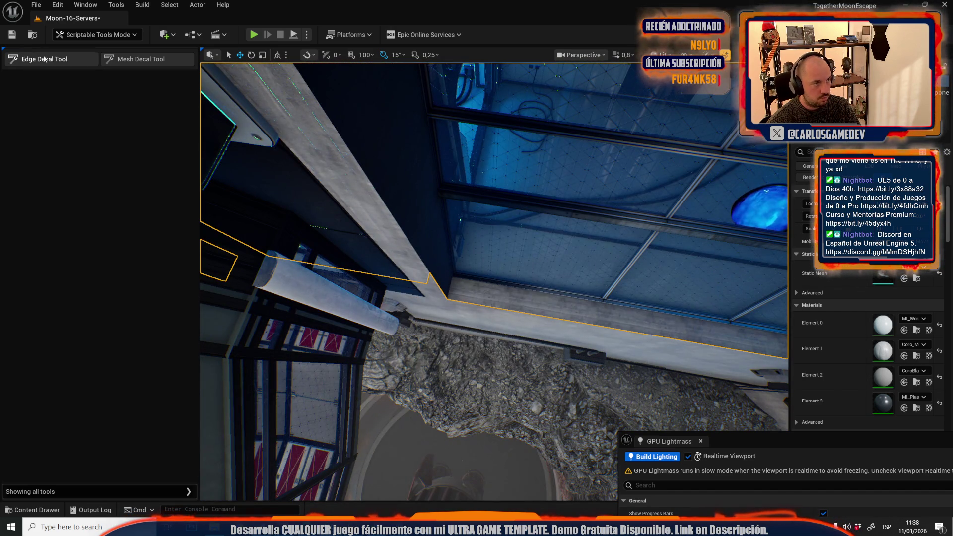
Restart the Edge Decal Tool on the floor mesh along the long edge and accept the decals
left_click(44, 58)
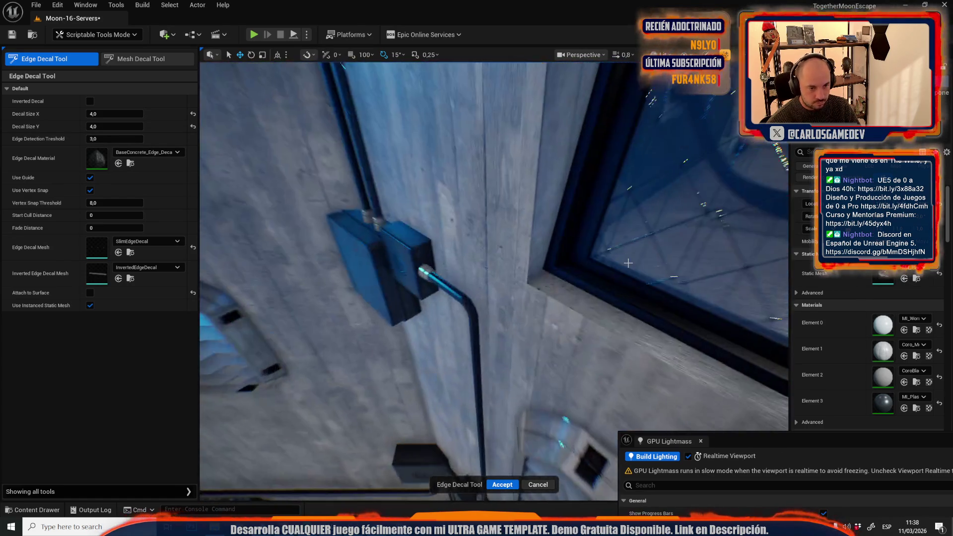
mouse_move(630, 263)
left_mouse_down()
mouse_move(638, 264)
mouse_move(536, 284)
left_mouse_up()
left_click_drag(540, 203, 508, 235)
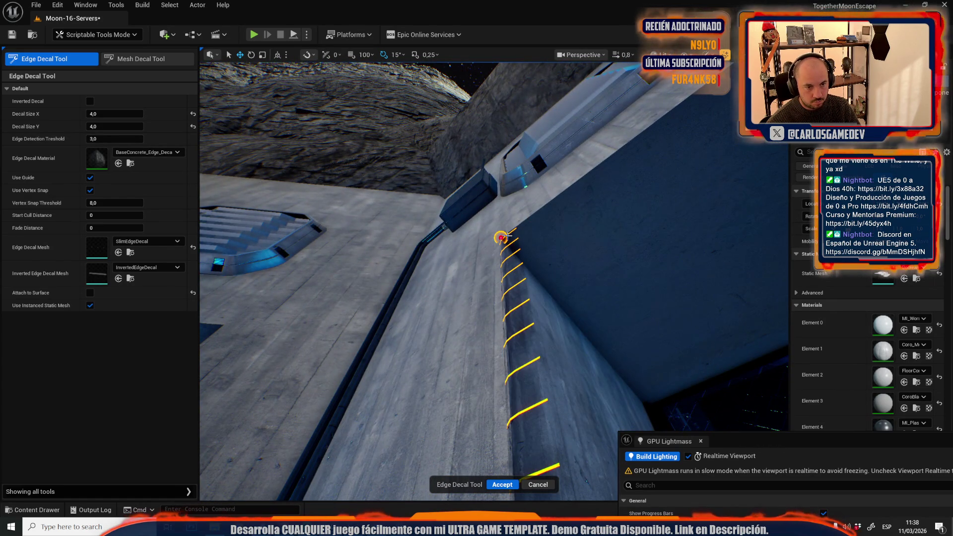
left_click(501, 238)
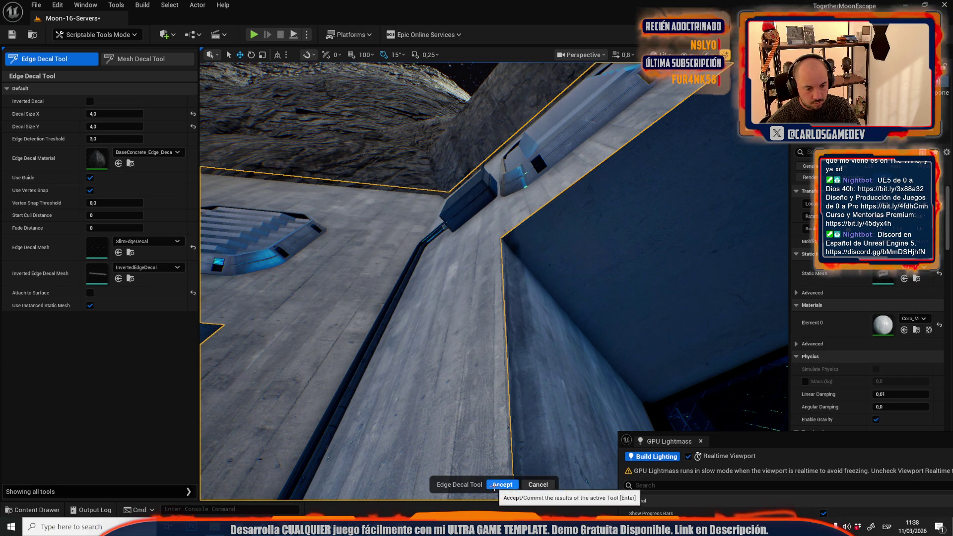
left_click(494, 484)
left_click(515, 427)
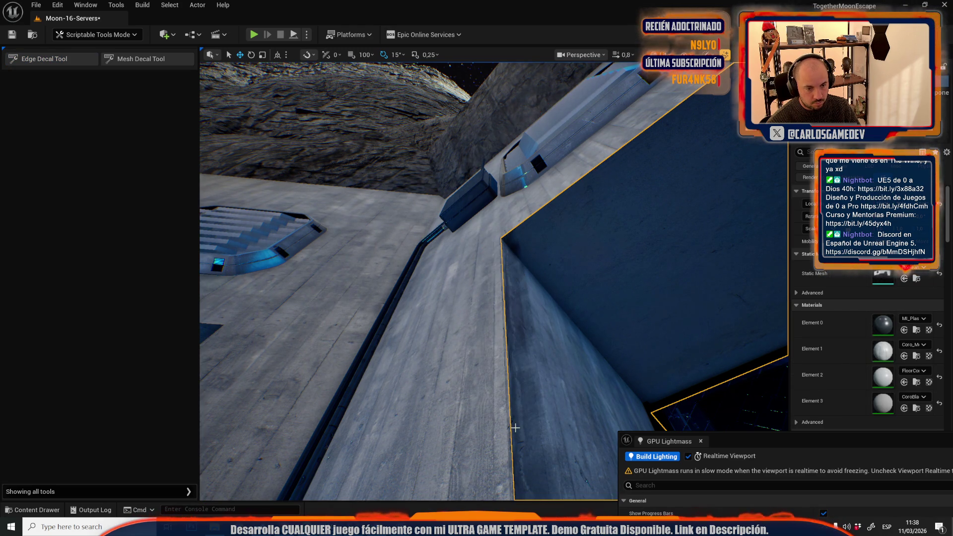
Rotate the thin vertical wall strip 90 degrees, then relaunch the Edge Decal Tool
left_click(520, 367)
key("f")
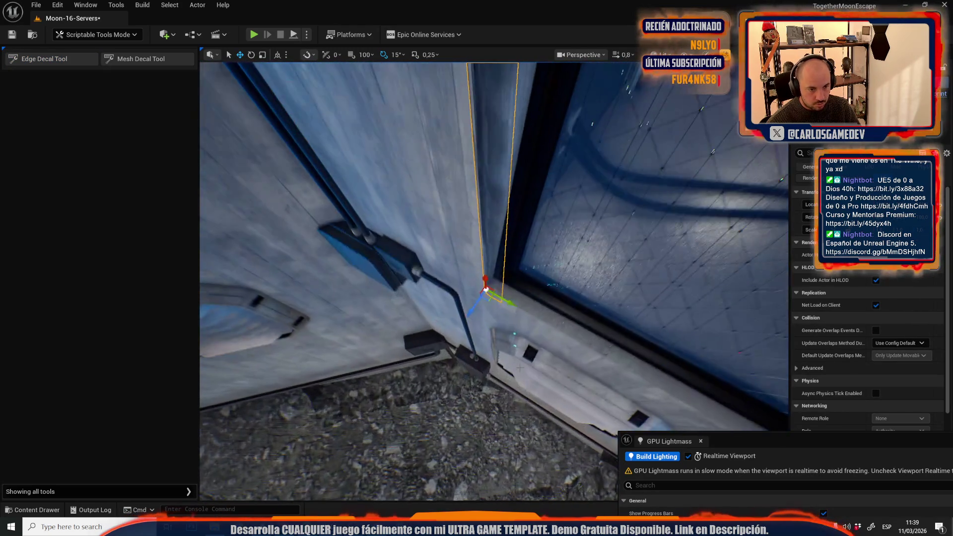
key("e")
mouse_move(461, 315)
left_mouse_down()
mouse_move(501, 318)
mouse_move(522, 300)
left_mouse_up()
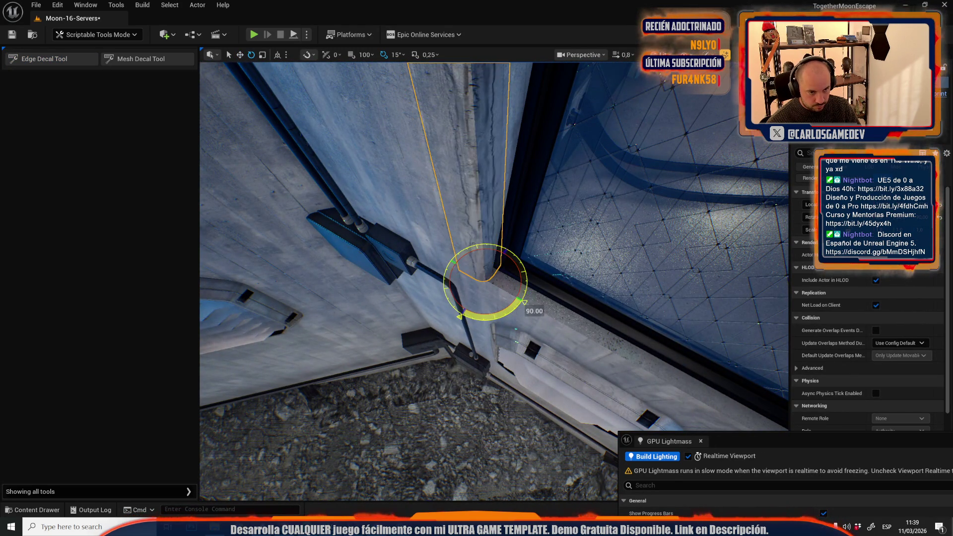
scroll(494, 315, "up", 2)
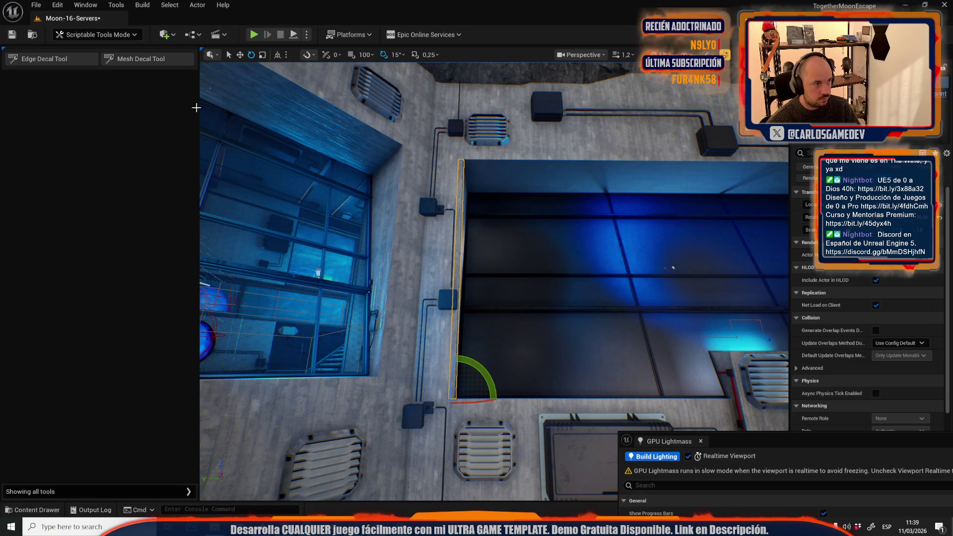
left_click(45, 58)
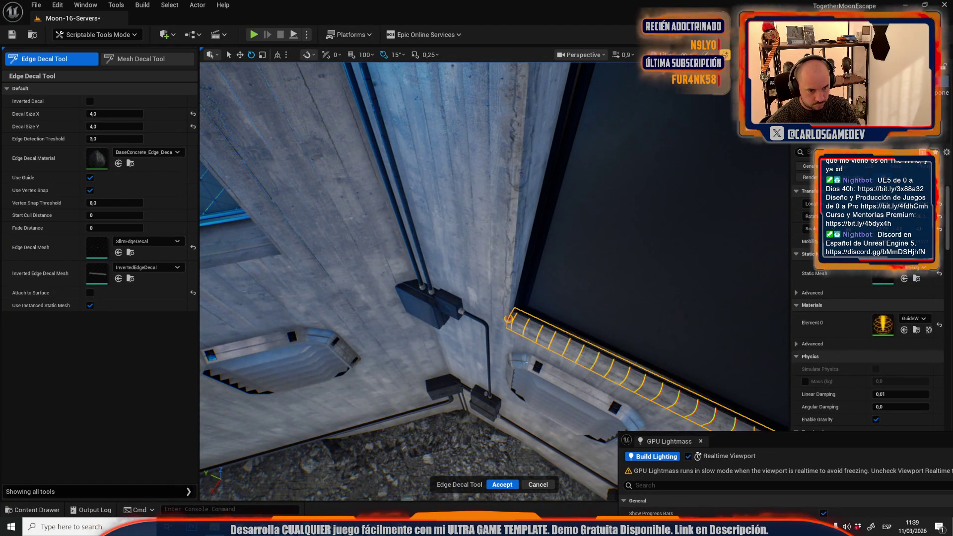
Accept three successive edge decal passes along the window corners
left_click(501, 485)
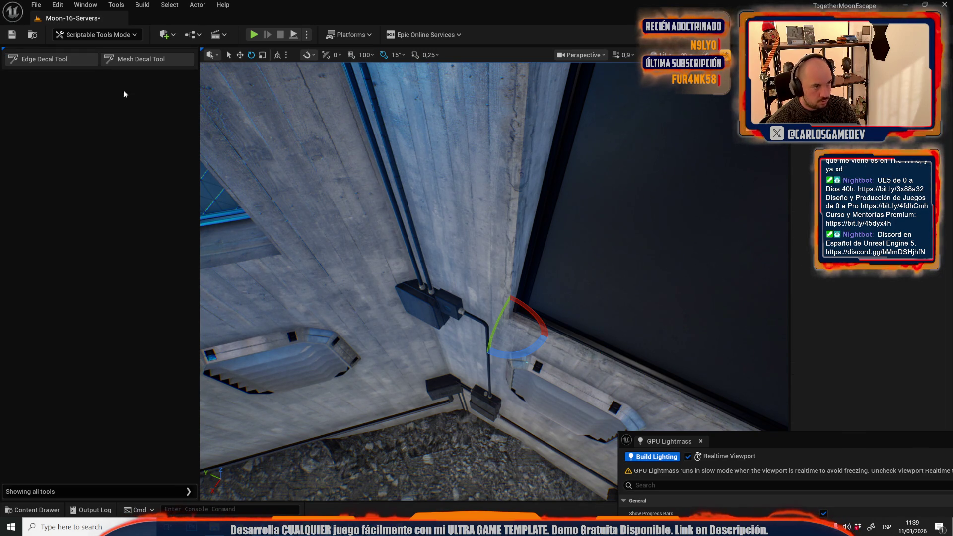
left_click(57, 63)
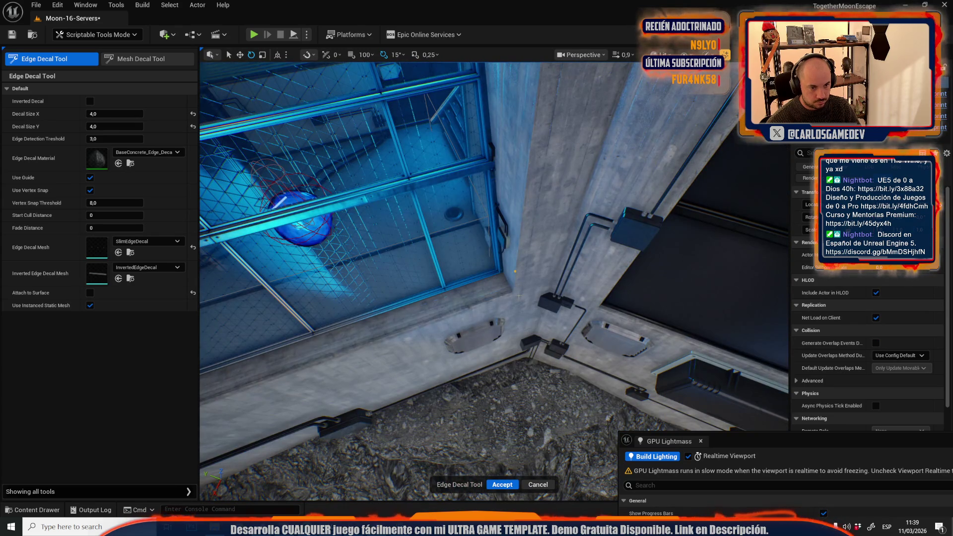
left_click(506, 484)
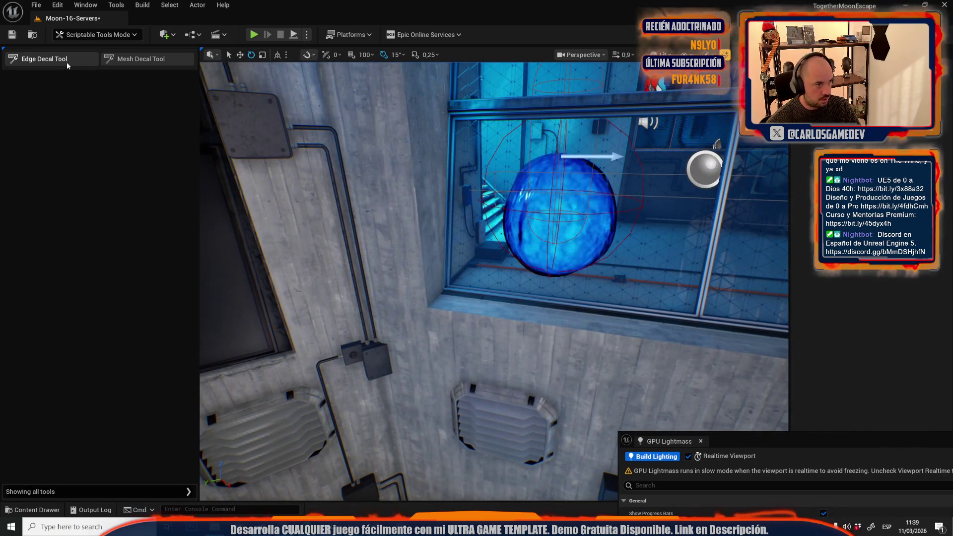
left_click(68, 65)
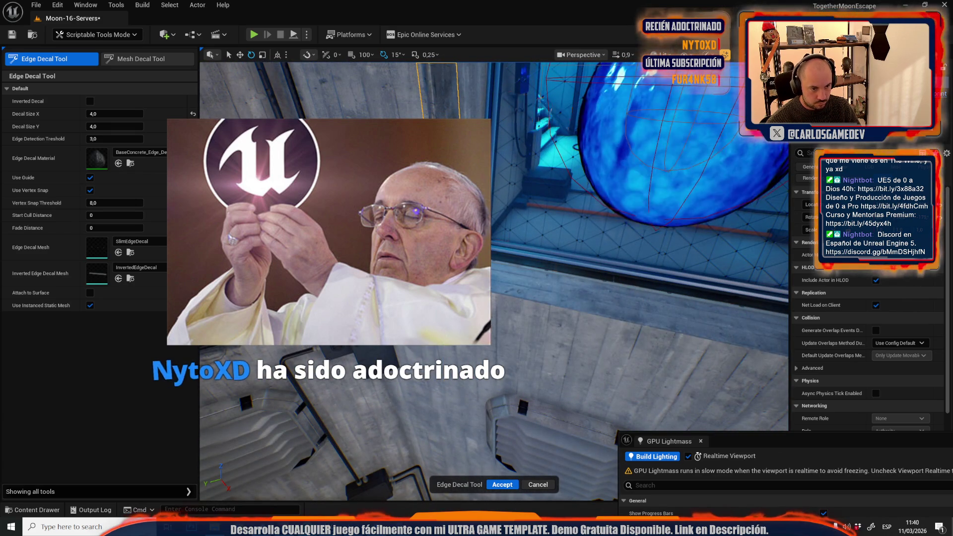
left_click(494, 484)
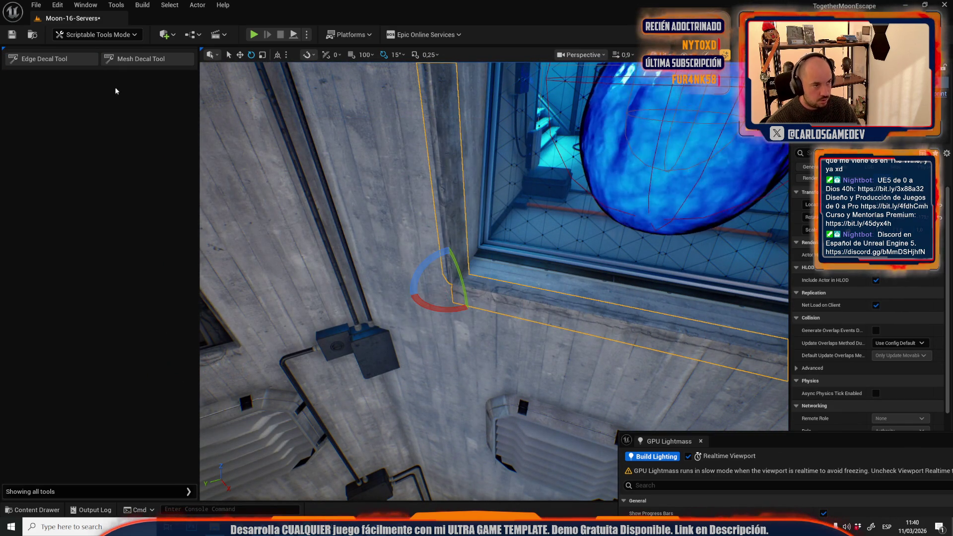
Start another decal pass under the window, try deleting the window-top decal, and open the editor mode list
left_click(82, 63)
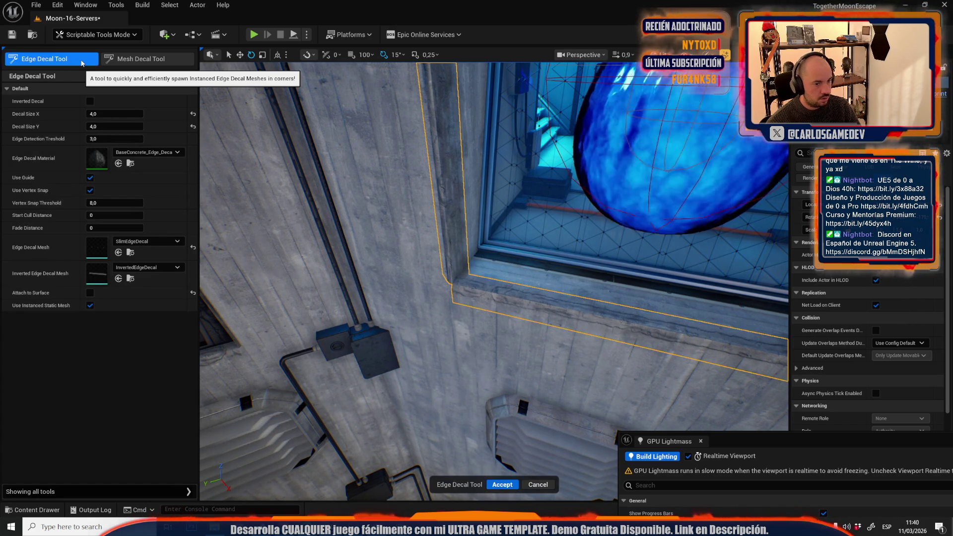
left_click_drag(277, 258, 343, 319)
key("Delete")
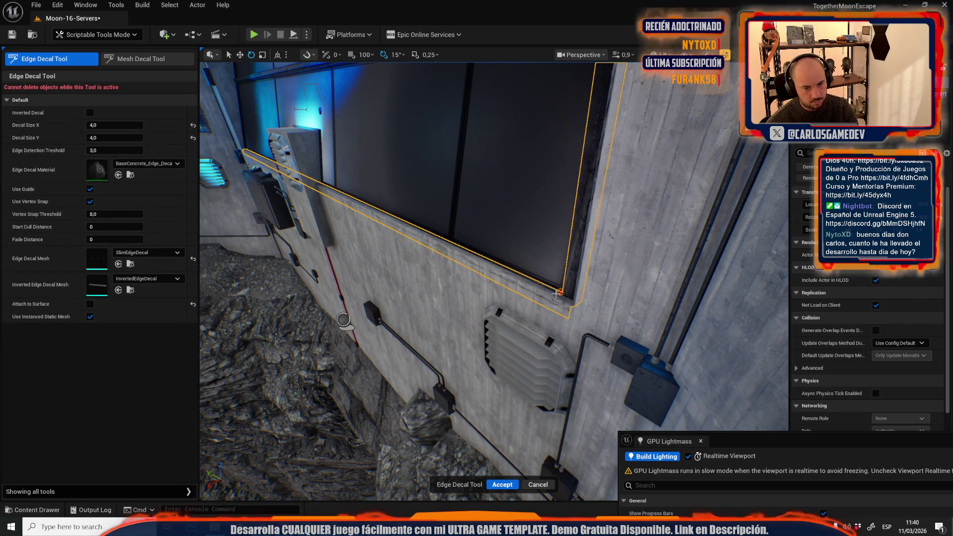
left_click(87, 34)
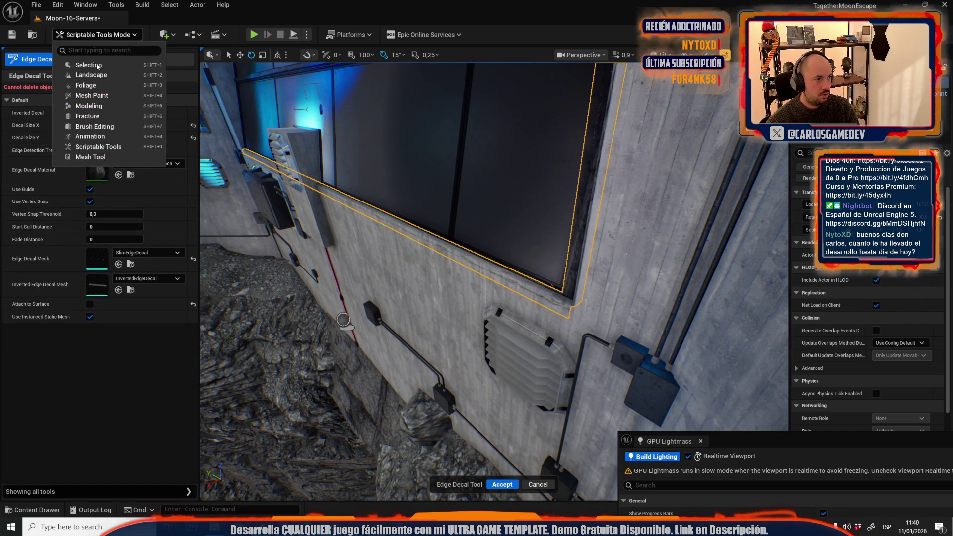
Switch to Selection Mode and clear the stray decal and window-frame selection
left_click(90, 66)
key("Escape")
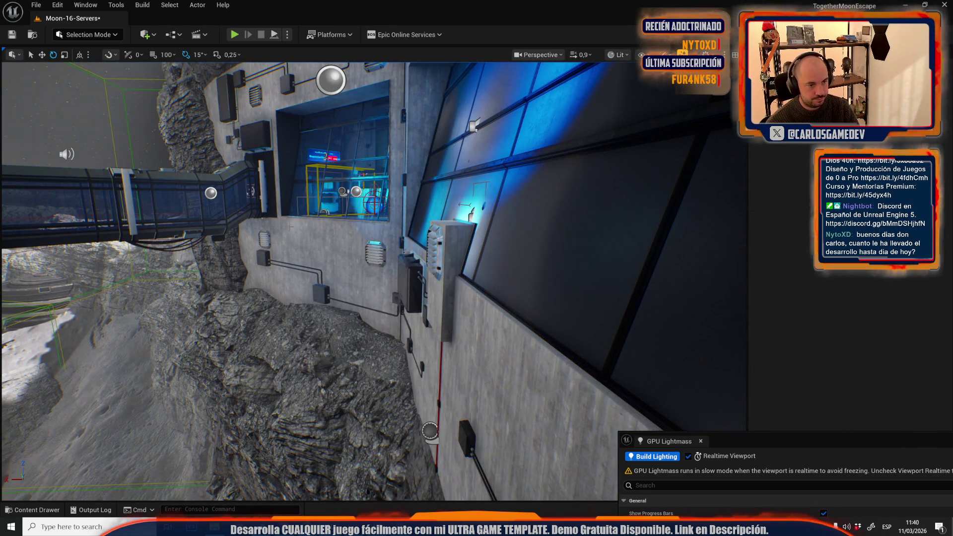
left_click(293, 216)
key("Escape")
Return to Scriptable Tools, reopen the Edge Decal Tool and uncheck Use Instanced Static Mesh
left_click(98, 36)
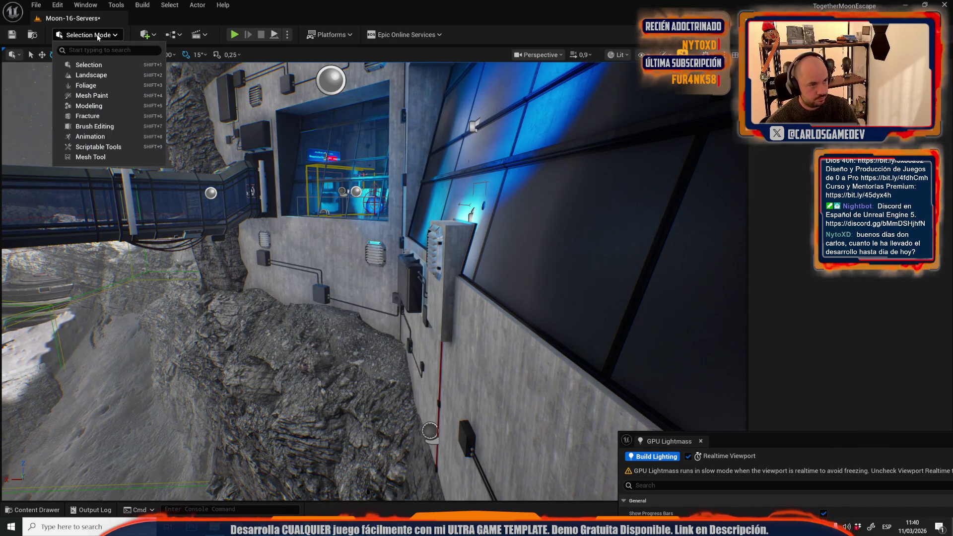
left_click(80, 147)
left_click(38, 59)
left_click(90, 305)
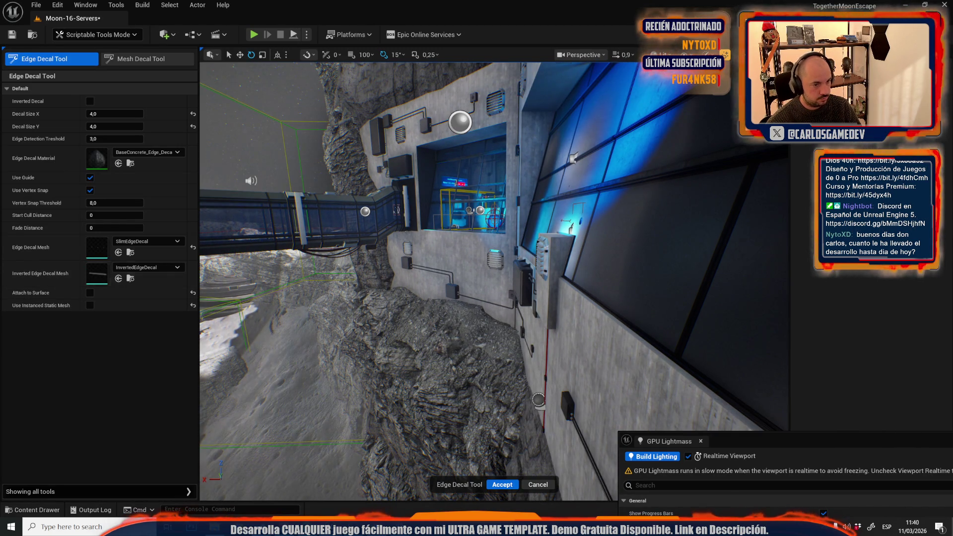
Fly to the floor ledge and accept an edge decal along the ledge edge
key("w")
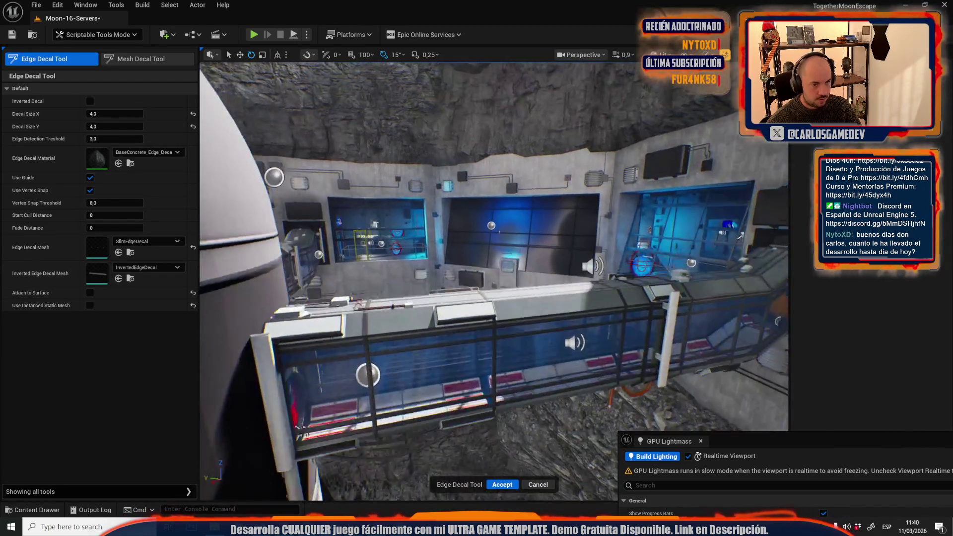
key("w")
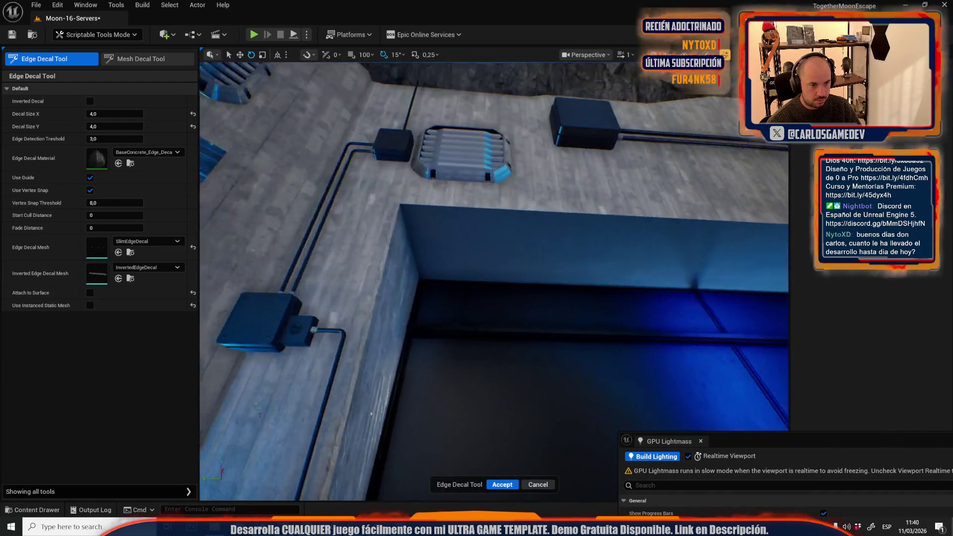
key("w")
left_click(343, 148)
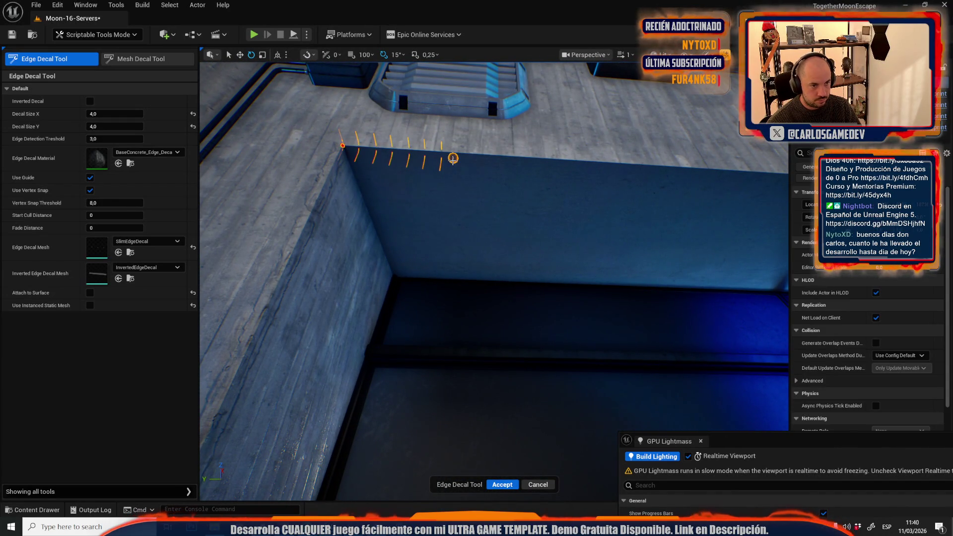
key("w")
key("w")
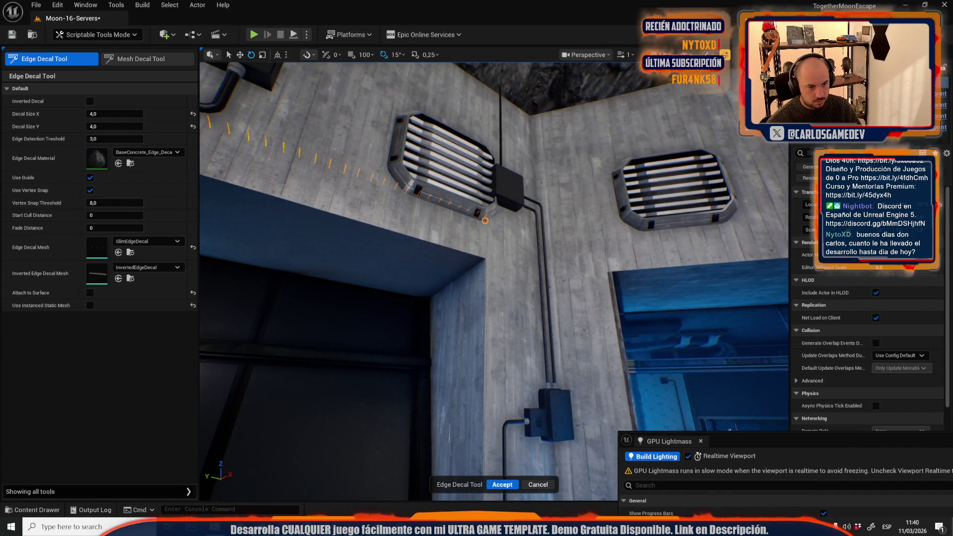
left_click_drag(484, 258, 267, 438)
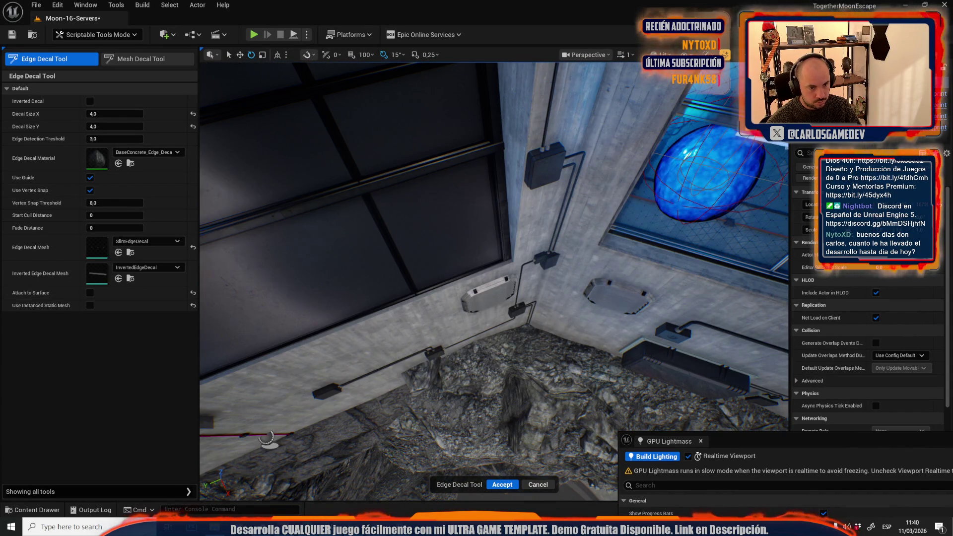
mouse_move(507, 278)
left_mouse_down()
mouse_move(447, 239)
mouse_move(510, 232)
left_mouse_up()
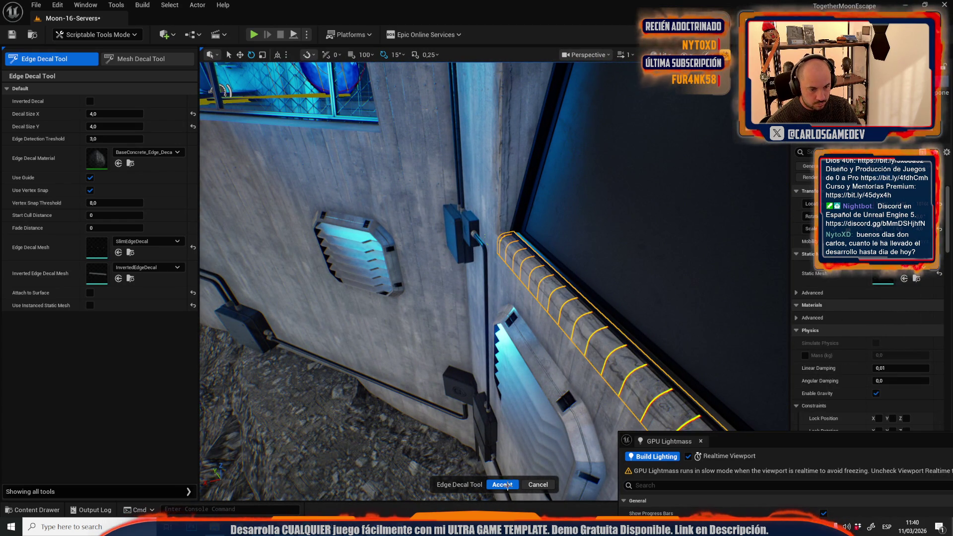
left_click(506, 485)
Trace an edge decal from the wall corner along the window sill and accept it
mouse_move(506, 456)
left_mouse_down()
mouse_move(504, 382)
mouse_move(454, 279)
left_mouse_up()
left_click(482, 332)
left_click(44, 60)
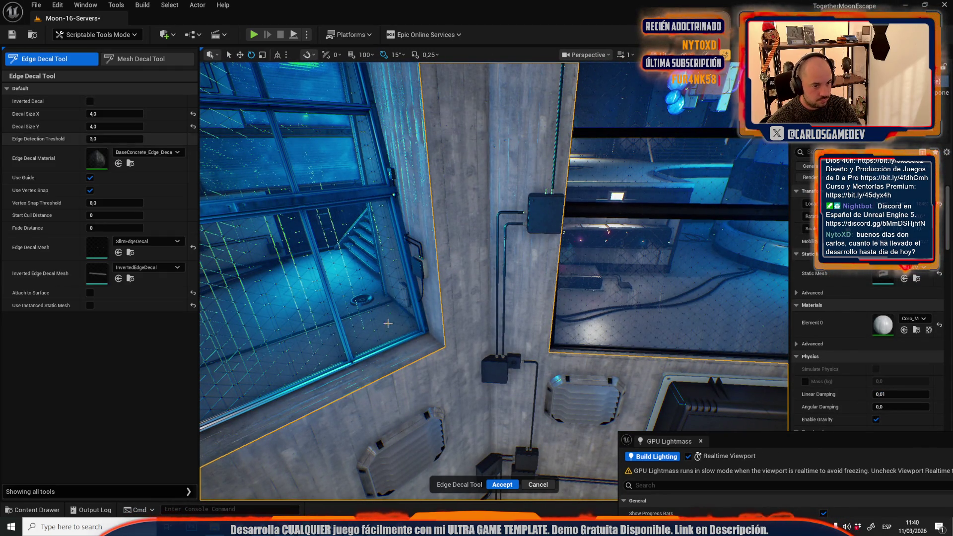
left_click(445, 347)
left_click_drag(434, 239, 434, 198)
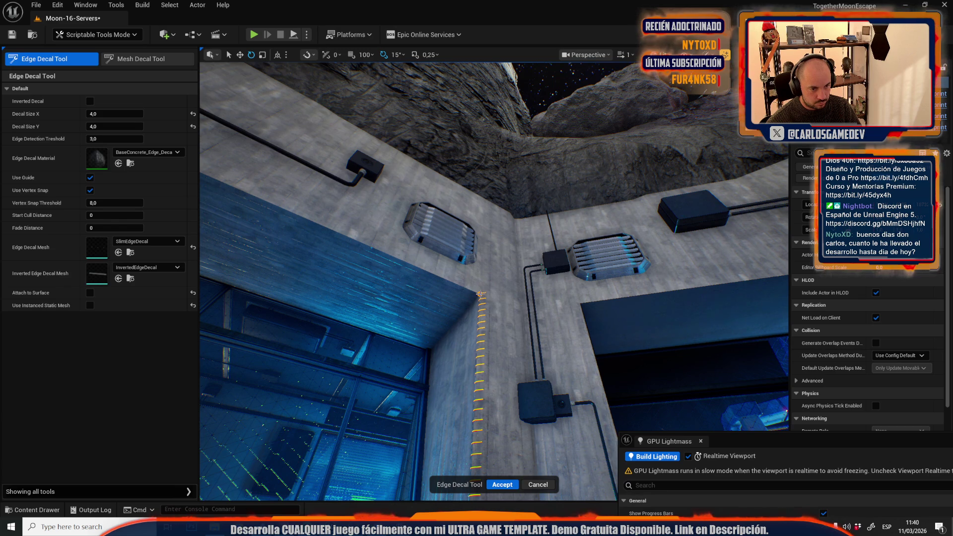
left_click_drag(489, 325, 488, 298)
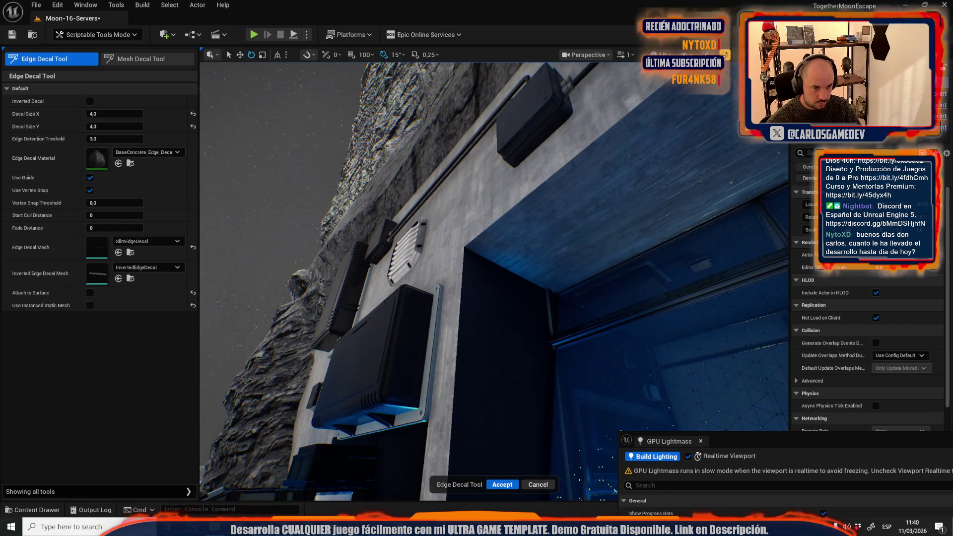
left_click(464, 244)
mouse_move(465, 243)
left_mouse_down()
mouse_move(488, 287)
mouse_move(544, 257)
left_mouse_up()
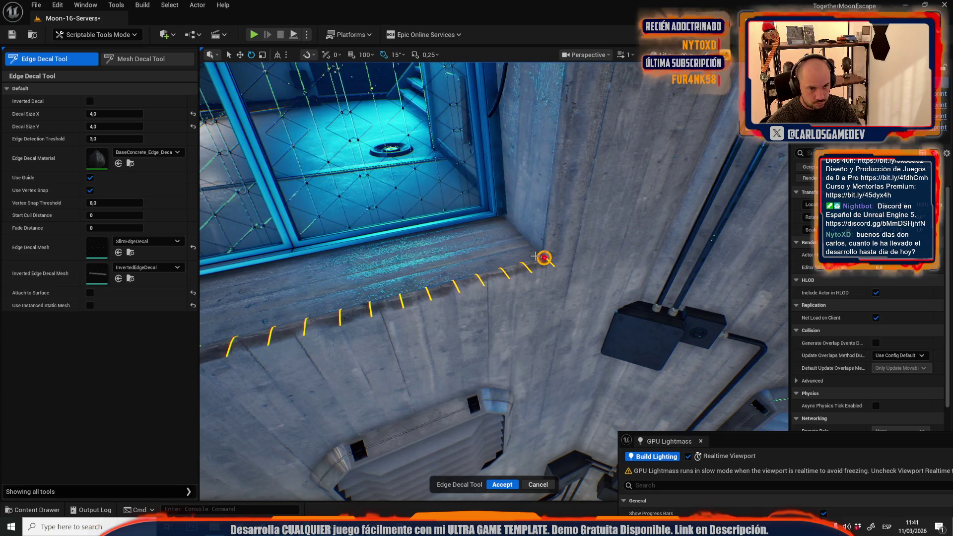
left_click(544, 258)
left_click(504, 483)
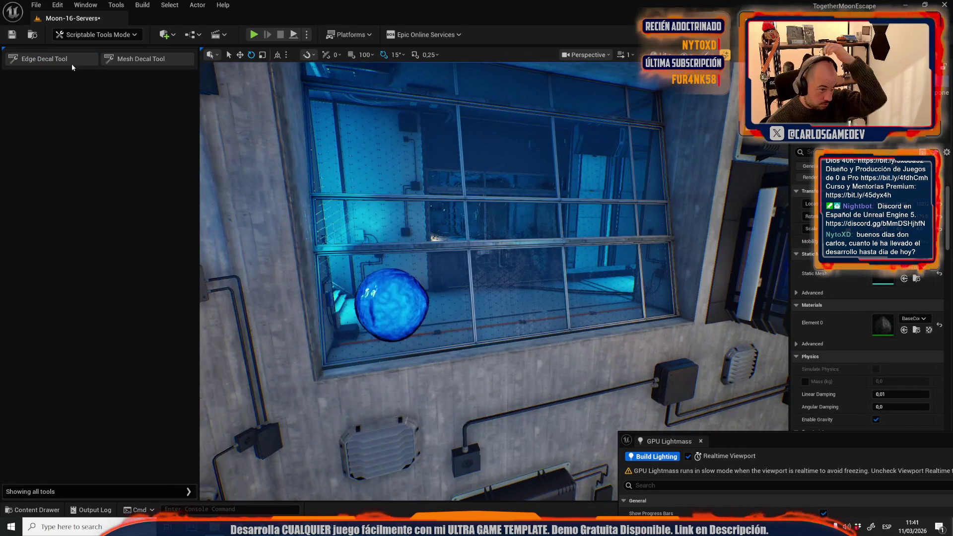
Reselect the wall-and-window mesh and accept an edge decal down the vertical window corner
left_click(64, 59)
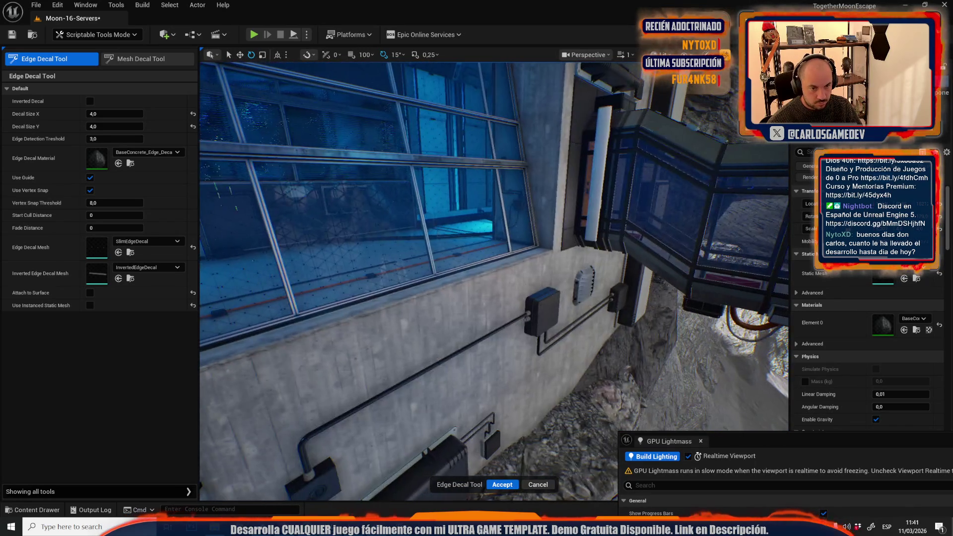
left_click(63, 34)
left_click(79, 64)
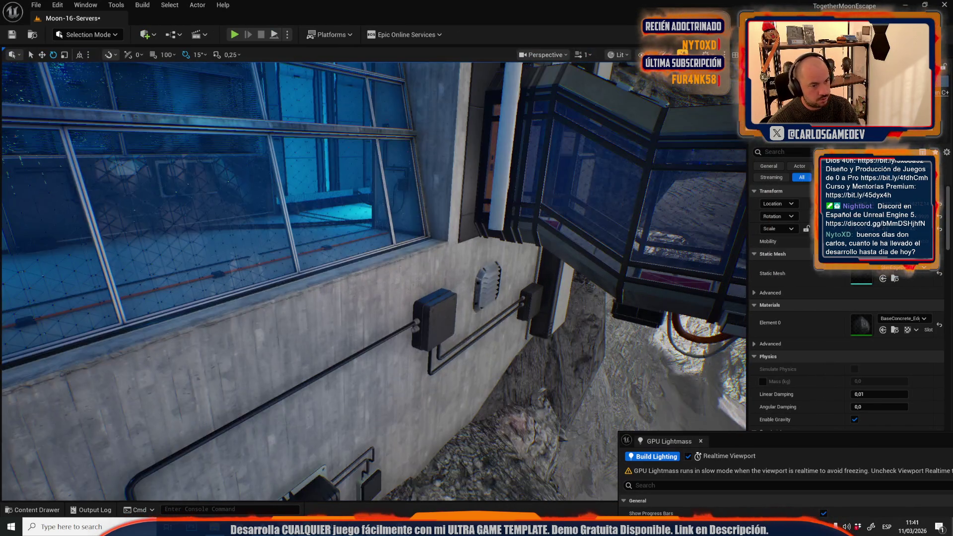
left_click(281, 297)
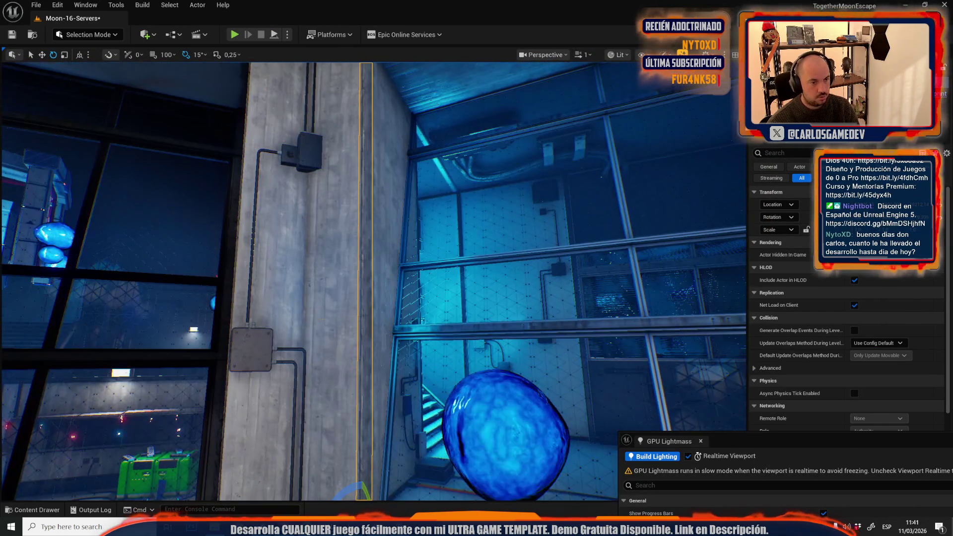
left_click(70, 34)
left_click(77, 144)
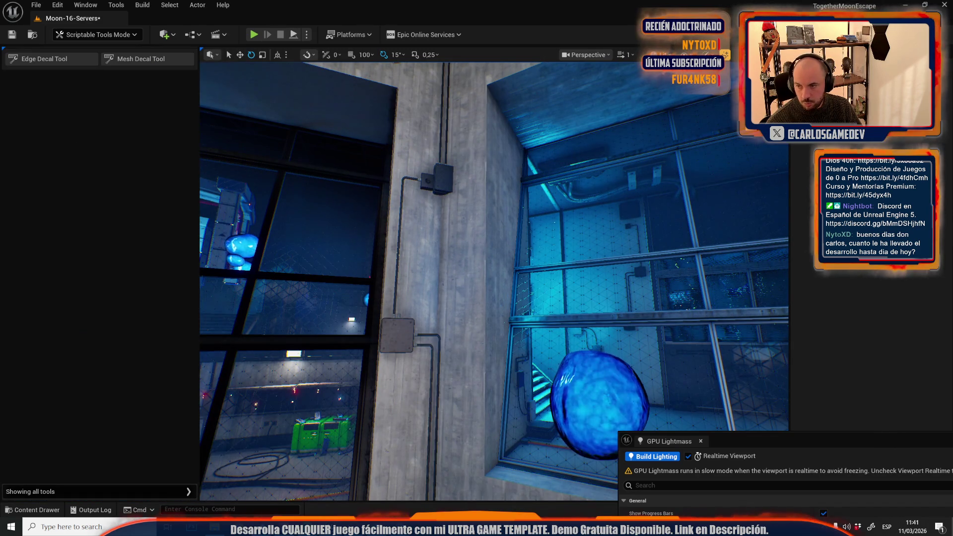
left_click(44, 59)
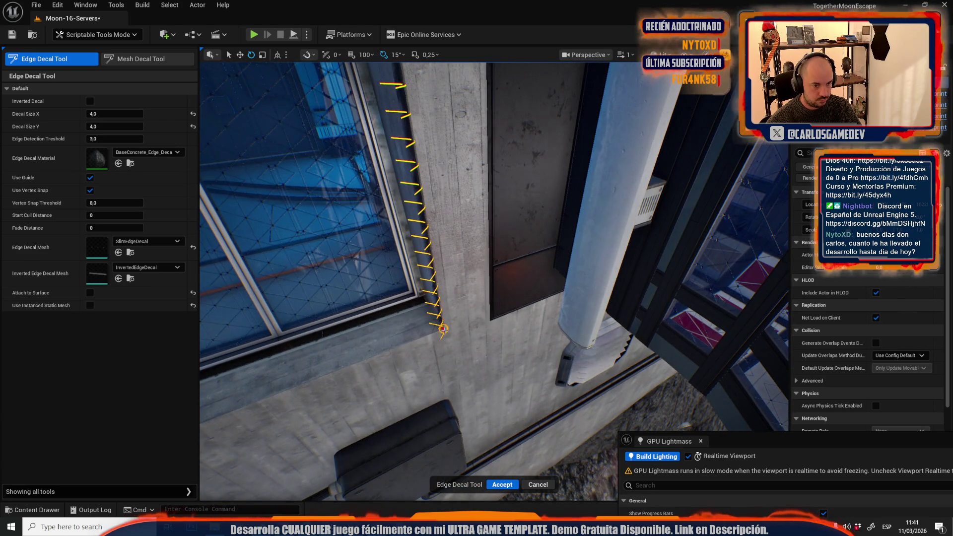
scroll(406, 348, "down", 2)
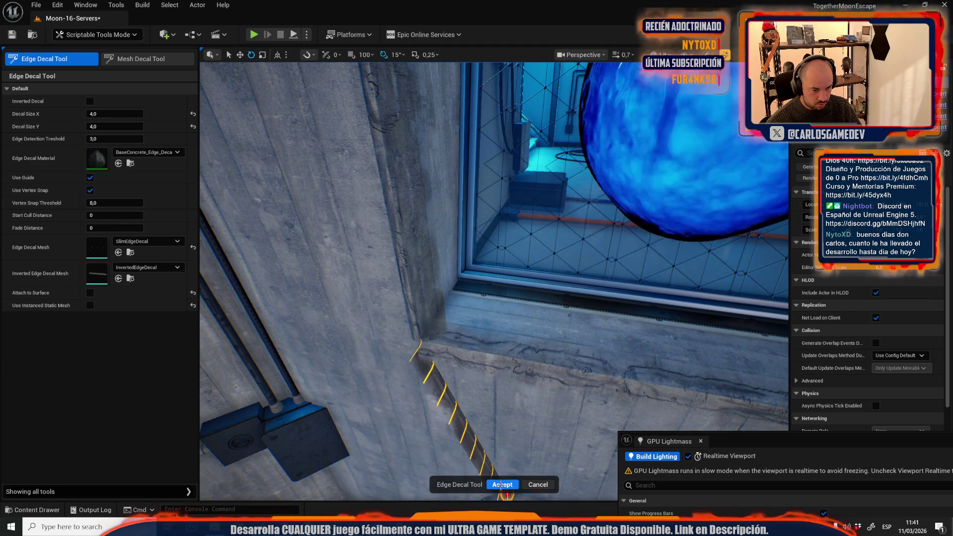
left_click(467, 418)
left_click(439, 350)
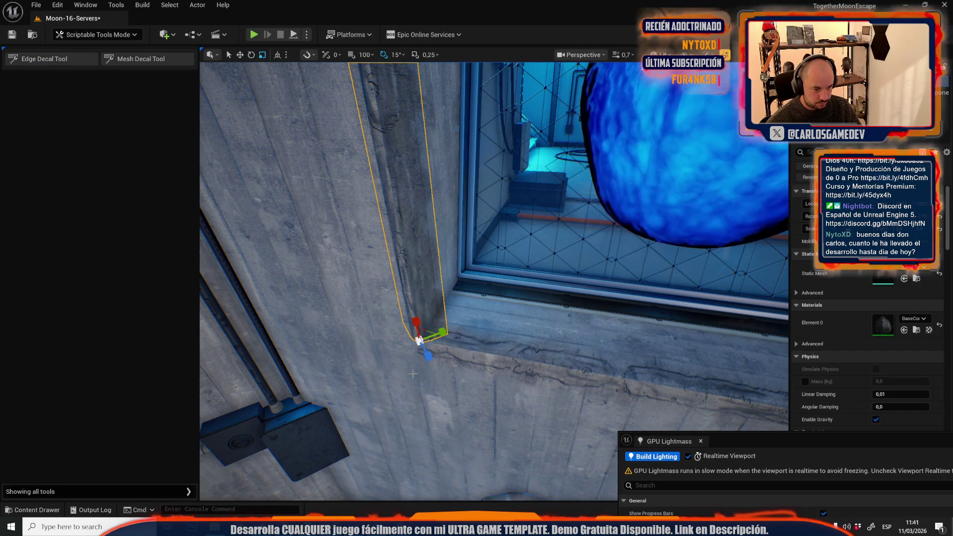
Rotate the new decal 45 degrees and turn the wall-top edge strip to fit the wall
left_click_drag(418, 374, 455, 351)
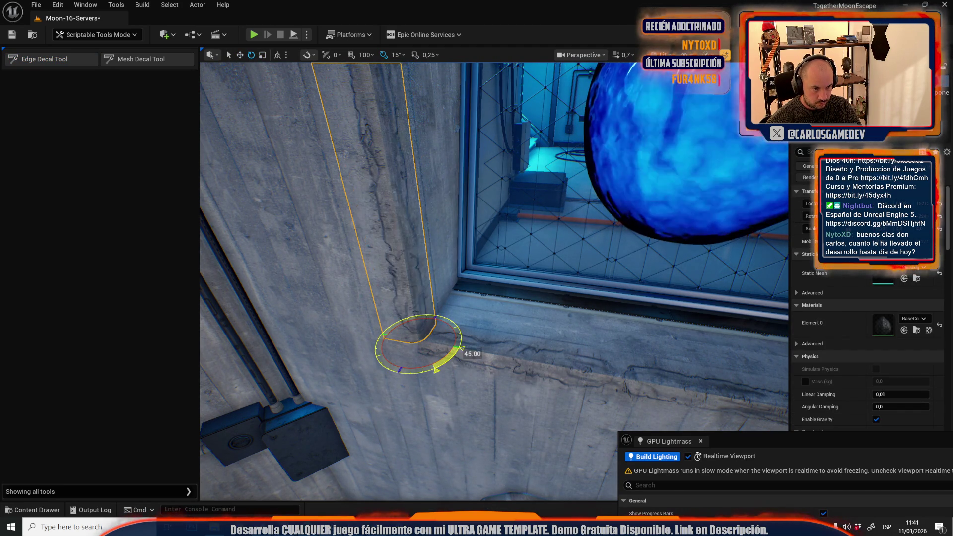
left_click_drag(449, 388, 449, 387)
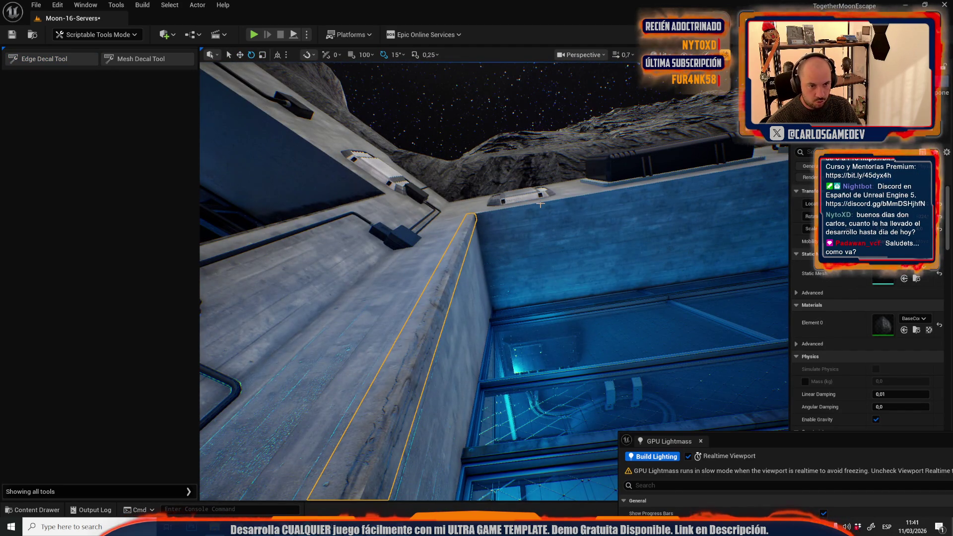
left_click(528, 233)
left_click(482, 213)
mouse_move(519, 319)
left_mouse_down()
mouse_move(420, 165)
mouse_move(470, 161)
left_mouse_up()
left_click(519, 319)
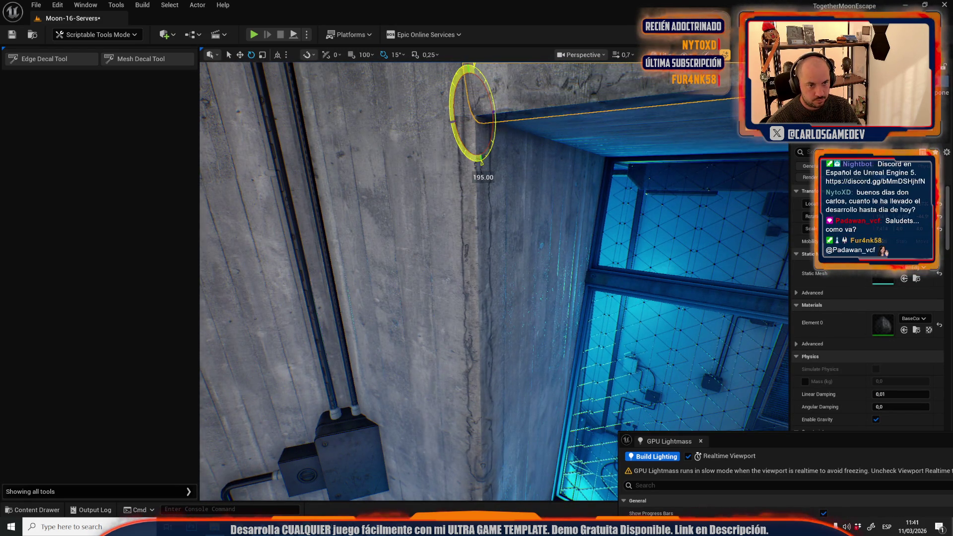
mouse_move(494, 281)
left_mouse_down()
mouse_move(555, 278)
mouse_move(543, 302)
mouse_move(432, 264)
mouse_move(494, 179)
mouse_move(415, 210)
left_mouse_up()
Frame the selected edge strip and rotate it a further 60 degrees to sit flush
scroll(447, 248, "up", 3)
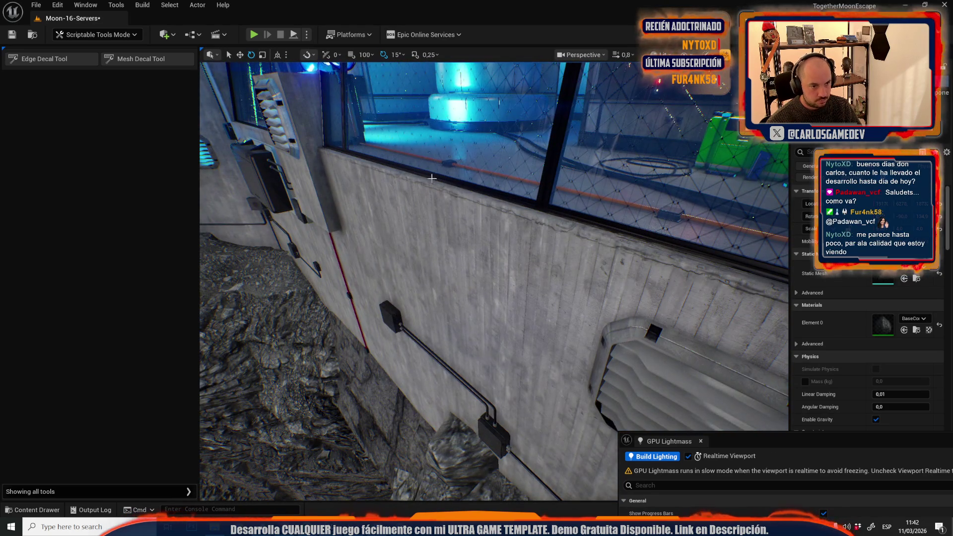
left_click_drag(432, 177, 467, 203)
left_click_drag(490, 270, 486, 208)
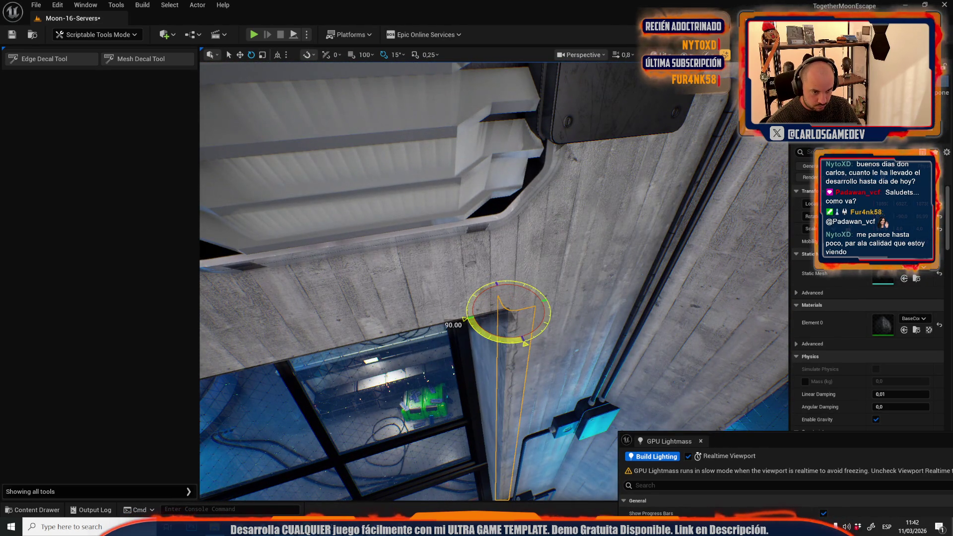
key("f")
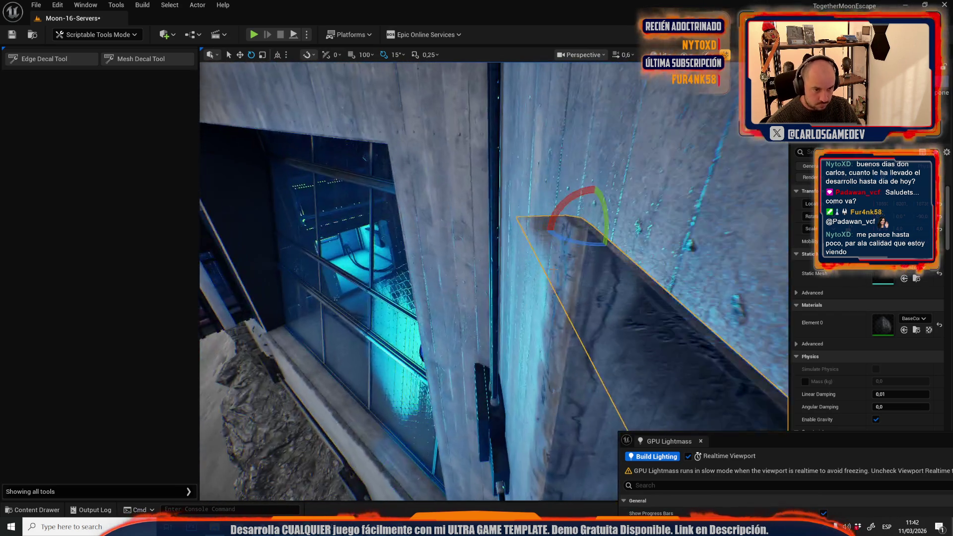
left_click_drag(586, 188, 586, 188)
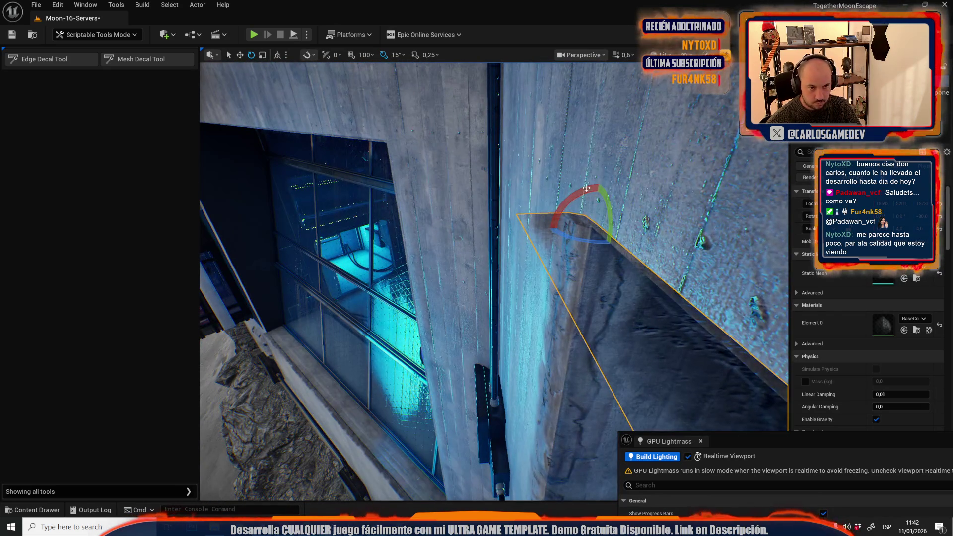
left_click_drag(553, 236, 574, 262)
Survey the wall, pipes and window frame, then select the concrete wall piece
left_click_drag(496, 277, 496, 238)
mouse_move(599, 185)
left_mouse_down()
mouse_move(476, 263)
mouse_move(492, 255)
mouse_move(496, 324)
mouse_move(357, 275)
mouse_move(450, 381)
mouse_move(437, 337)
left_mouse_up()
scroll(491, 255, "down", 1)
scroll(427, 301, "up", 2)
scroll(446, 368, "up", 1)
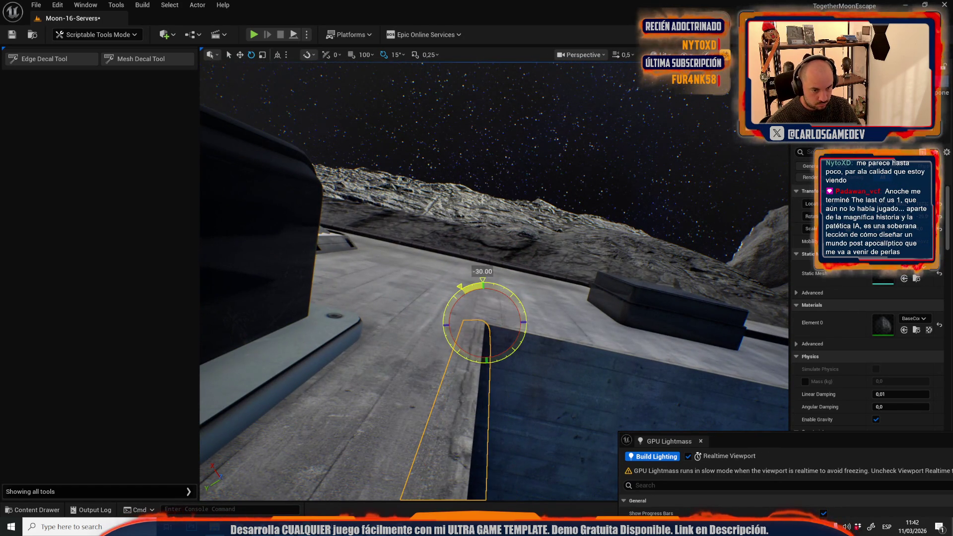
left_click_drag(468, 382, 447, 297)
scroll(469, 377, "down", 1)
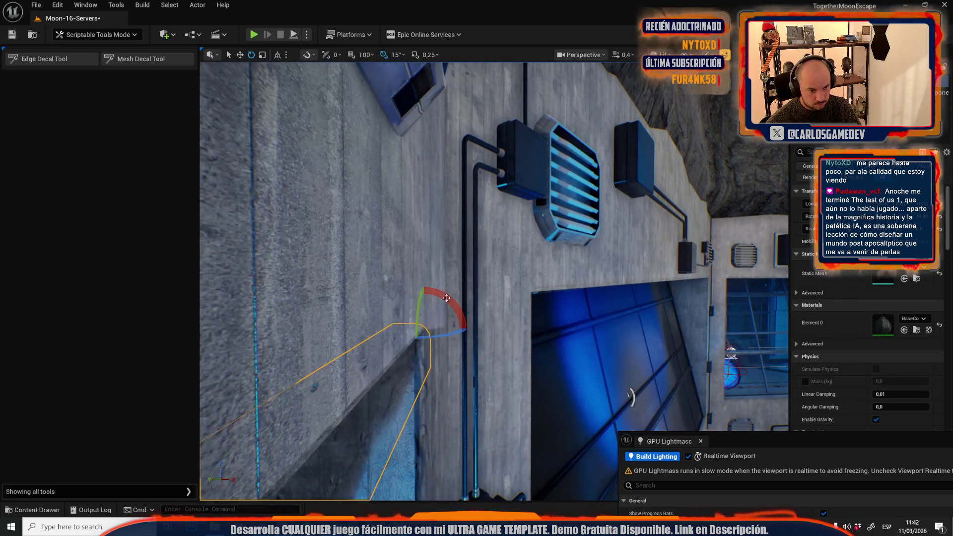
left_click_drag(631, 397, 505, 352)
left_click(505, 353)
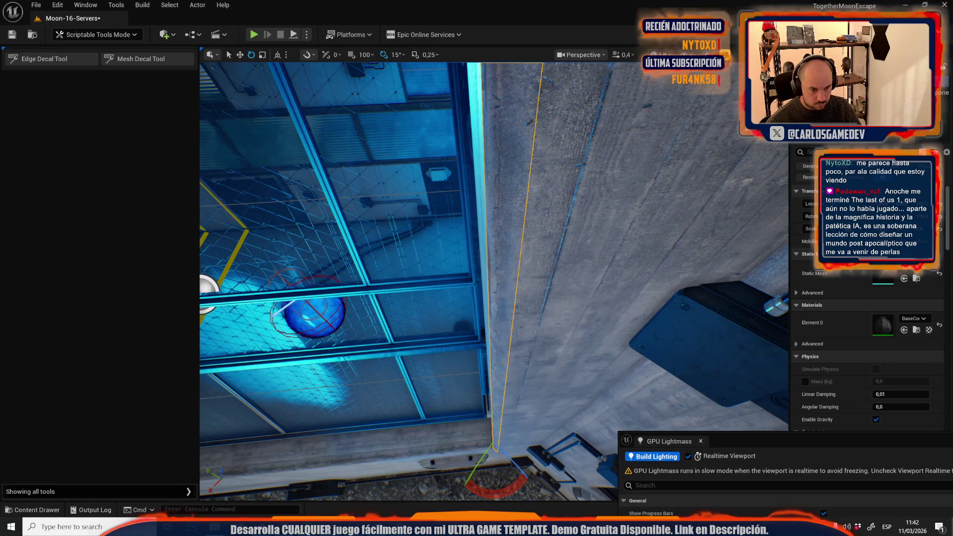
left_click_drag(508, 489, 498, 392)
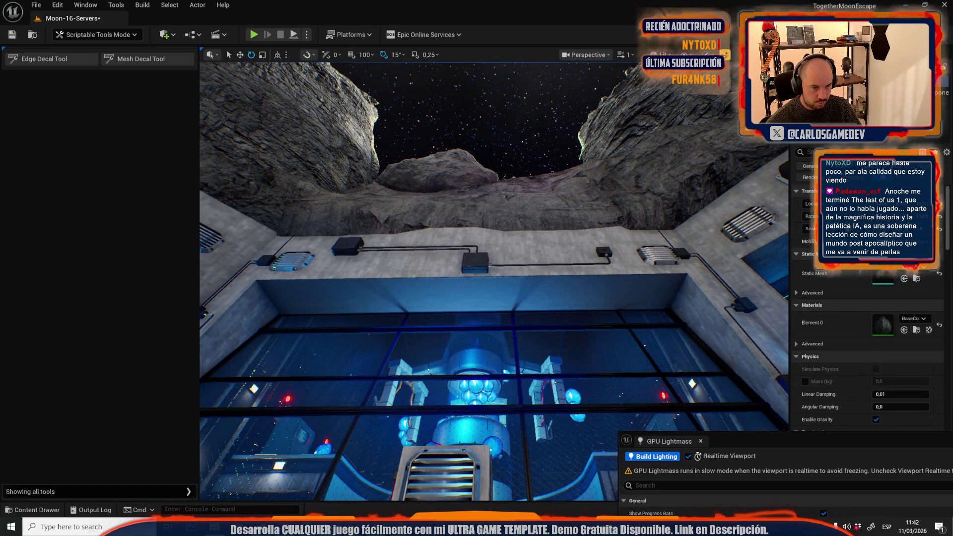
Reset the cable-and-box piece above the window to its default scale
left_click(488, 279)
left_click_drag(487, 280, 810, 250)
left_click(939, 229)
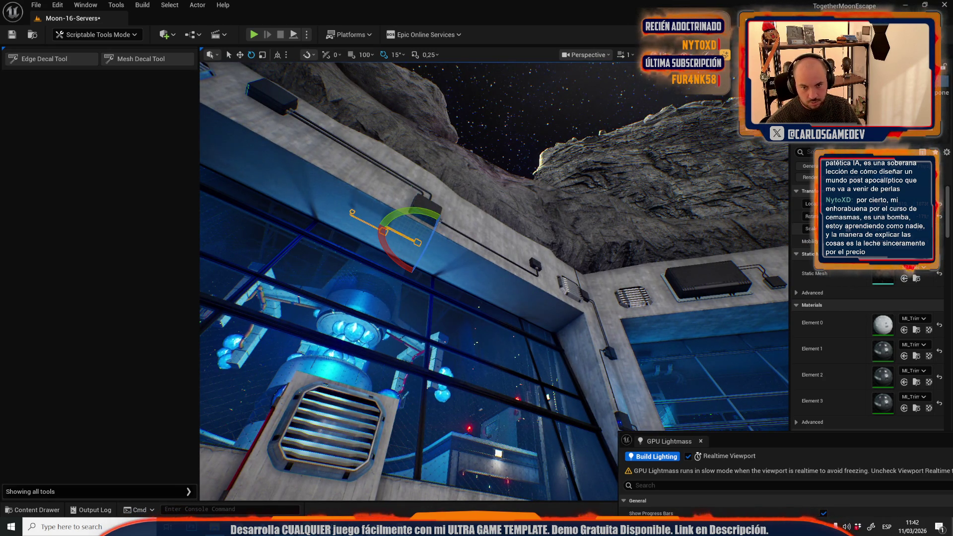
left_click_drag(493, 281, 526, 248)
mouse_move(460, 256)
left_mouse_down()
mouse_move(425, 315)
mouse_move(439, 311)
mouse_move(375, 211)
left_mouse_up()
Slide the cable piece left along the wall on the X axis
key("w")
scroll(407, 268, "up", 2)
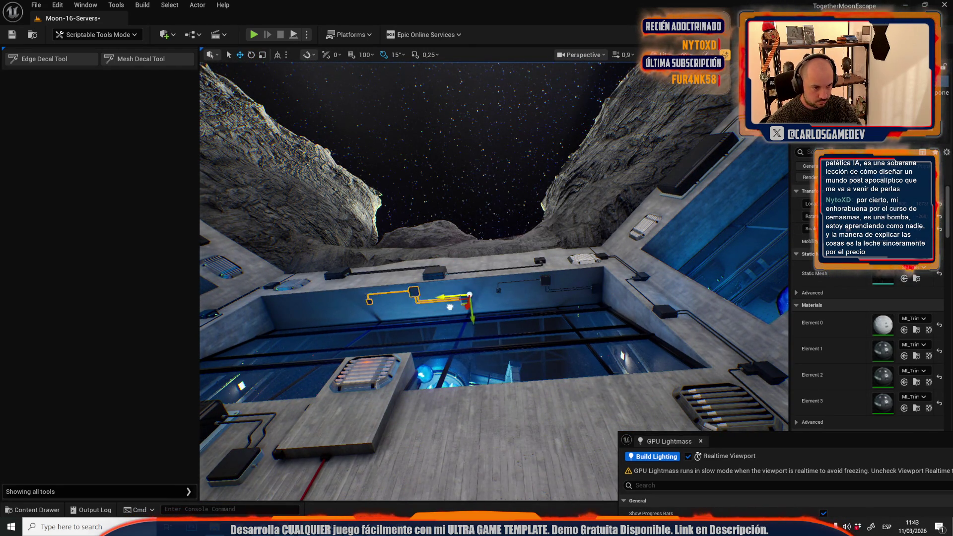
left_click_drag(574, 295, 353, 316)
mouse_move(402, 291)
left_mouse_down()
mouse_move(362, 258)
mouse_move(229, 338)
mouse_move(308, 297)
mouse_move(467, 311)
left_mouse_up()
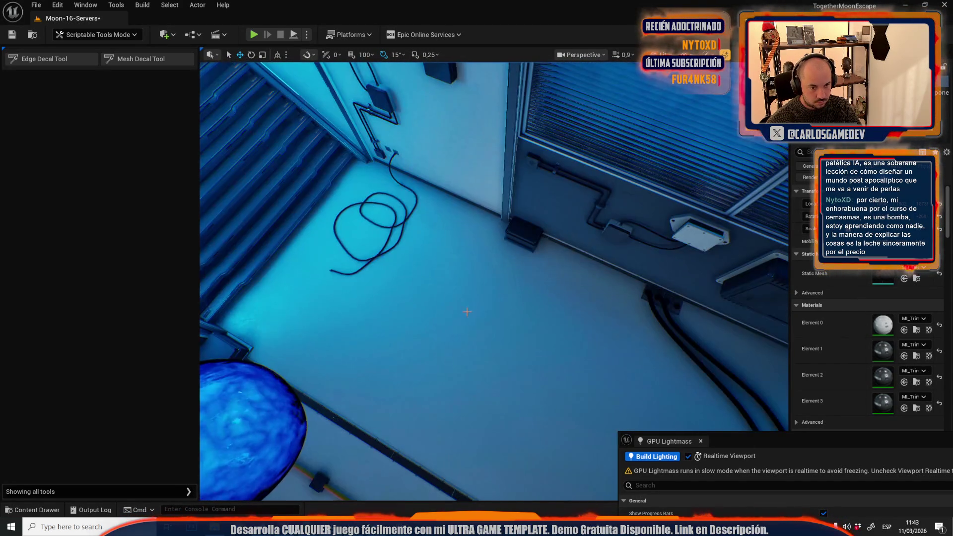
left_click(509, 235)
Raise the small black box slightly and Alt-drag copies of it along the ledge
left_click_drag(510, 235, 523, 206)
key("e")
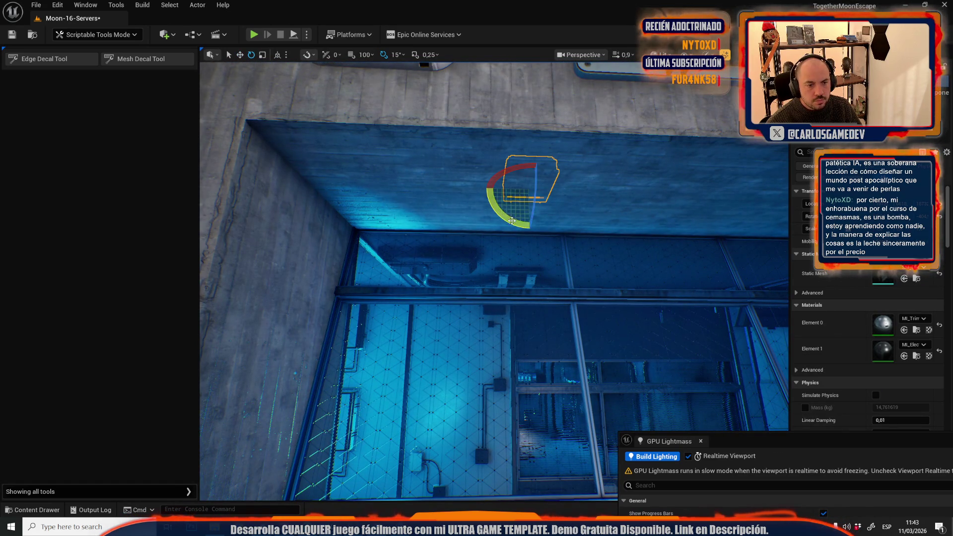
key("r")
scroll(470, 241, "down", 5)
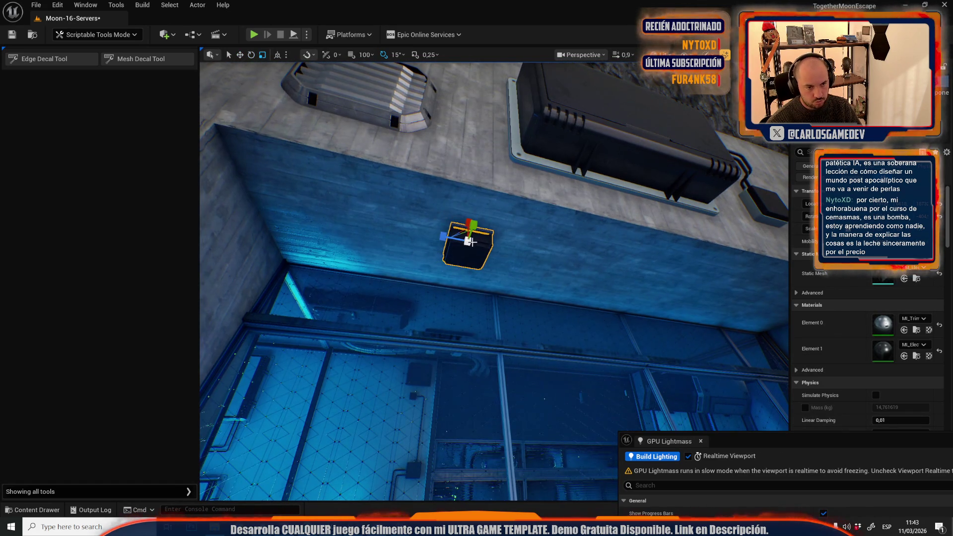
key("w")
key("f")
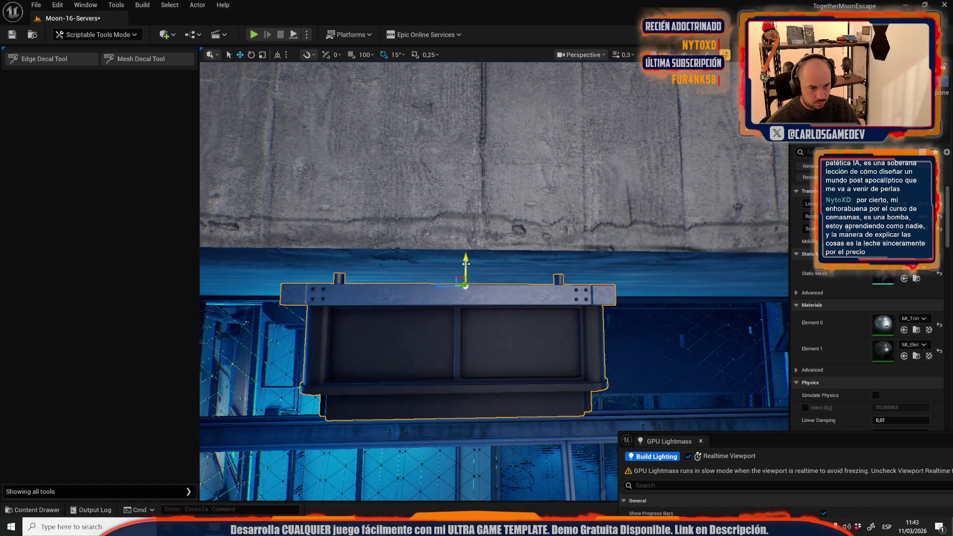
left_click_drag(466, 263, 476, 253)
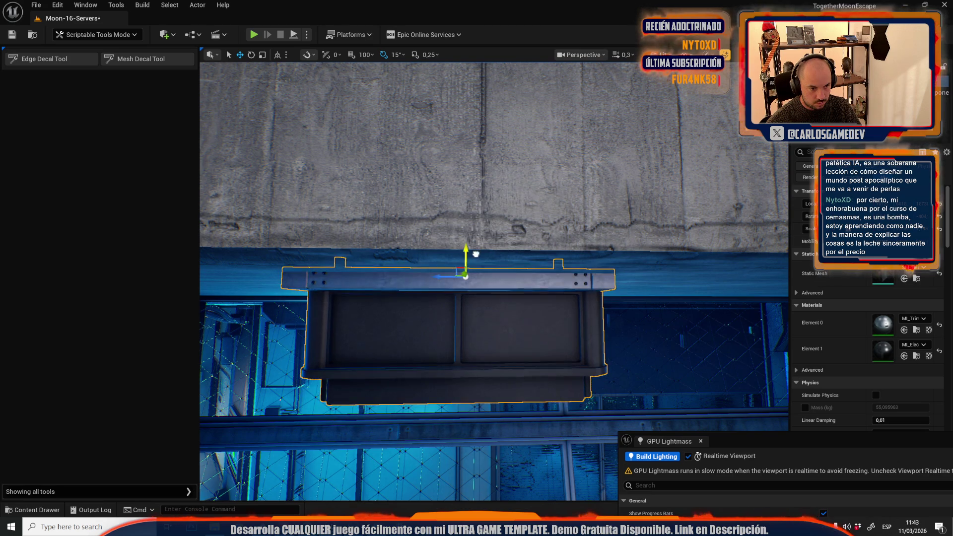
scroll(473, 254, "down", 6)
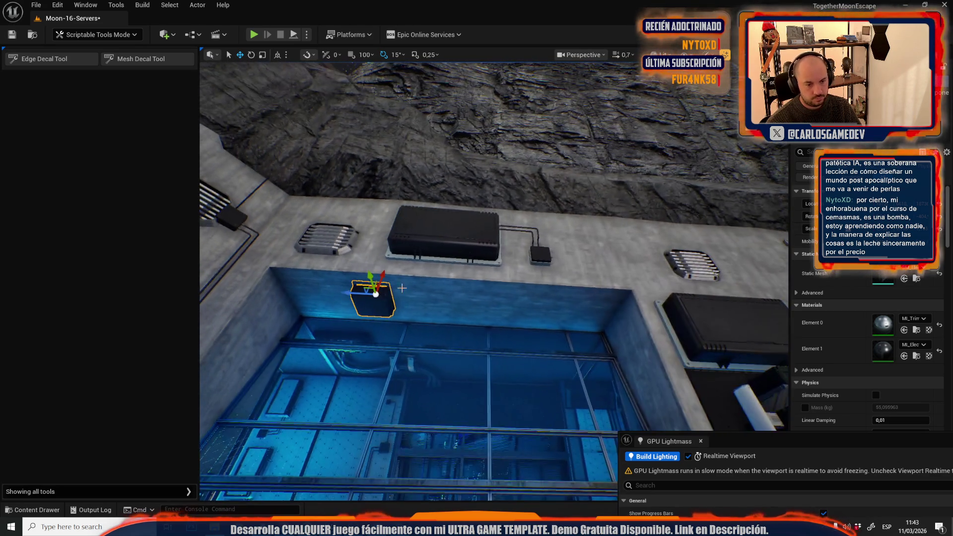
mouse_move(351, 293)
left_mouse_down()
mouse_move(329, 293)
mouse_move(511, 299)
left_mouse_up()
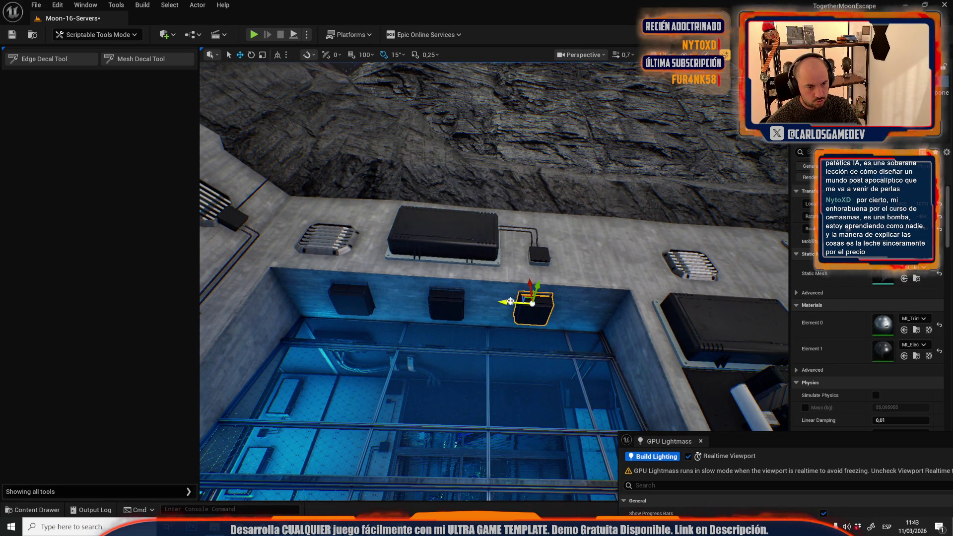
Raise the large dark wall panel slightly up the wall
left_click(441, 307)
key("w")
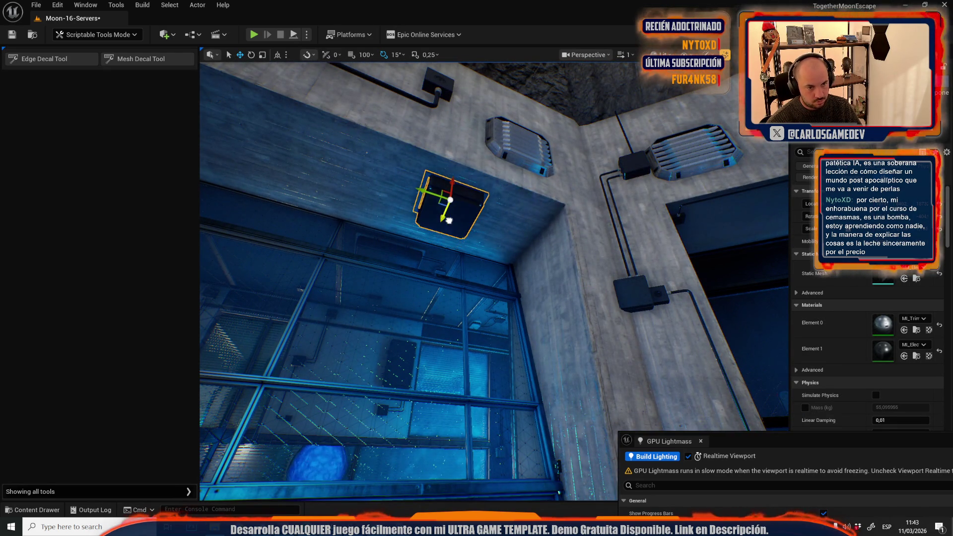
key("f")
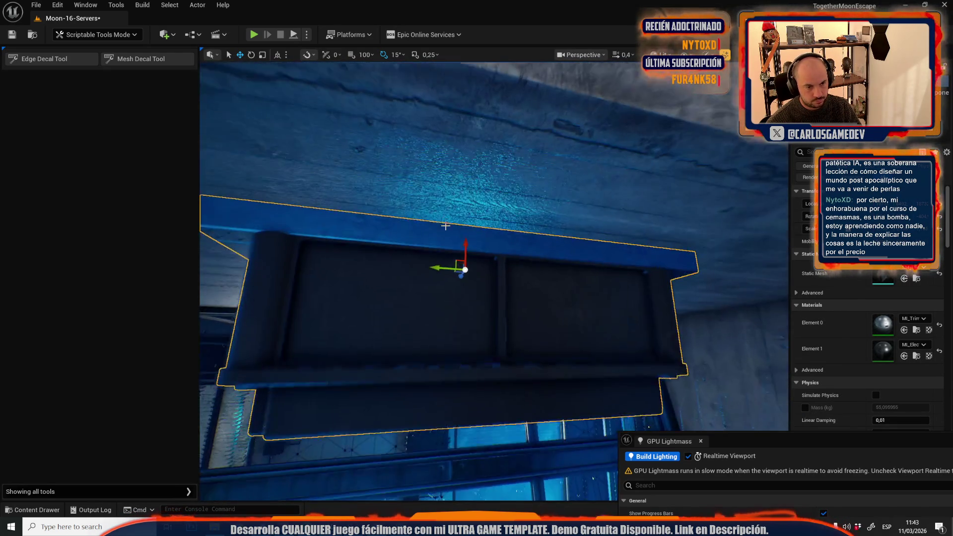
left_click_drag(464, 256, 470, 243)
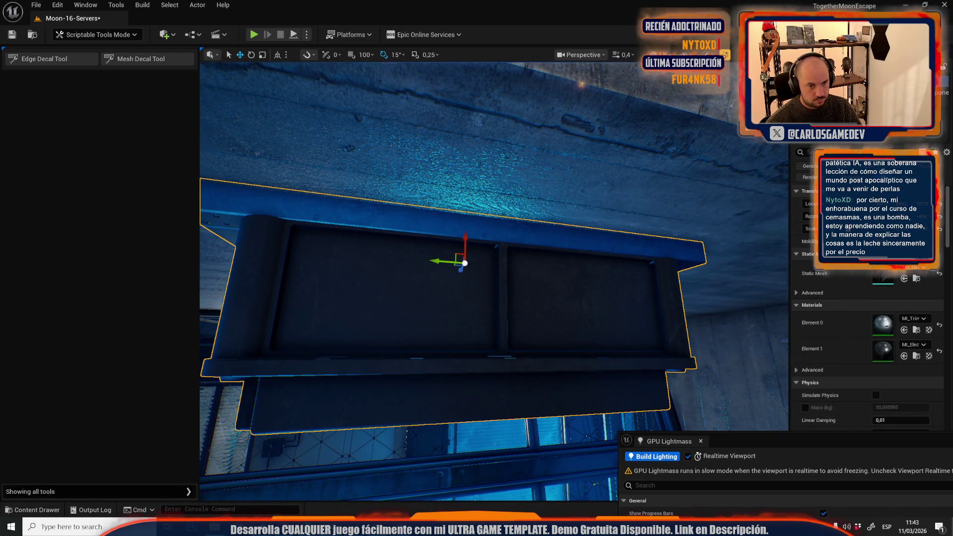
scroll(494, 281, "up", 3)
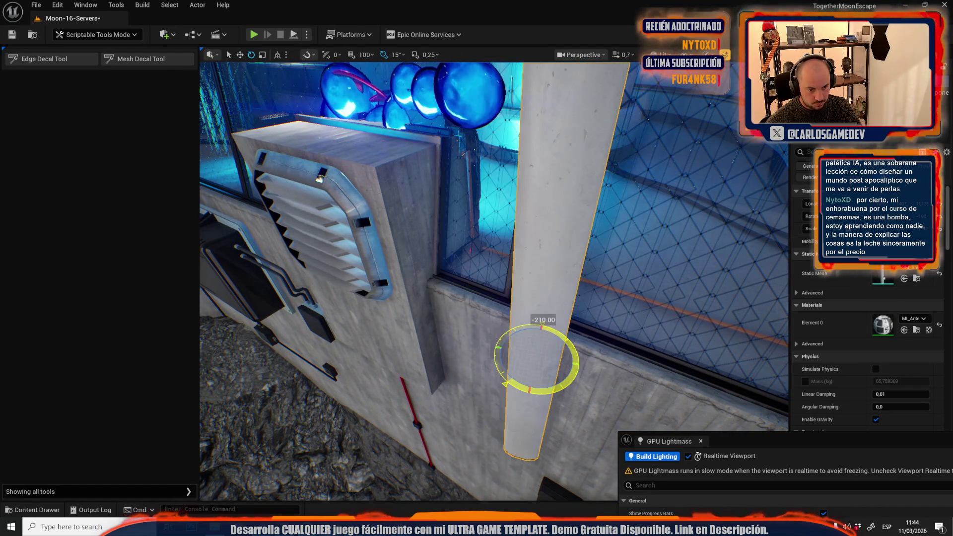
Shift the pipe-and-box assembly left and slide the vertical white pipe right
left_click_drag(494, 277, 483, 303)
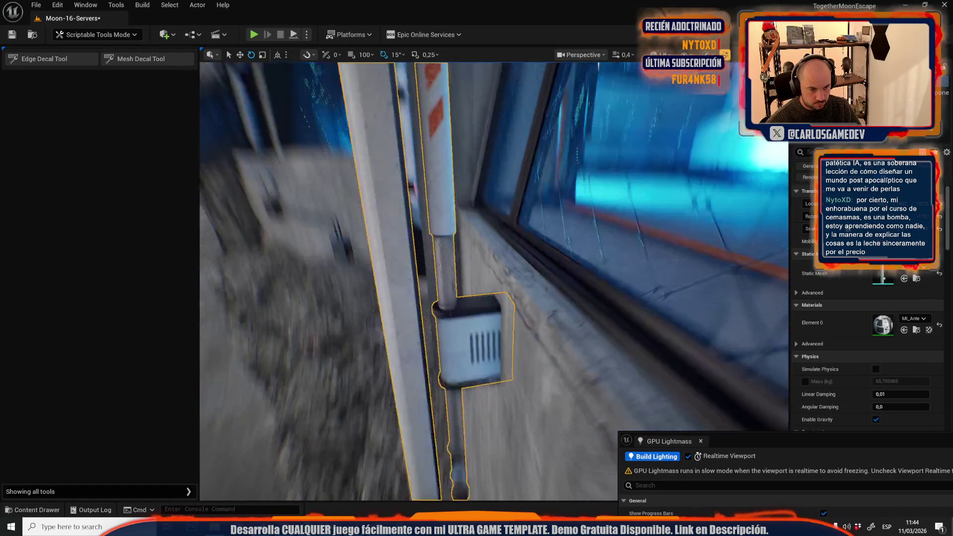
mouse_move(531, 325)
left_mouse_down()
mouse_move(522, 326)
mouse_move(494, 275)
left_mouse_up()
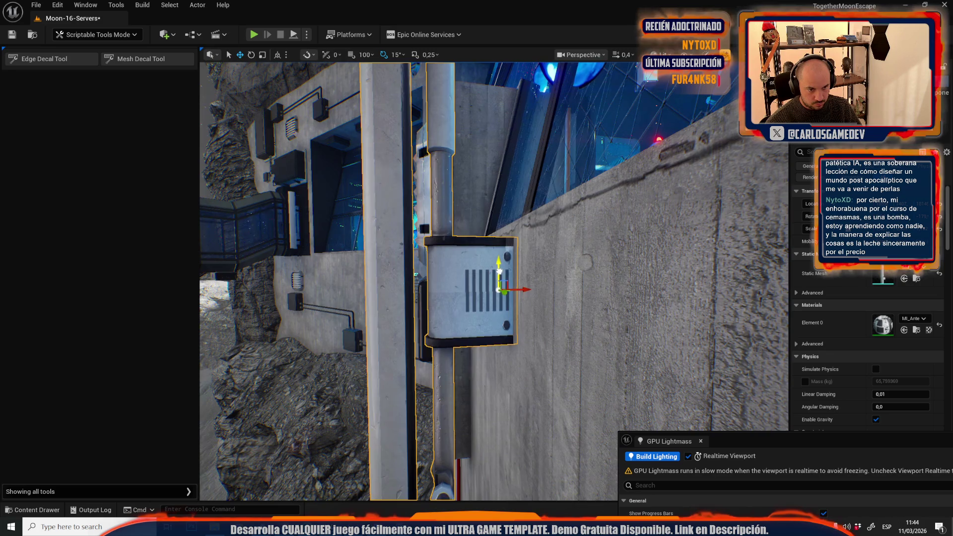
scroll(499, 272, "up", 3)
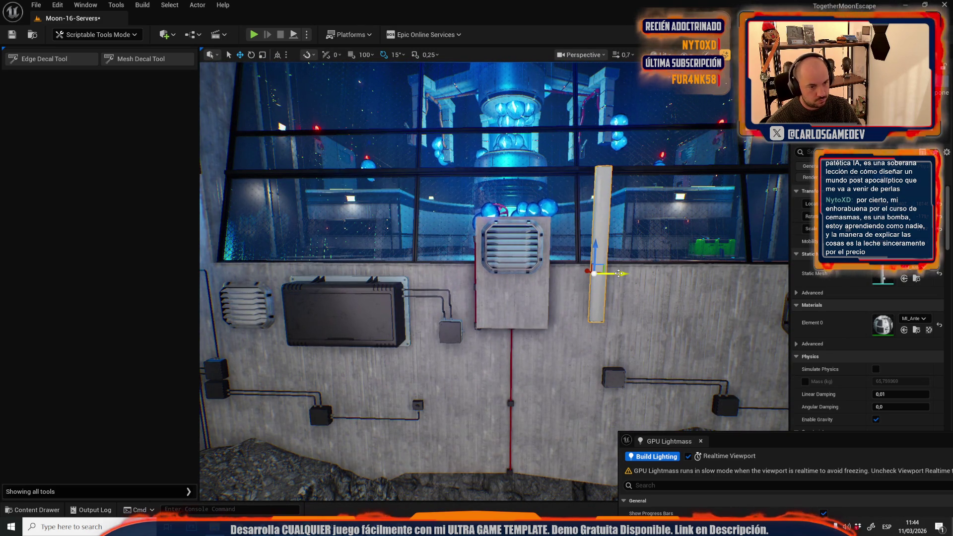
left_click_drag(362, 269, 415, 276)
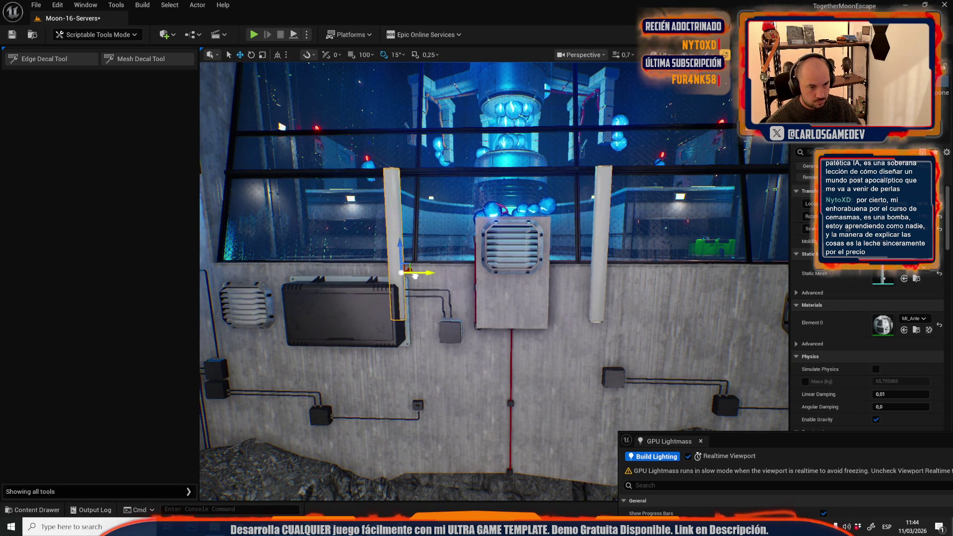
Scale the black box and its cables narrower along X
left_click(422, 298)
key("f")
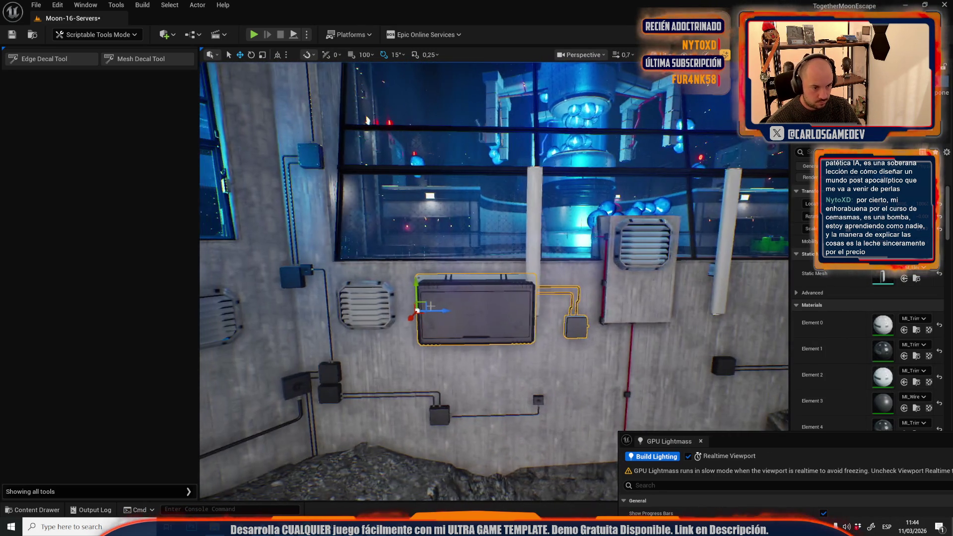
left_click_drag(416, 309, 278, 283)
scroll(496, 358, "up", 1)
mouse_move(506, 361)
left_mouse_down()
mouse_move(476, 367)
mouse_move(437, 350)
left_mouse_up()
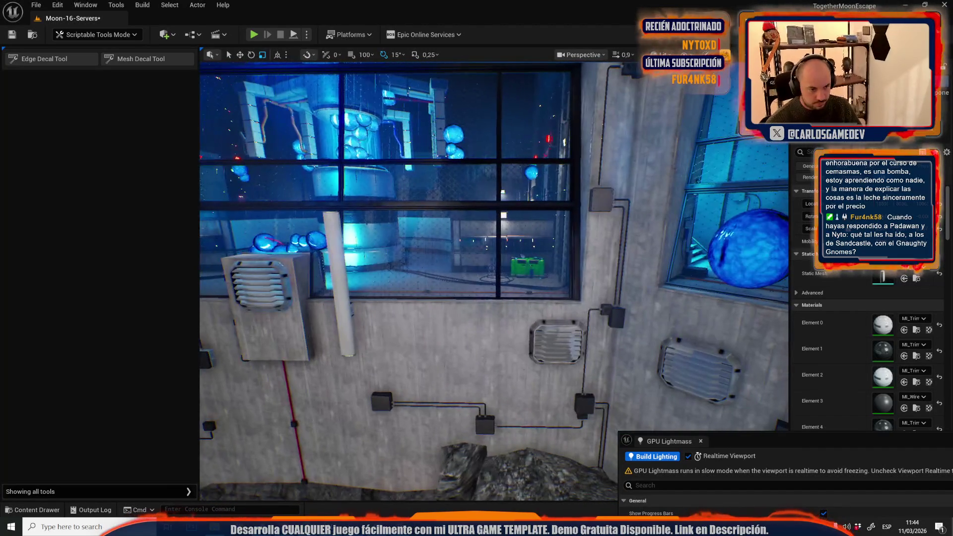
Alt-drag the wall pole to duplicate it at a new spot on the window wall
left_click(345, 339)
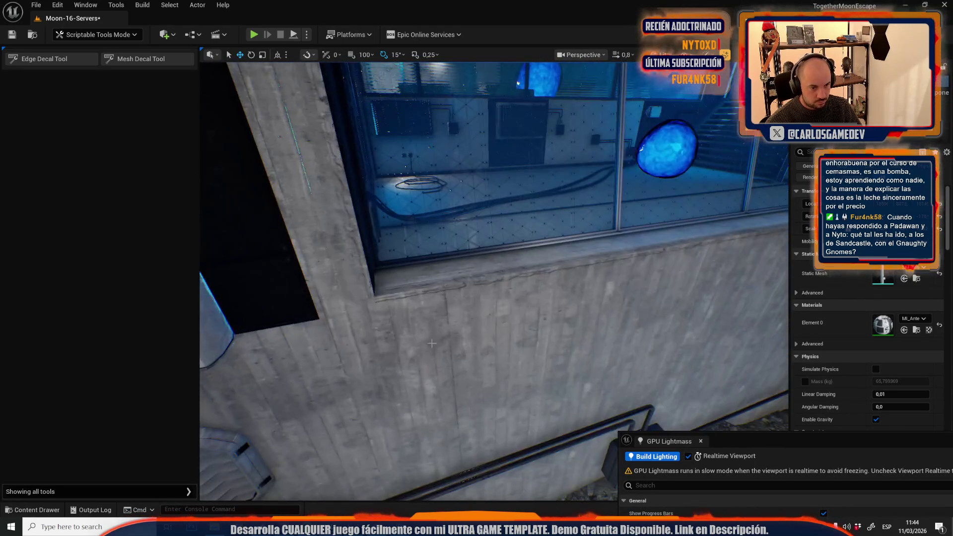
left_click(446, 341)
left_click(446, 340)
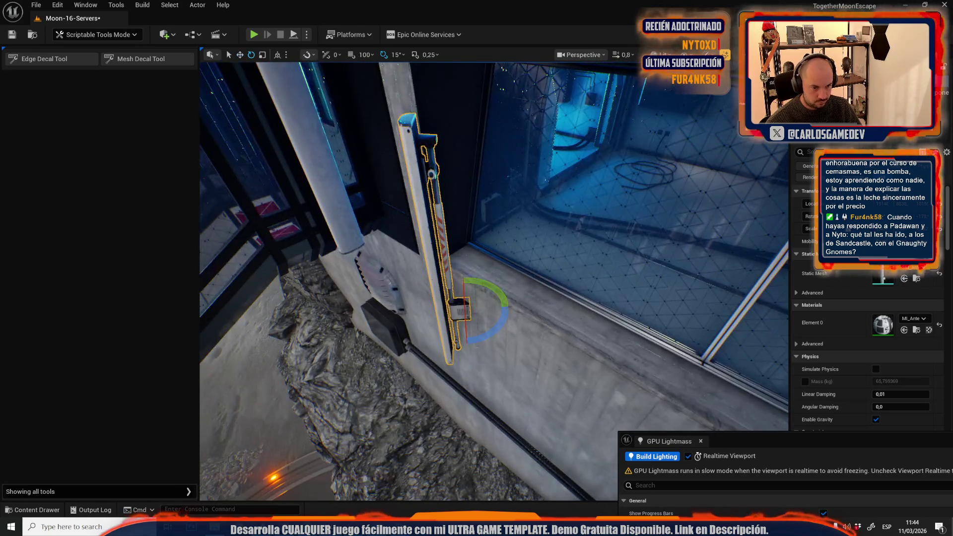
scroll(494, 282, "down", 2)
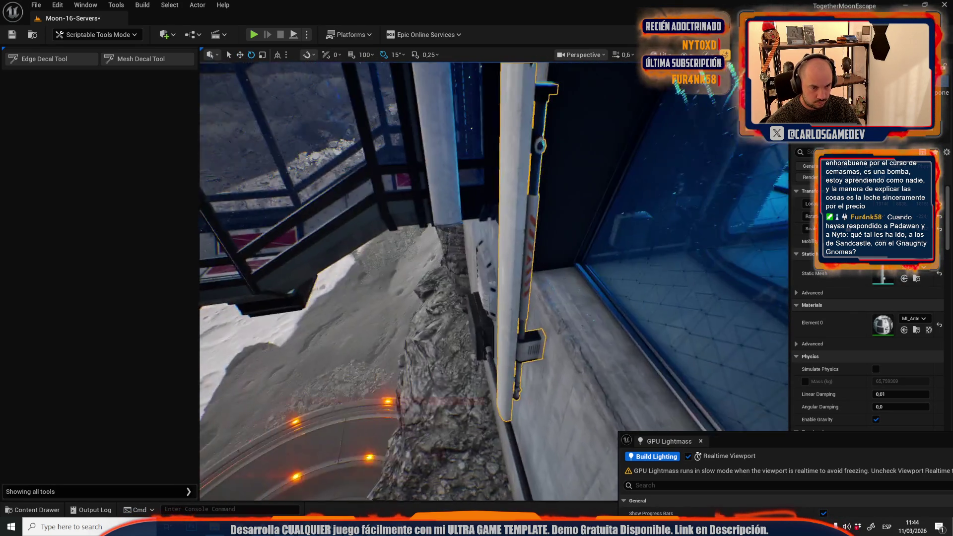
key("w")
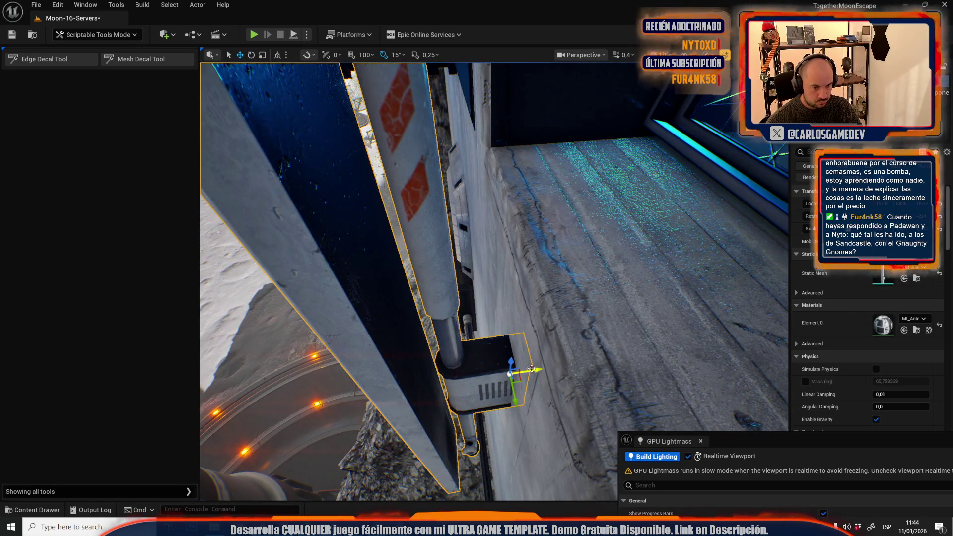
scroll(494, 281, "up", 3)
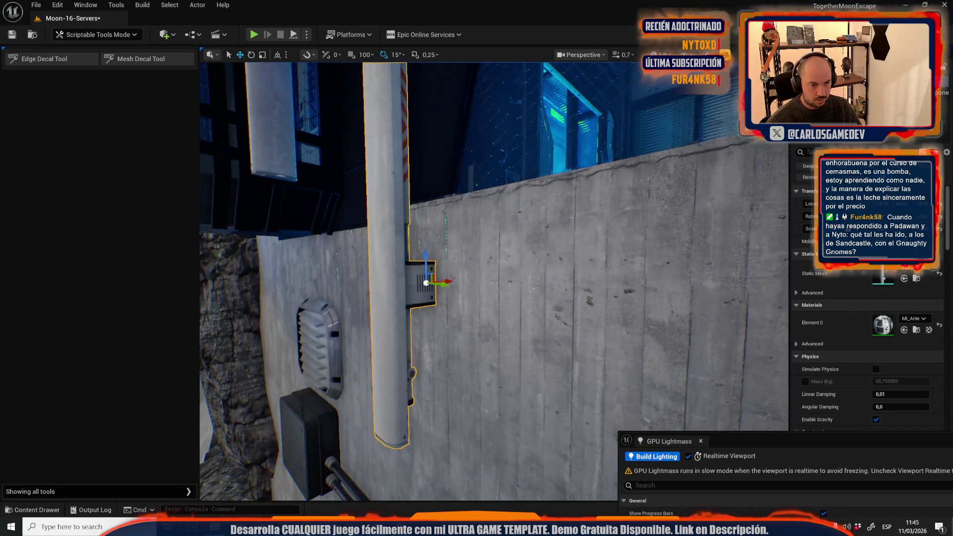
scroll(442, 292, "up", 2)
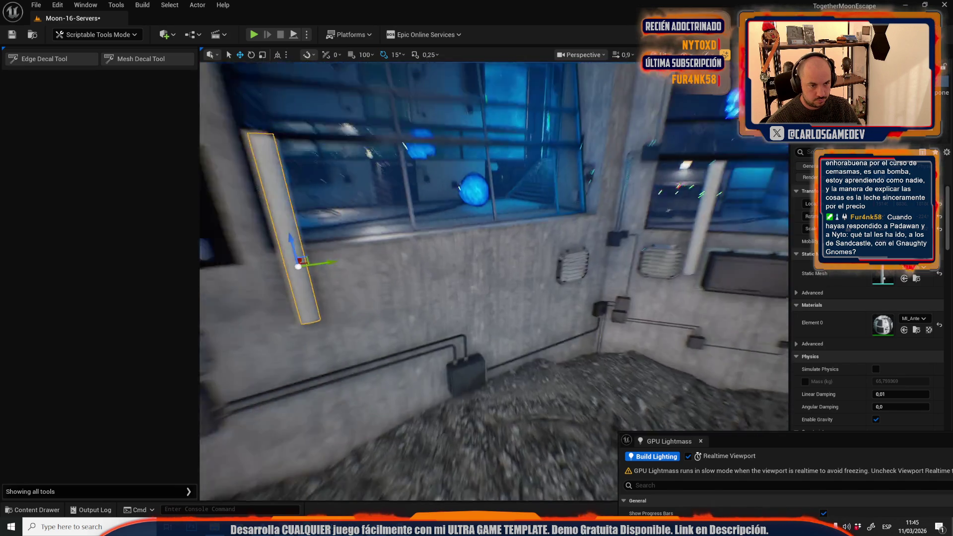
mouse_move(442, 291)
left_mouse_down()
mouse_move(422, 294)
mouse_move(689, 287)
mouse_move(651, 297)
mouse_move(504, 286)
mouse_move(531, 282)
left_mouse_up()
Select the wall-mounted tube on the outer wall and frame it in view
scroll(531, 283, "down", 2)
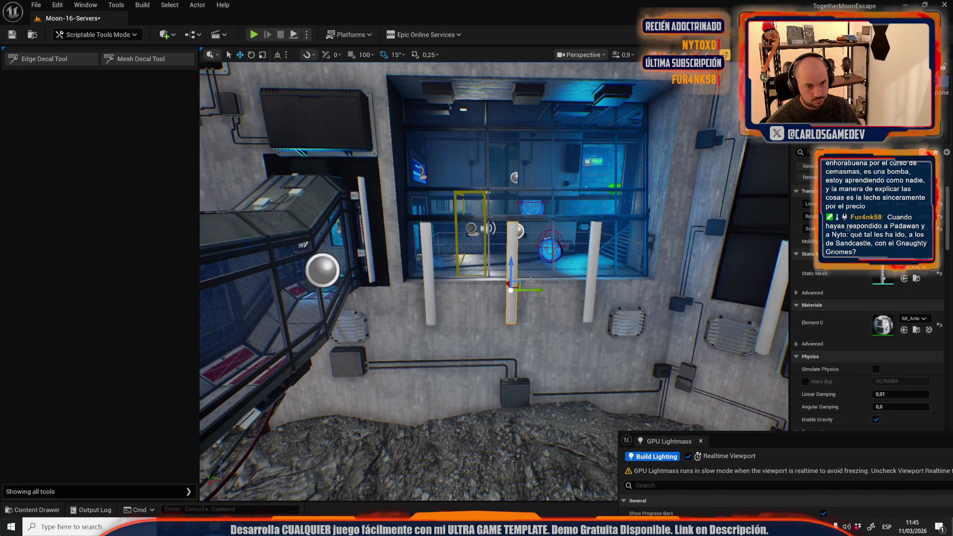
key("w")
scroll(494, 280, "down", 3)
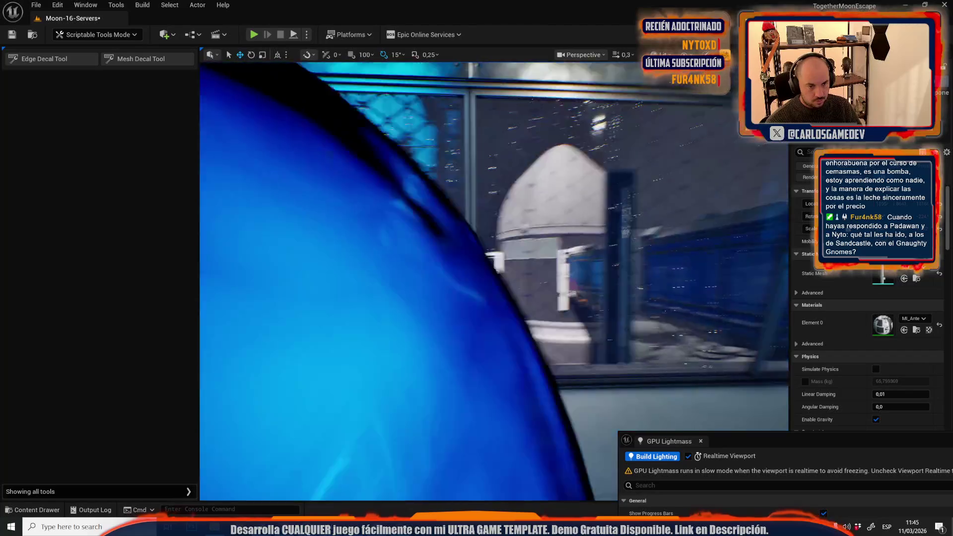
scroll(494, 281, "up", 4)
key("w")
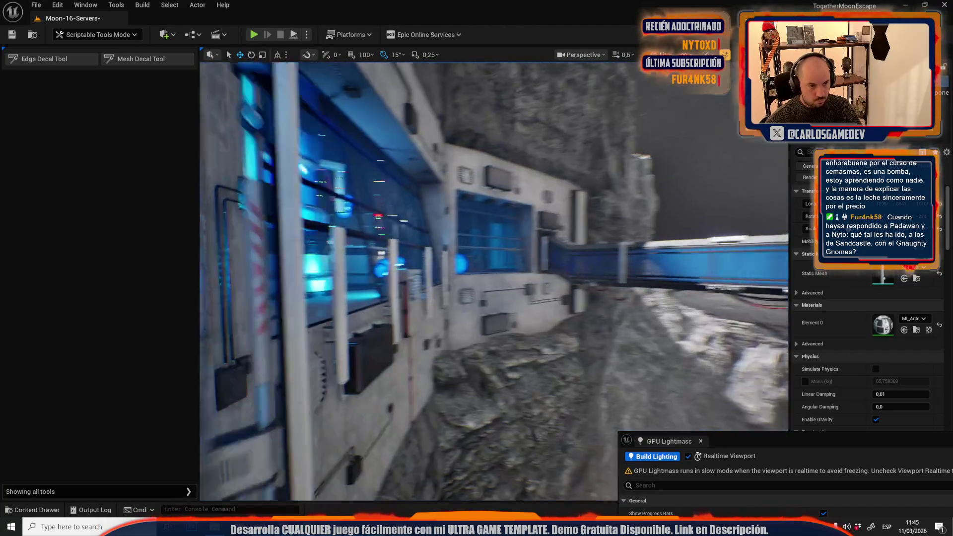
key("s")
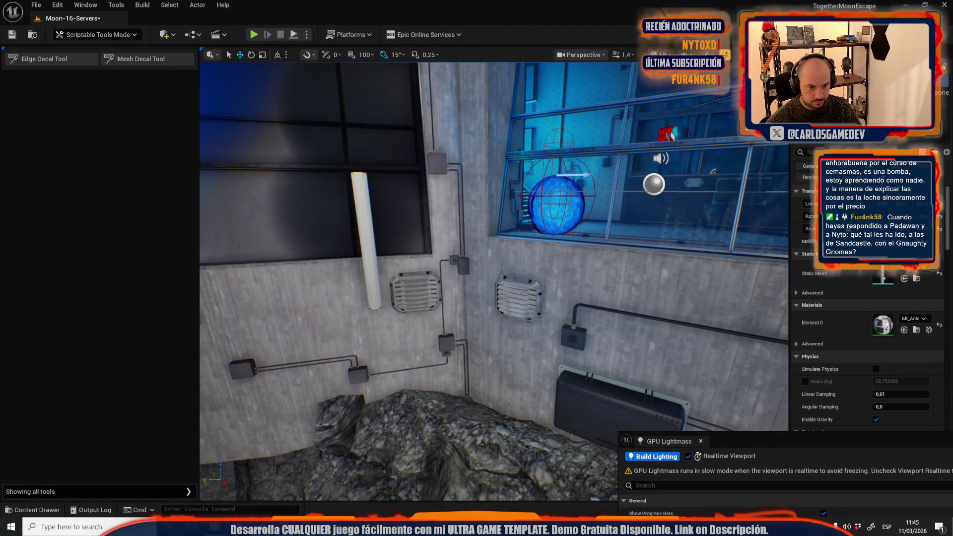
left_click(580, 288)
scroll(580, 288, "down", 2)
key("w")
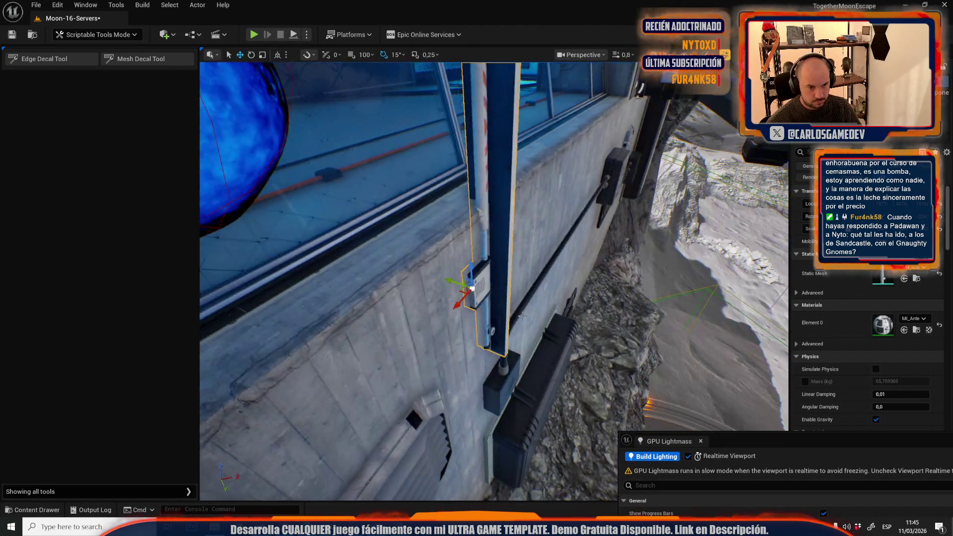
key("e")
scroll(464, 318, "down", 1)
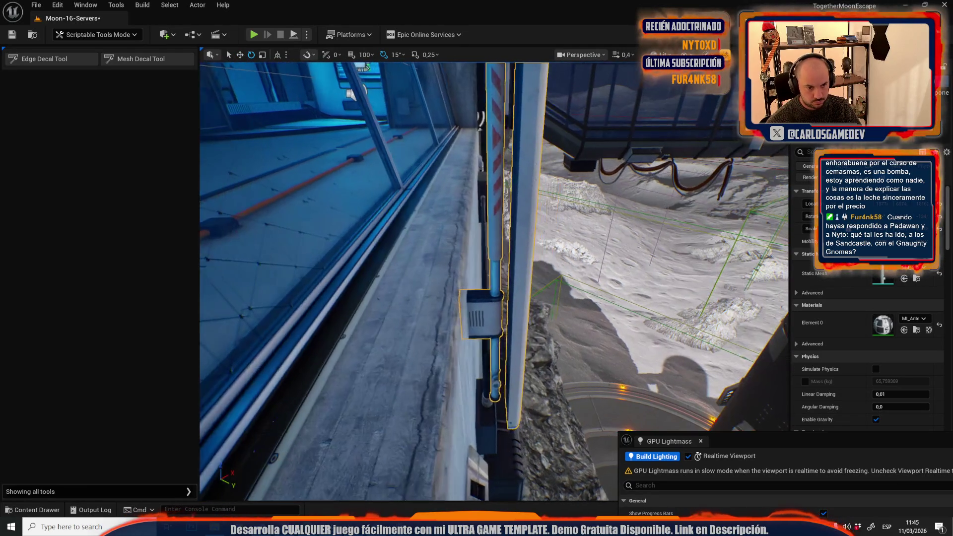
key("w")
scroll(447, 316, "up", 4)
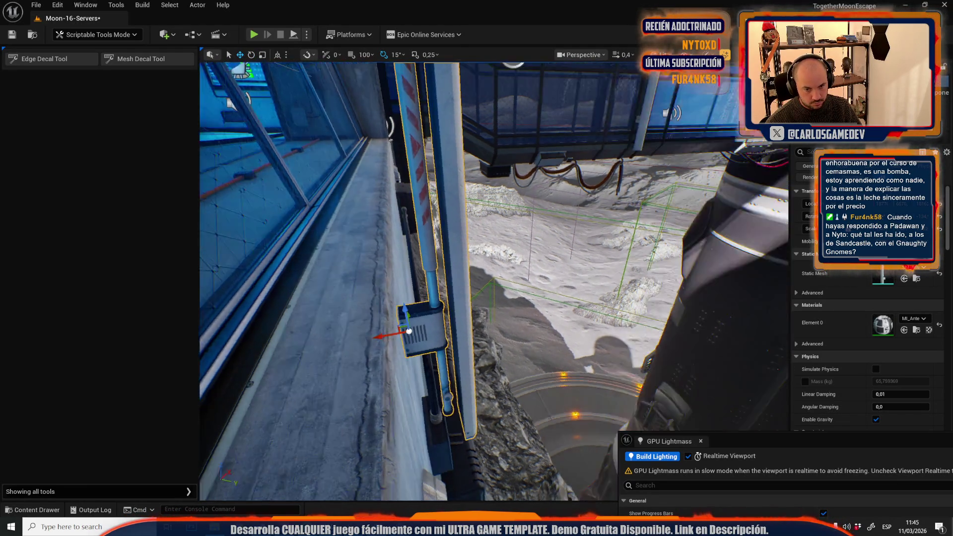
key("f")
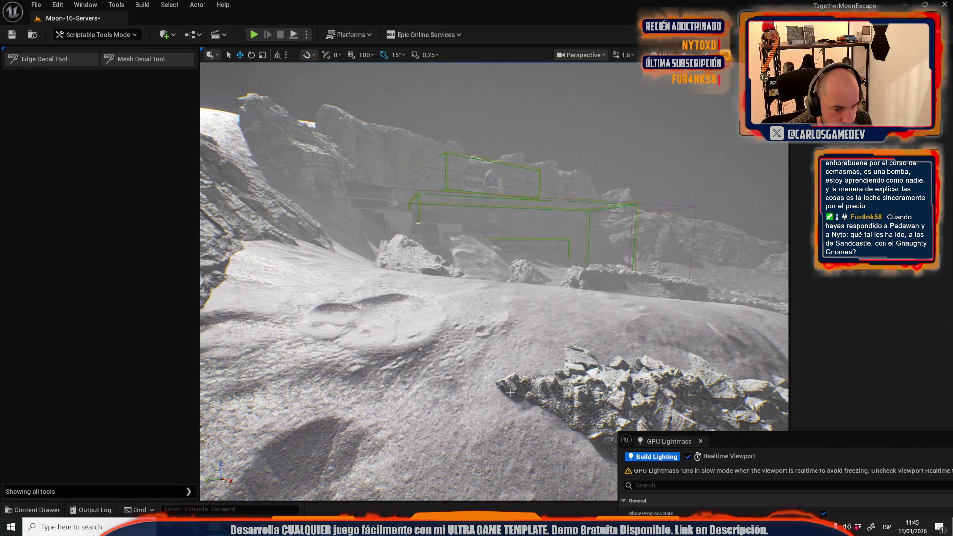
Undo Delete Elements to restore the rock pile and rotate it to a new angle
key("ctrl+z")
key("f")
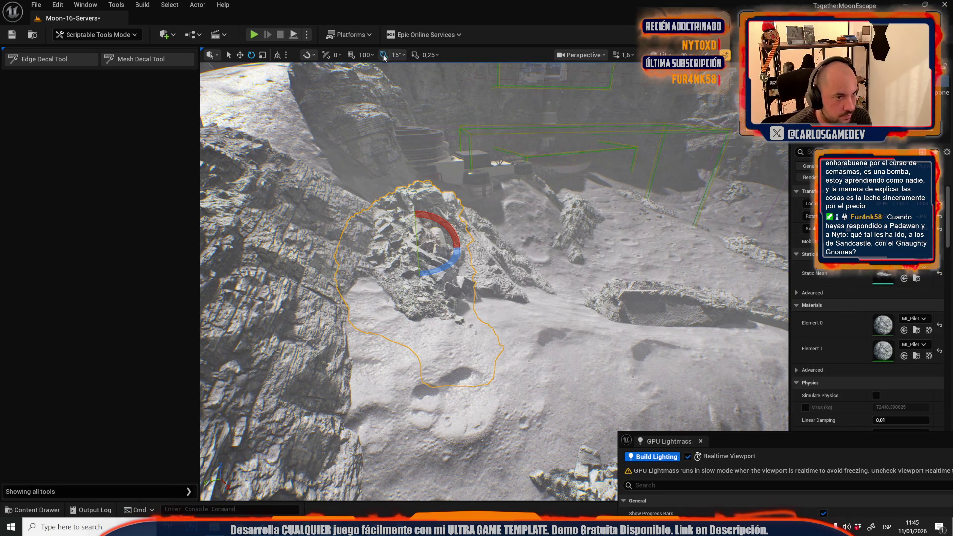
key("f")
left_click_drag(447, 223, 464, 221)
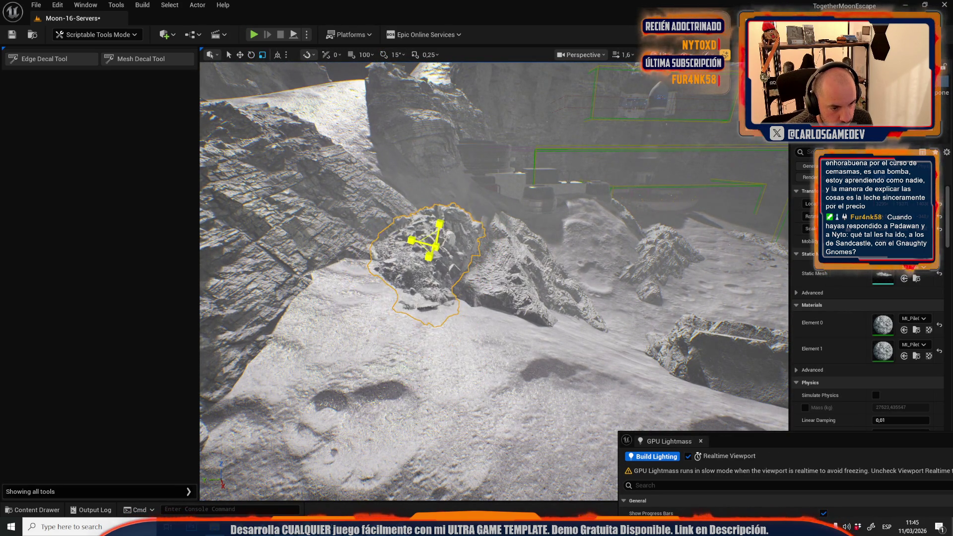
mouse_move(425, 251)
left_mouse_down()
mouse_move(410, 198)
mouse_move(390, 201)
mouse_move(440, 305)
left_mouse_up()
scroll(417, 218, "up", 2)
scroll(390, 201, "up", 2)
scroll(397, 223, "down", 2)
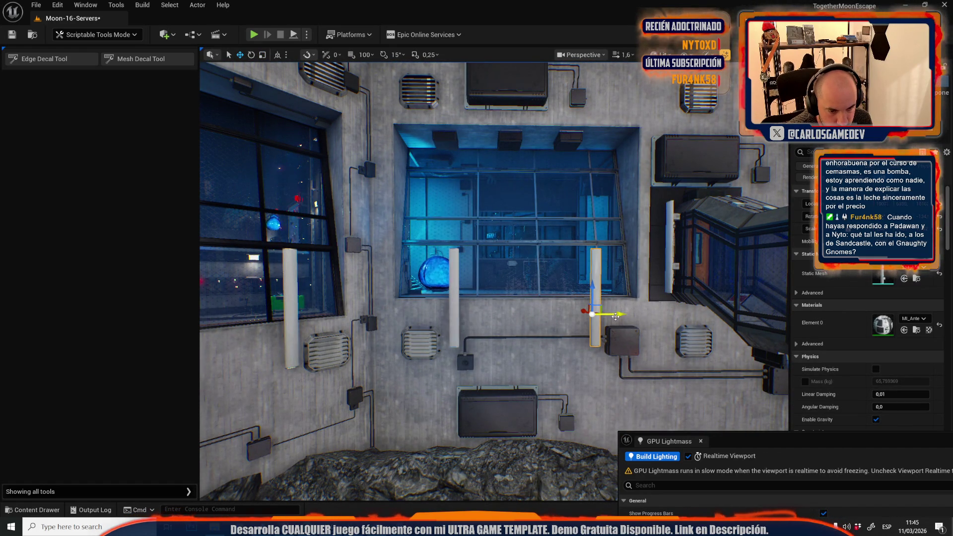
Raise a white pillar, duplicate it beside the original, and undo the stray copies
scroll(546, 316, "down", 2)
mouse_move(546, 317)
left_mouse_down()
mouse_move(521, 292)
mouse_move(576, 295)
mouse_move(566, 285)
left_mouse_up()
scroll(566, 297, "up", 1)
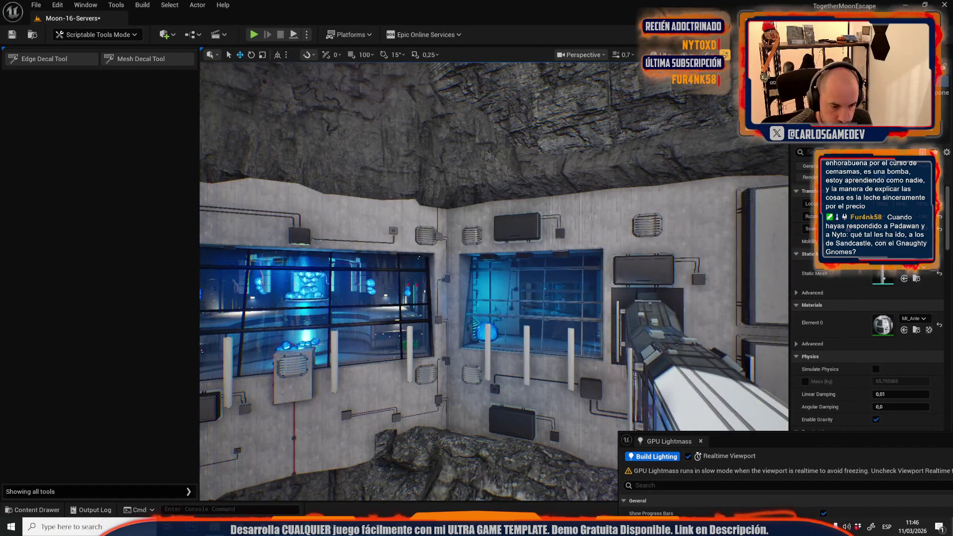
mouse_move(573, 339)
left_mouse_down()
mouse_move(571, 209)
mouse_move(572, 232)
mouse_move(417, 310)
mouse_move(449, 337)
left_mouse_up()
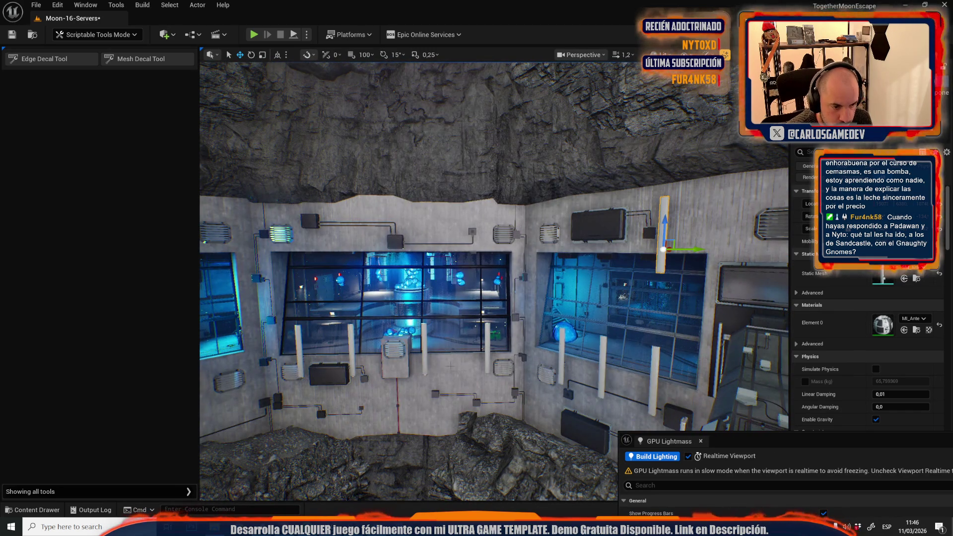
left_click_drag(664, 248, 476, 224)
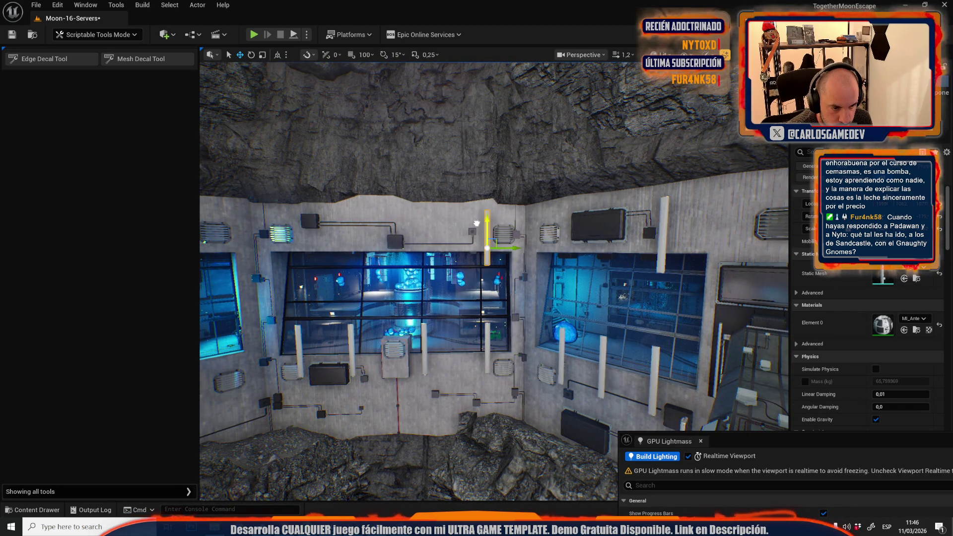
key("ctrl+z")
key("ctrl+z")
left_click(488, 344)
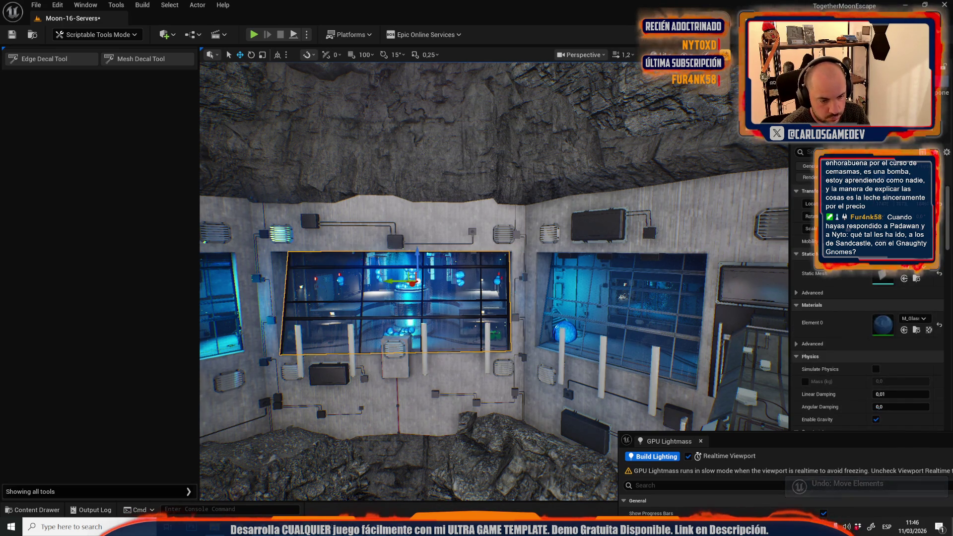
key("Delete")
key("ctrl+z")
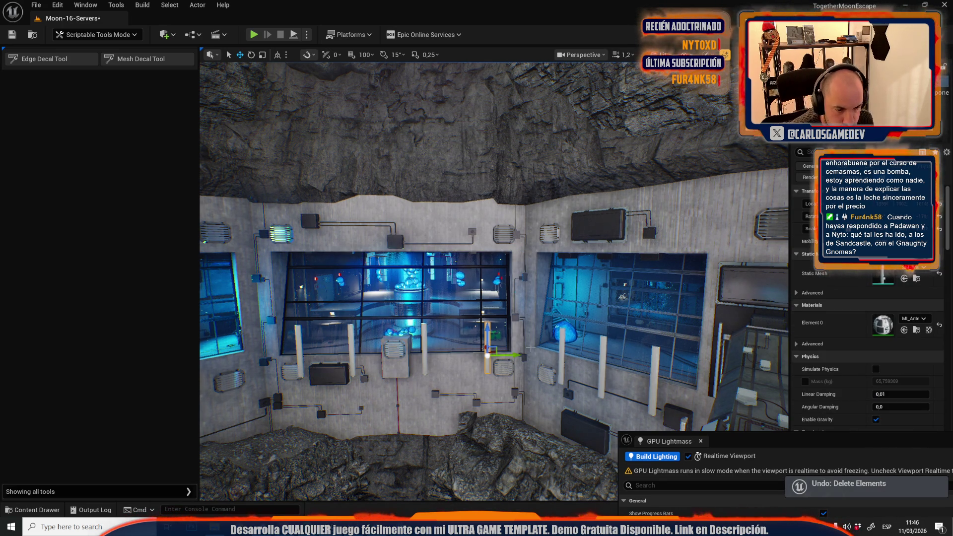
Select five lower-wall pillars and Alt-drag copies of them up the Z axis
left_click(563, 344)
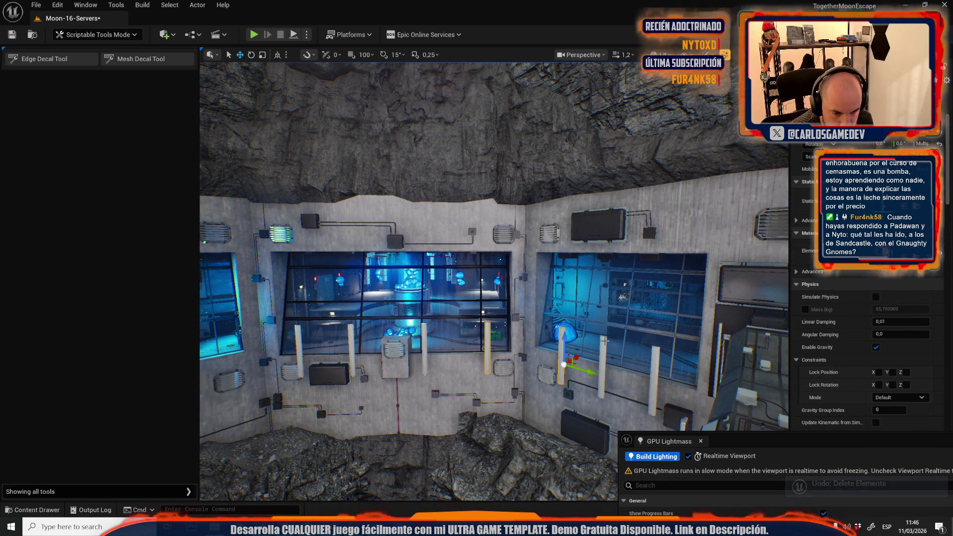
left_click(604, 341, "ctrl")
left_click(655, 362, "ctrl")
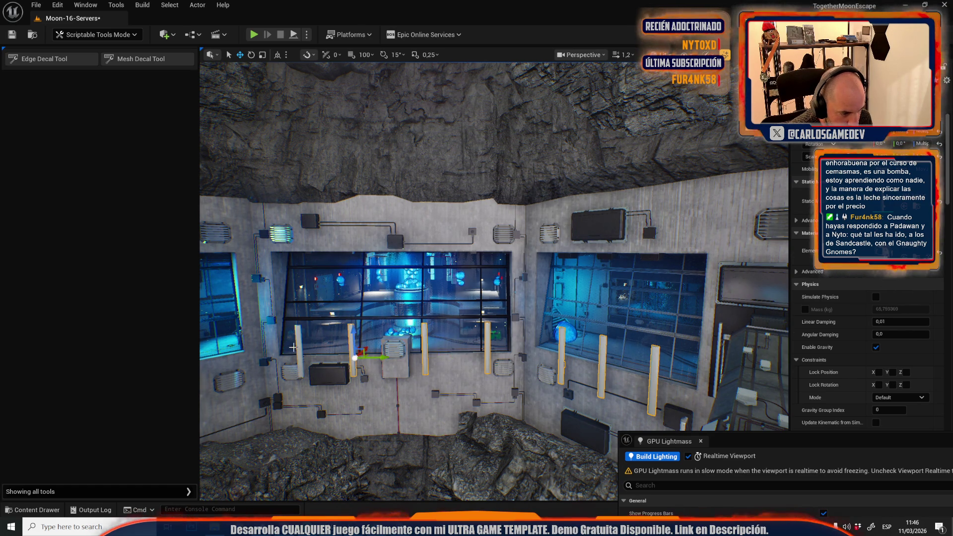
key("Left")
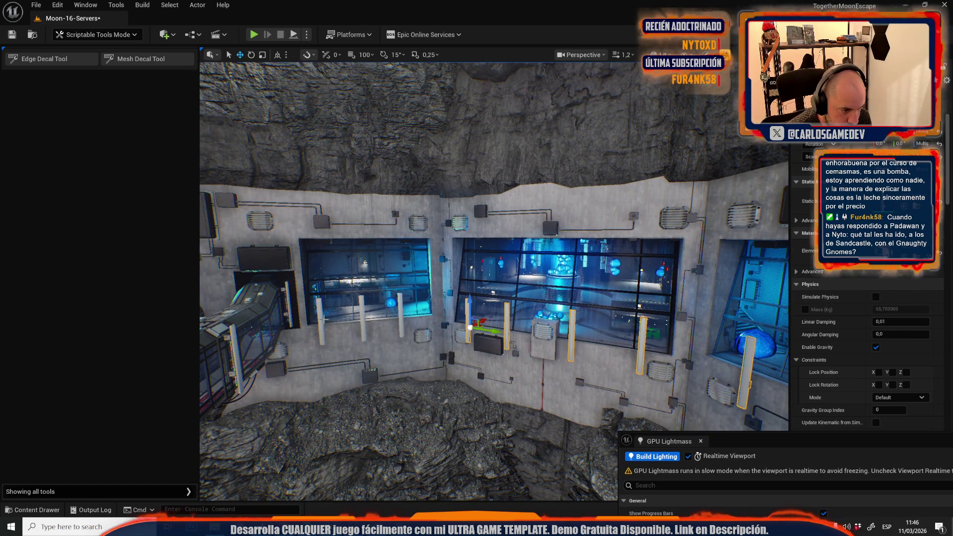
left_click(321, 321, "ctrl")
left_click(364, 323, "ctrl")
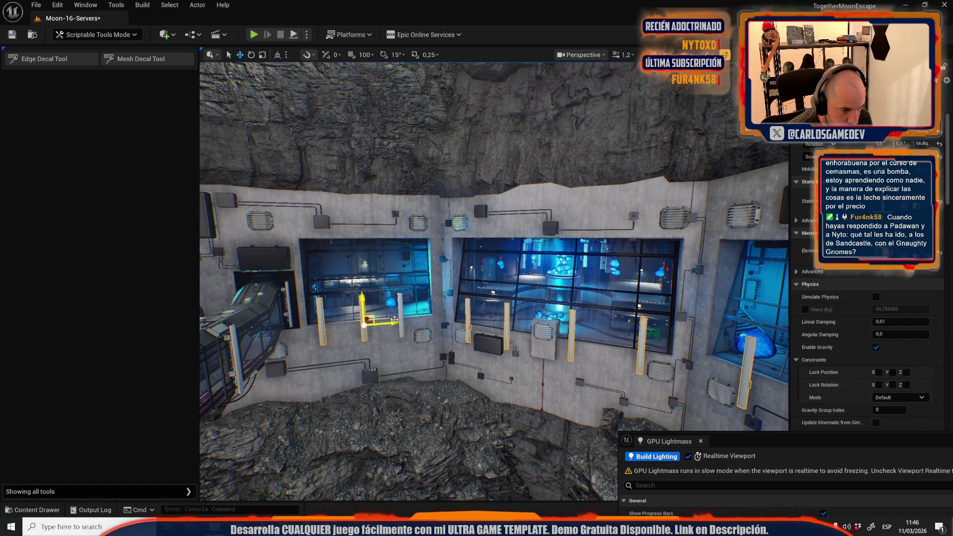
left_click_drag(362, 313, 407, 221)
scroll(406, 221, "down", 2)
key("w")
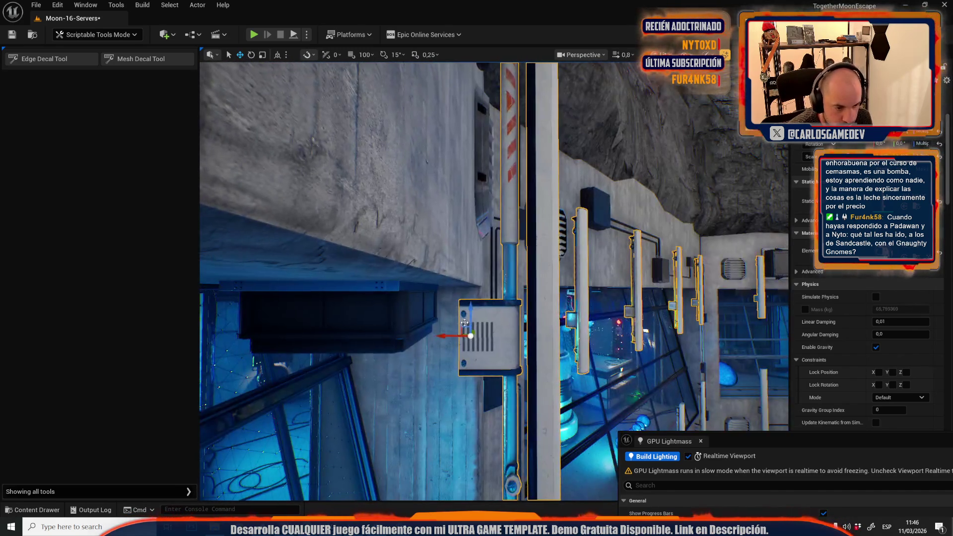
Raise the selected pillar copies vertically on the Z axis
left_click_drag(479, 310, 479, 224)
scroll(479, 224, "up", 1)
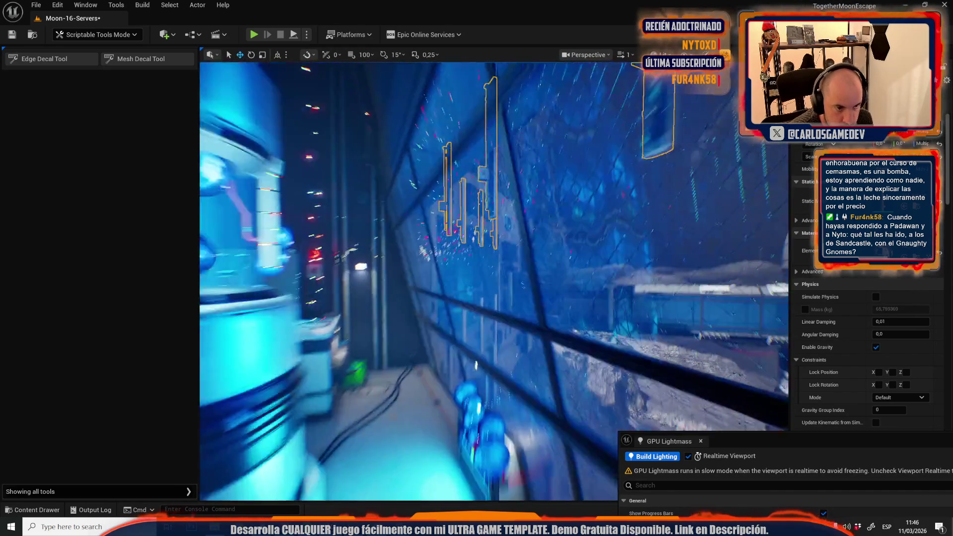
key("f")
scroll(494, 281, "down", 1)
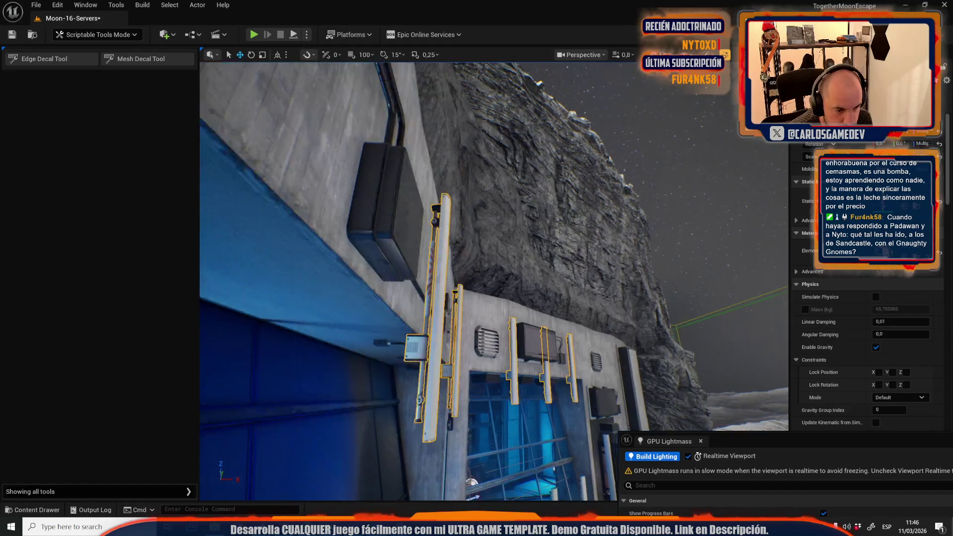
left_click_drag(494, 282, 452, 274)
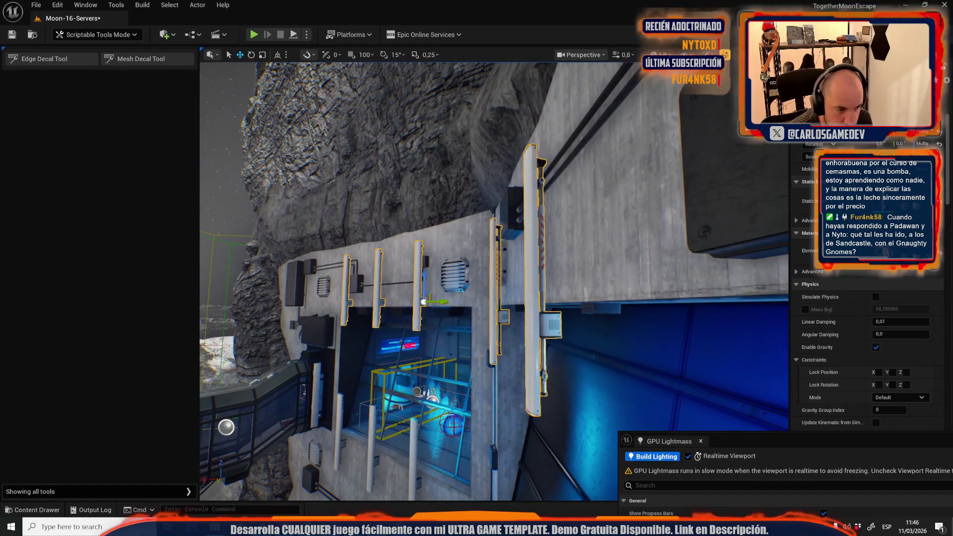
left_click(515, 294)
key("f")
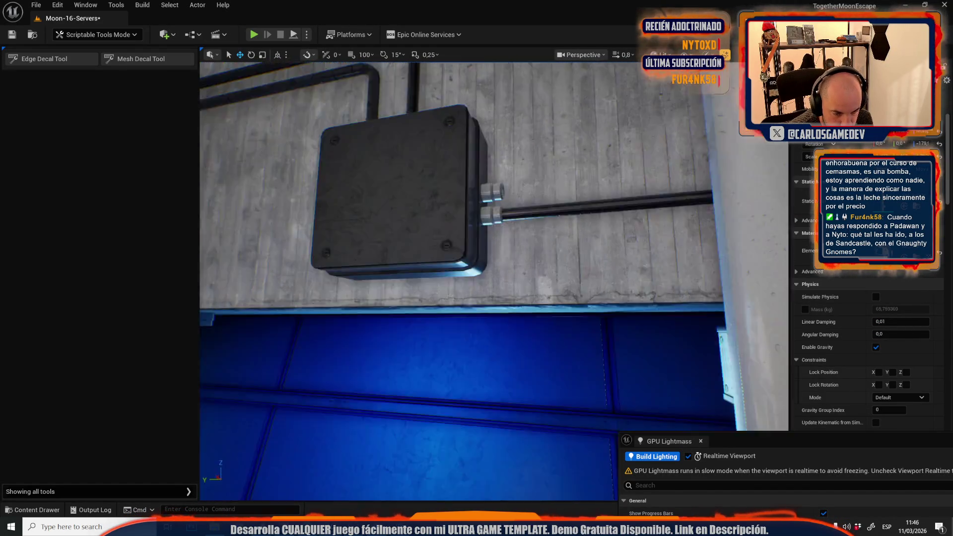
Select the pillars above the blue door and lift the three slightly higher
left_click(482, 312)
left_click(496, 313)
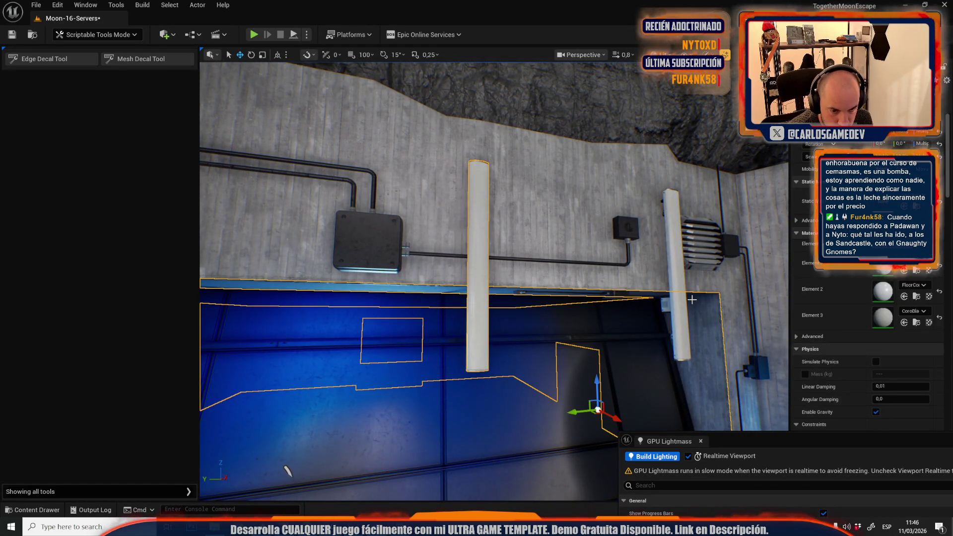
key("ctrl+z")
key("ctrl+z")
key("f")
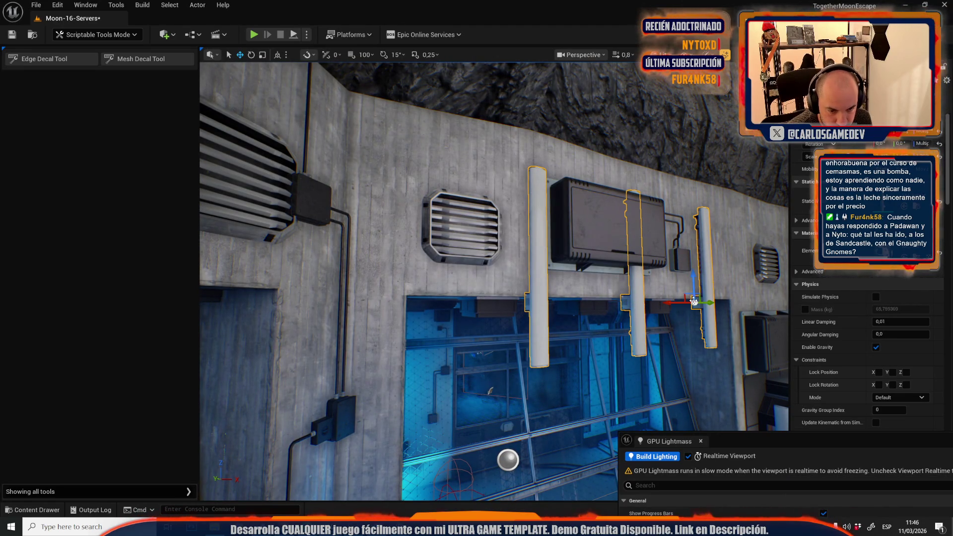
mouse_move(694, 279)
left_mouse_down()
mouse_move(701, 268)
mouse_move(660, 348)
left_mouse_up()
mouse_move(453, 277)
left_mouse_down()
mouse_move(422, 322)
mouse_move(541, 260)
mouse_move(586, 258)
mouse_move(556, 233)
mouse_move(650, 213)
left_mouse_up()
left_click(453, 288)
scroll(625, 218, "up", 1)
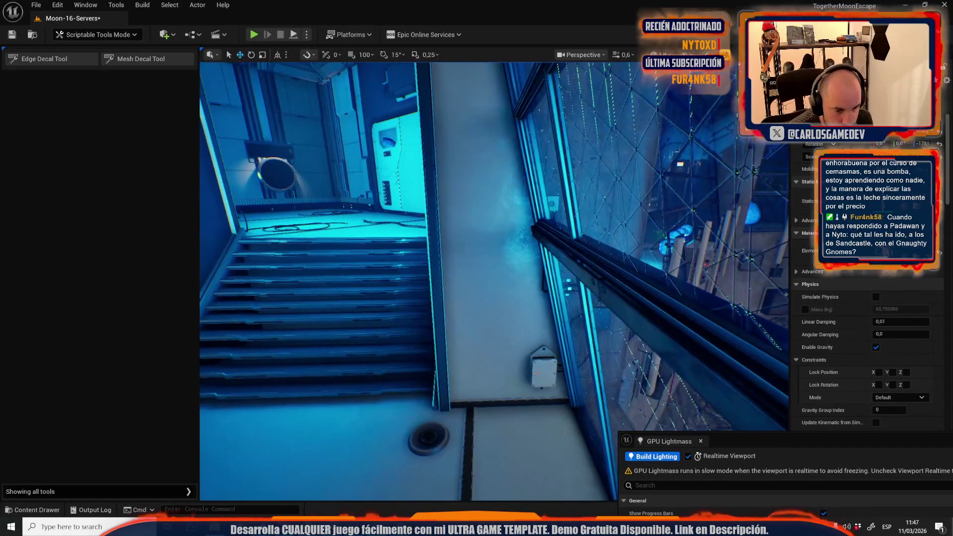
Focus the control room from the wall conduit, toggle Realtime, and open the Content Drawer on Rock_M_03
left_click(502, 219)
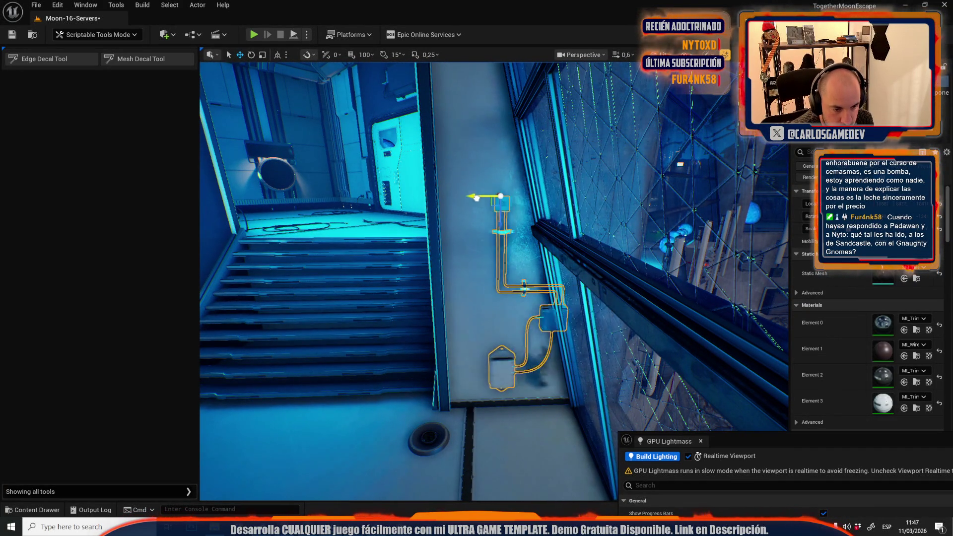
key("f")
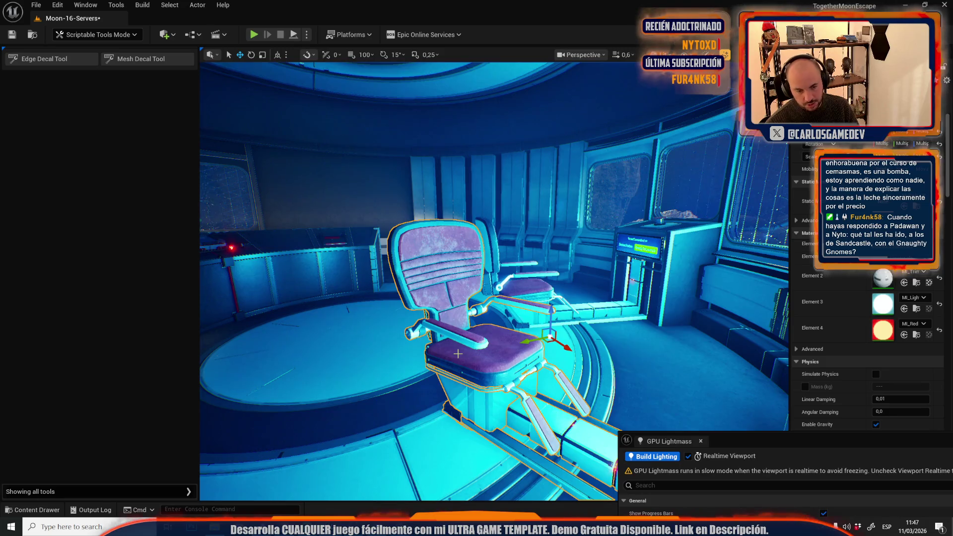
left_click_drag(496, 351, 484, 350)
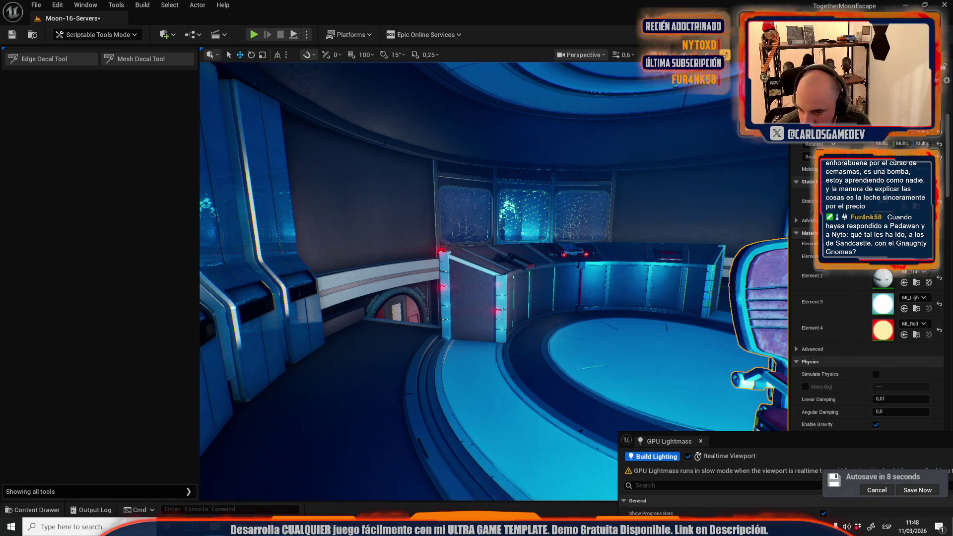
key("ctrl+r")
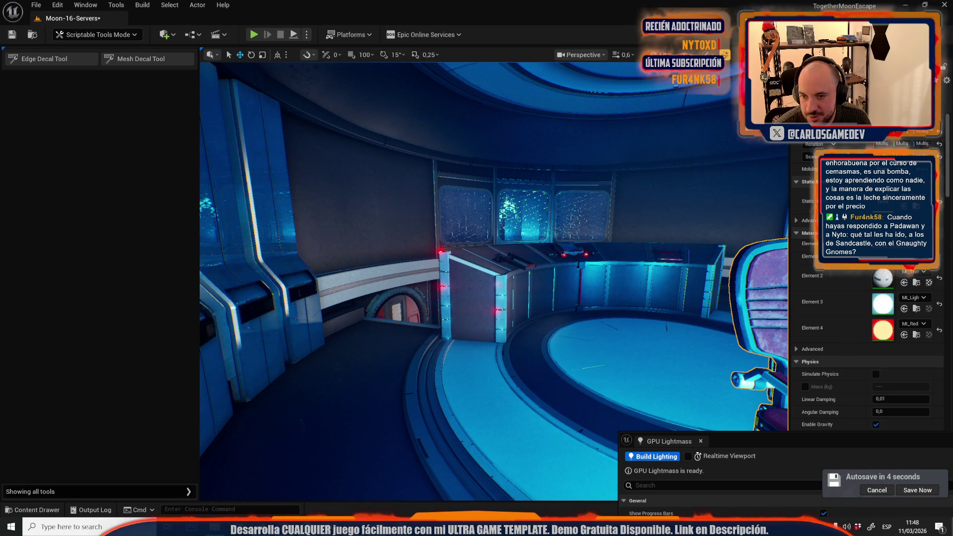
key("e")
key("ctrl+r")
key("ctrl+space")
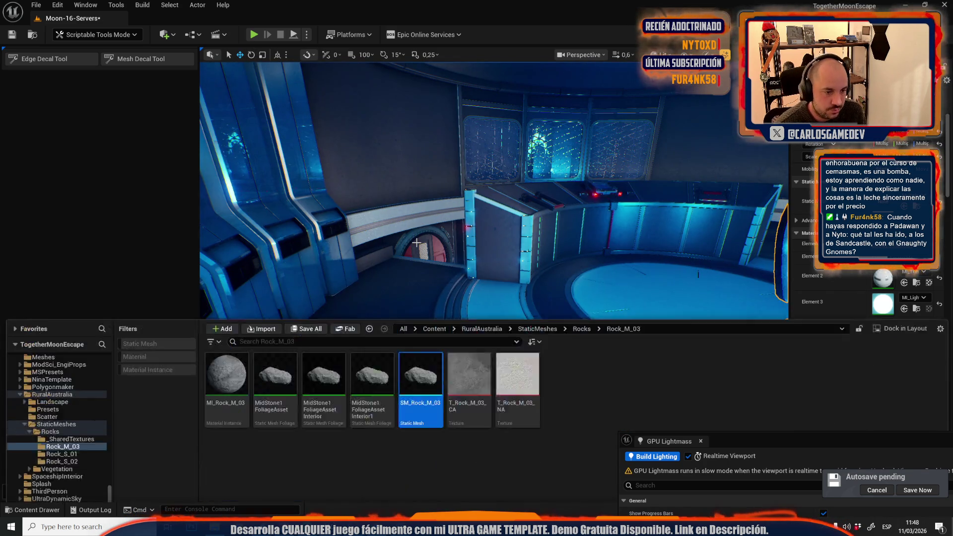
Save All to save the Moon-16-Servers map, then re-enable Realtime Viewport
left_click(310, 273)
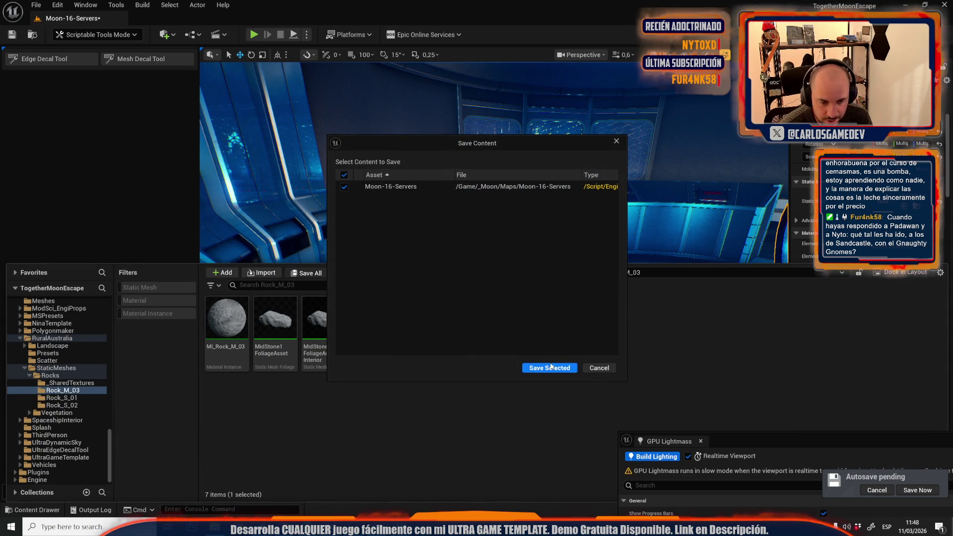
left_click(550, 367)
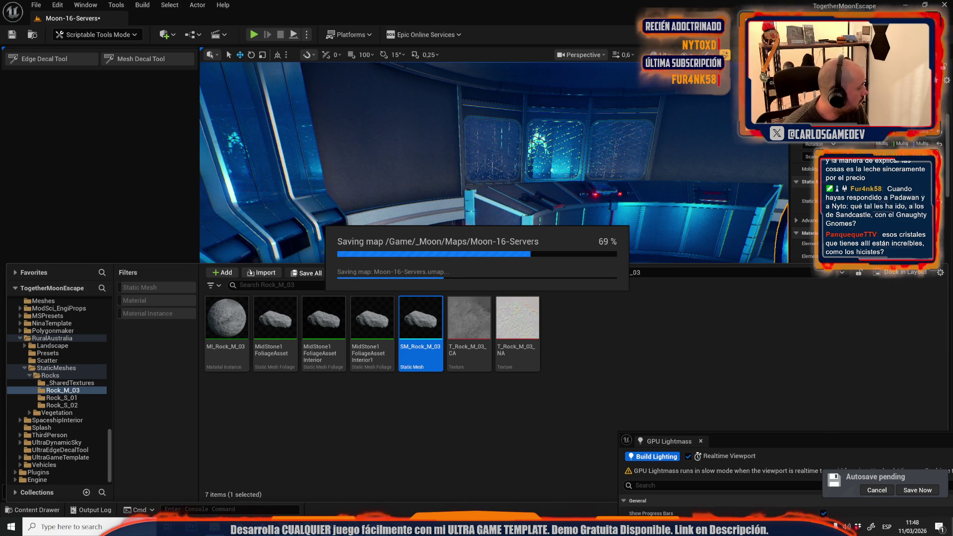
key("ctrl+r")
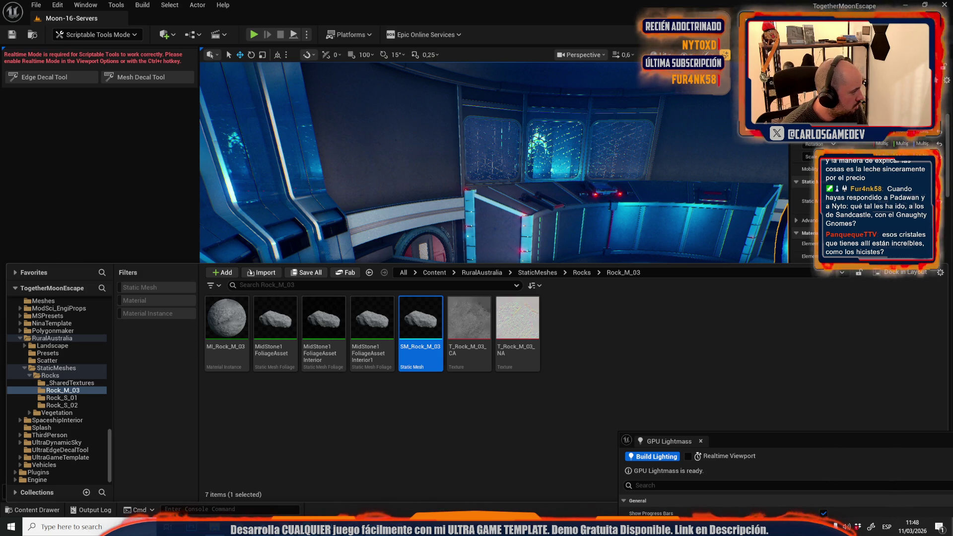
left_click(687, 456)
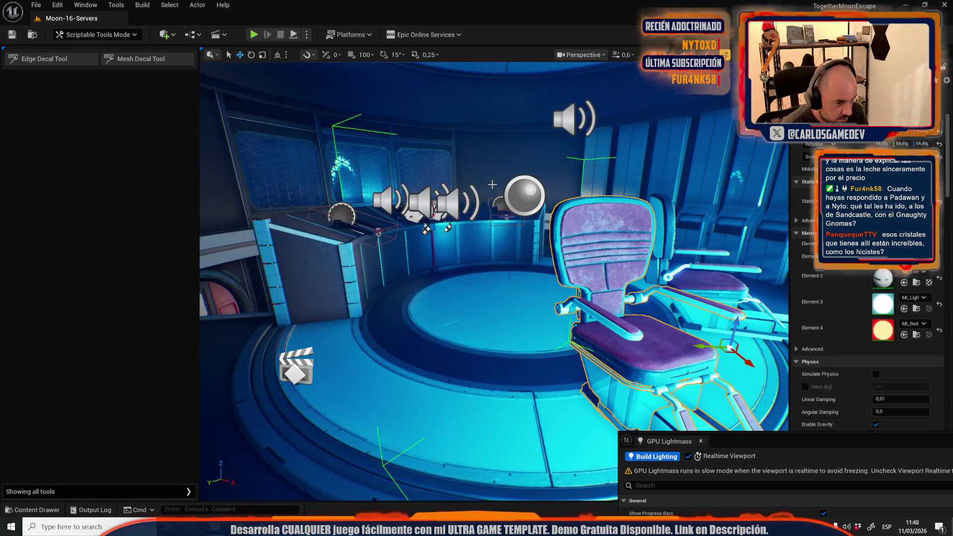
Start the GPU Lightmass lighting build for Moon-16-Servers and switch to Selection Mode
mouse_move(426, 219)
left_mouse_down()
mouse_move(440, 218)
mouse_move(441, 199)
mouse_move(444, 219)
mouse_move(454, 196)
mouse_move(437, 208)
left_mouse_up()
left_click_drag(502, 309, 502, 309)
scroll(502, 309, "down", 4)
scroll(502, 309, "down", 1)
scroll(503, 309, "up", 2)
left_click(667, 457)
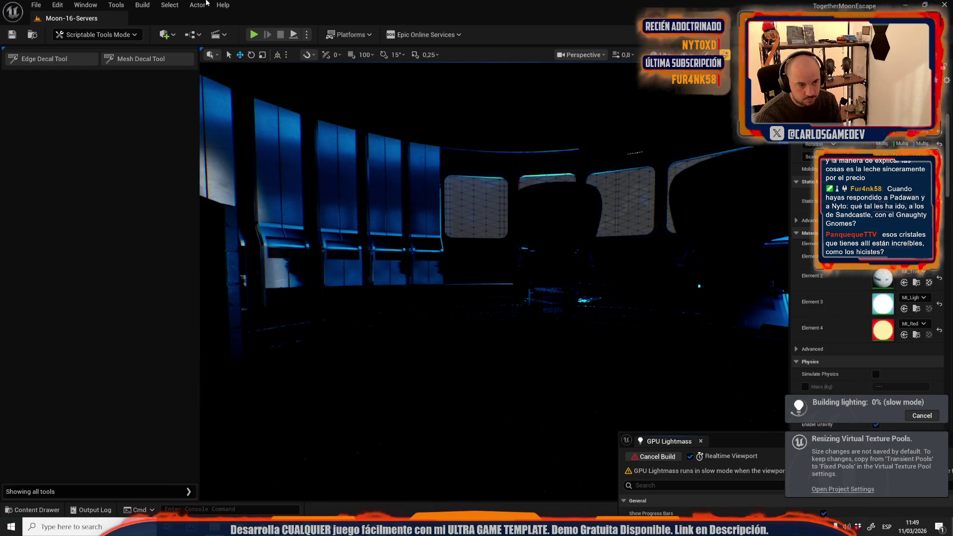
left_click(97, 34)
key("Return")
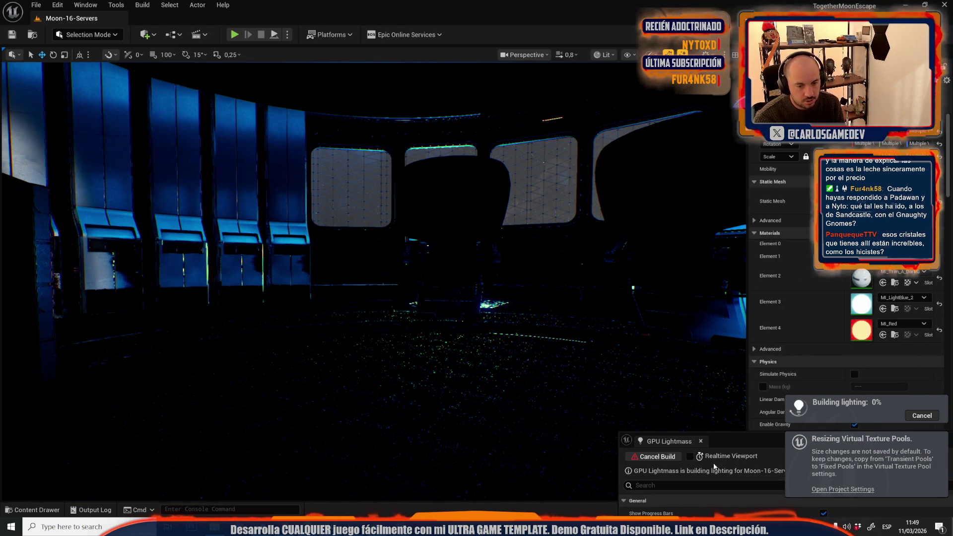
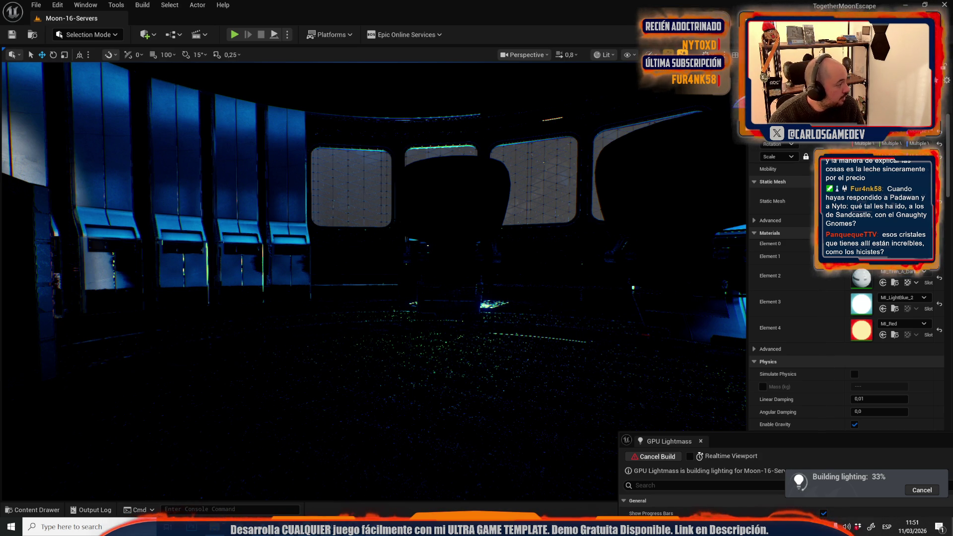
Bring the browser with the Gnaughty Gnomes Steam page to the front and maximize it
key("alt+Tab")
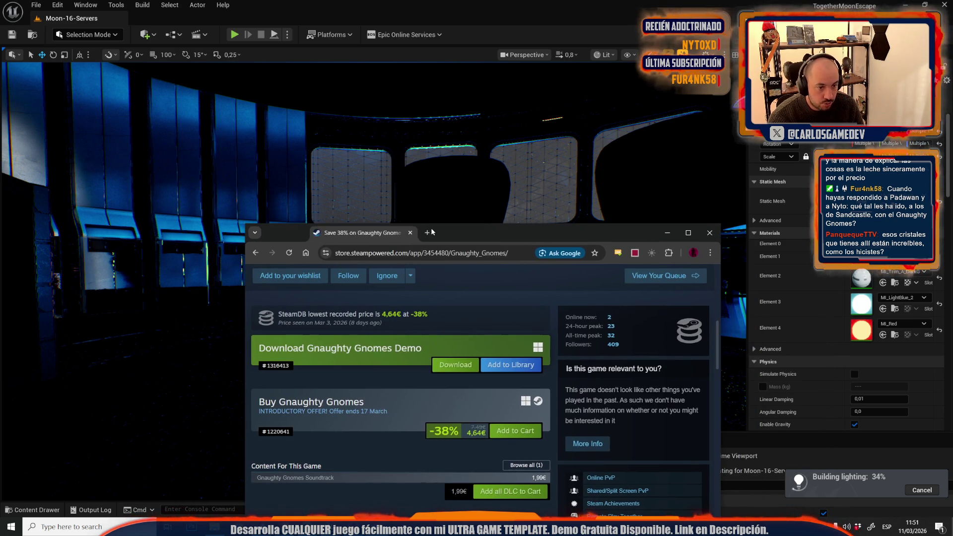
double_click(505, 230)
Open the Sand Castles Studio developer page in a new tab and view its Top Sellers
scroll(505, 230, "up", 7)
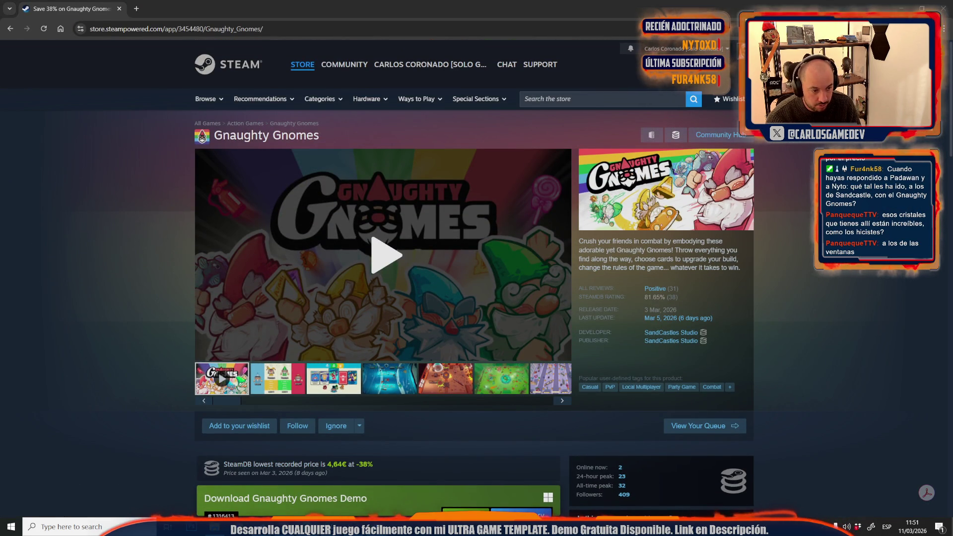
scroll(172, 306, "down", 3)
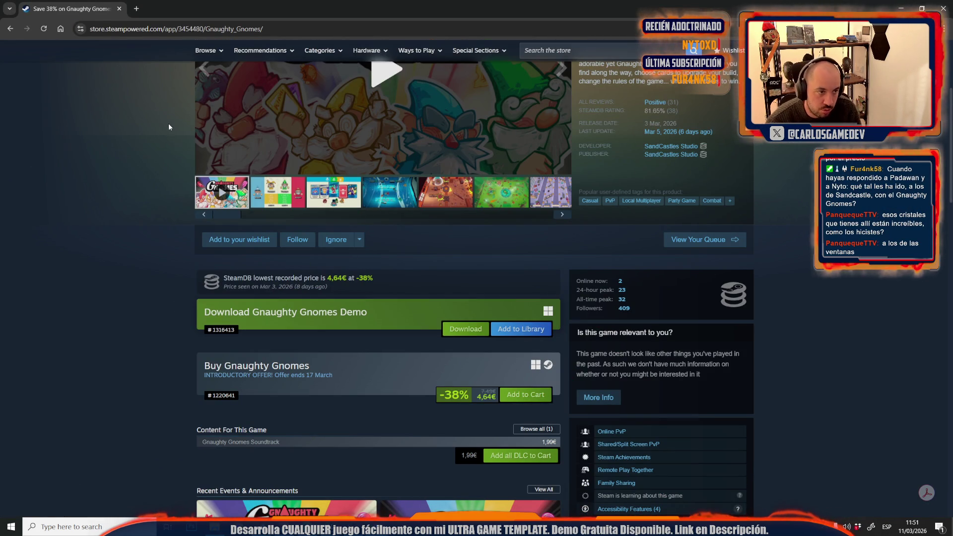
scroll(168, 127, "up", 3)
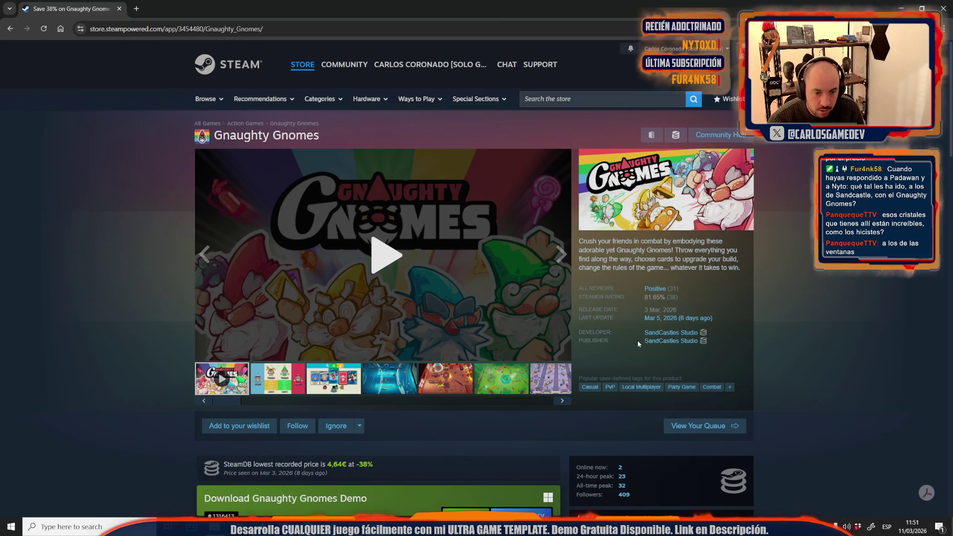
middle_click(665, 333)
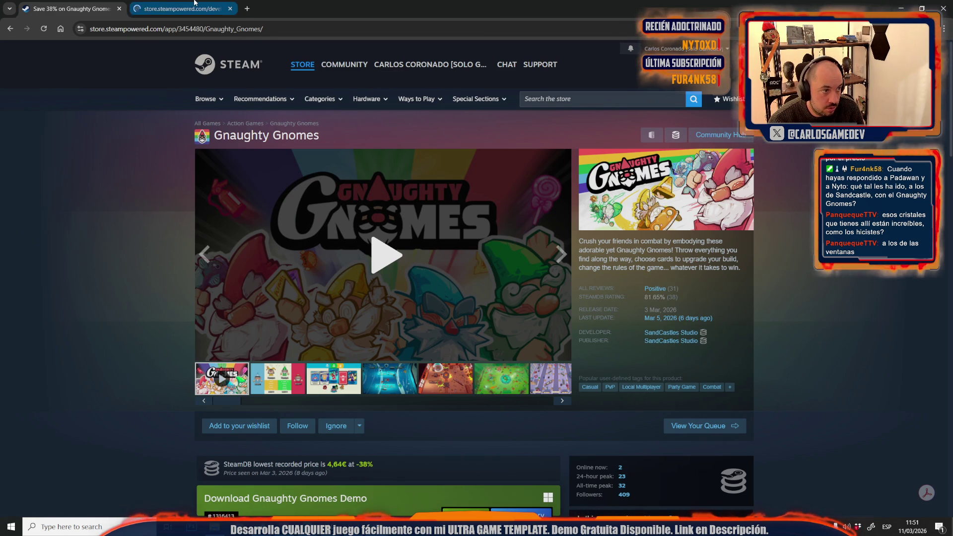
left_click(178, 9)
scroll(195, 285, "down", 5)
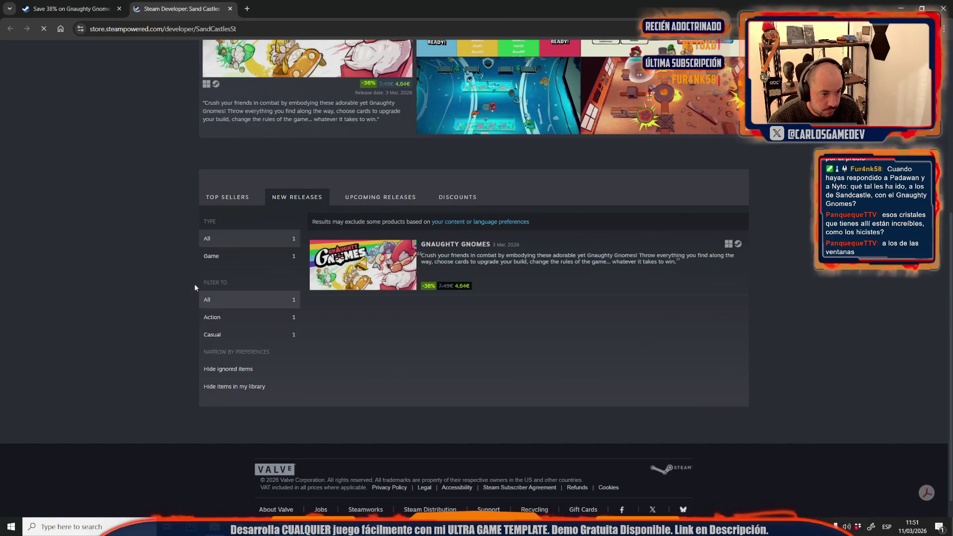
left_click(228, 197)
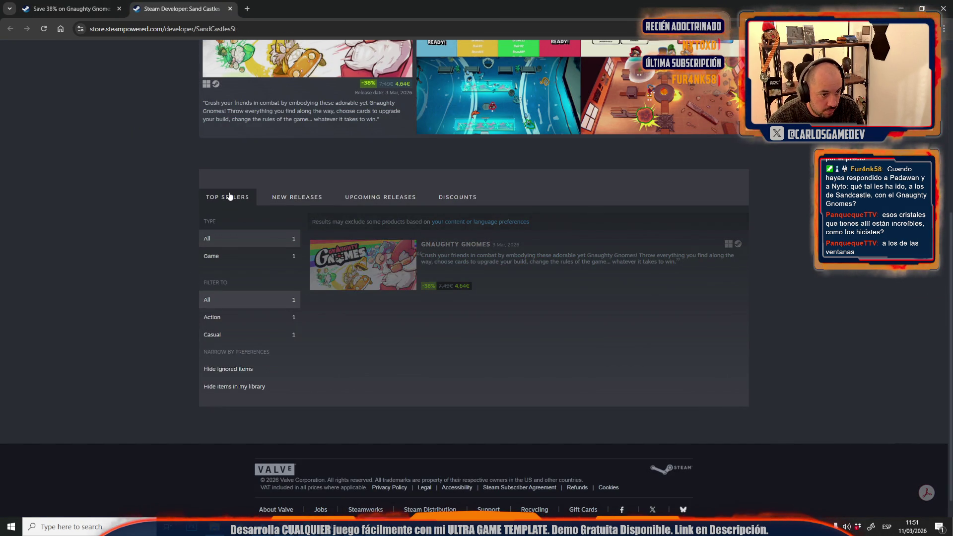
scroll(331, 228, "up", 5)
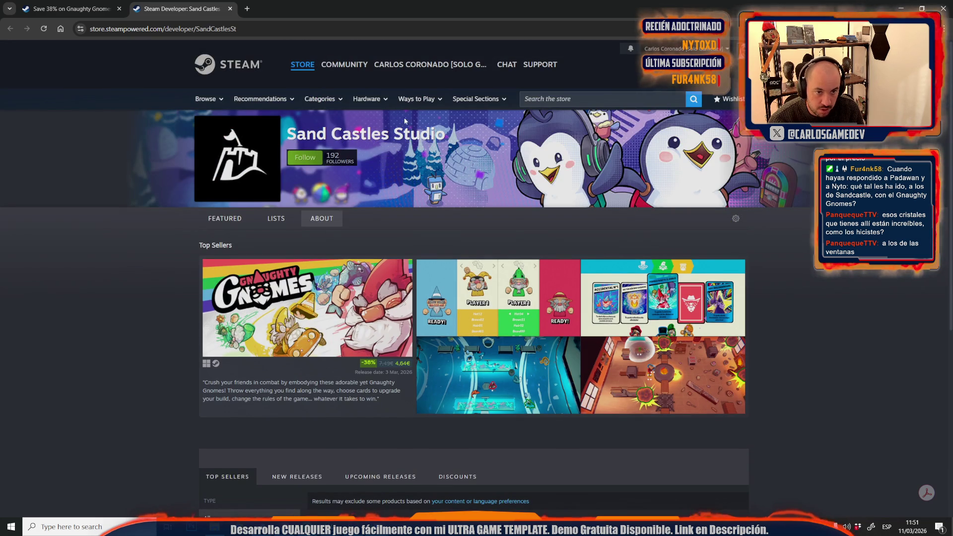
Search the Steam store for 'bread' and open the Bread & Fred page
left_click(563, 101)
type("bread")
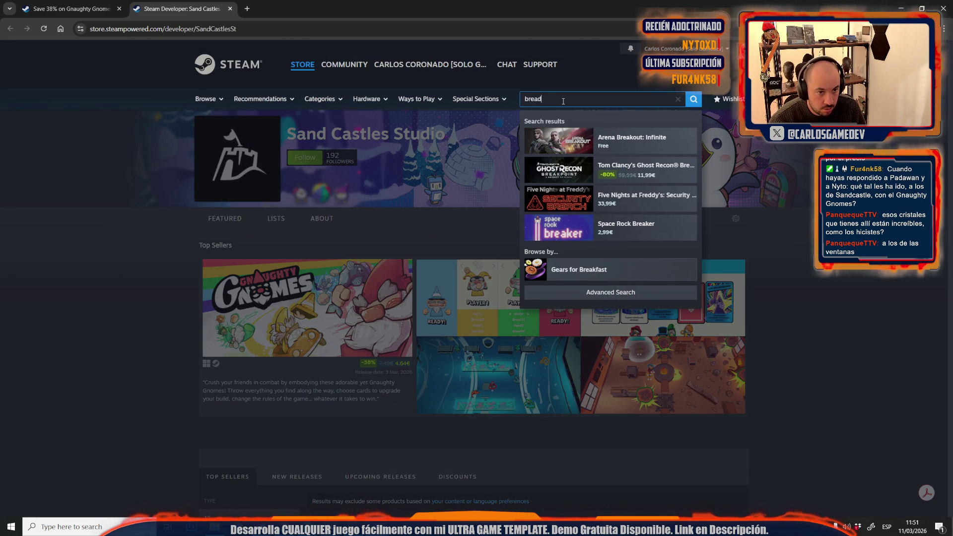
left_click(589, 153)
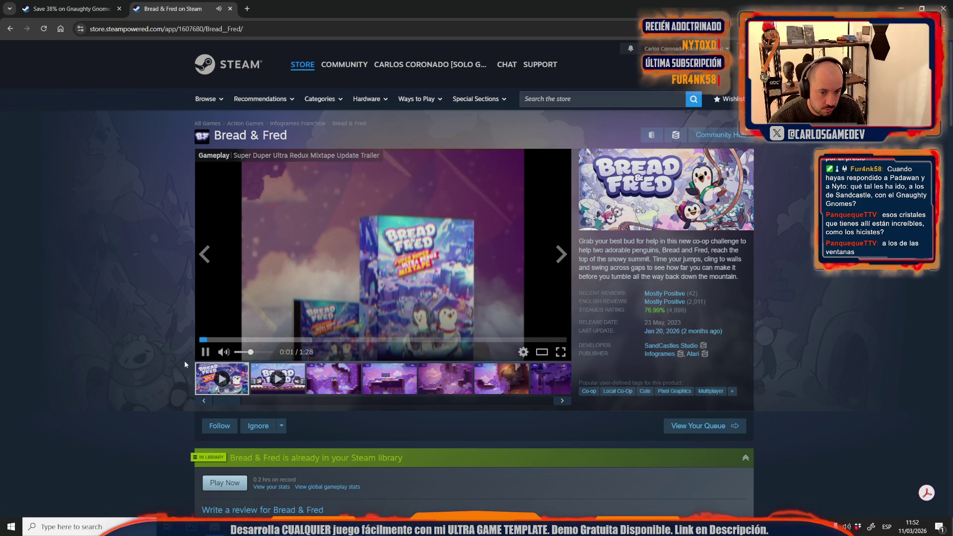
Browse down the Bread & Fred page, then return to the Unreal Editor window
scroll(154, 365, "down", 5)
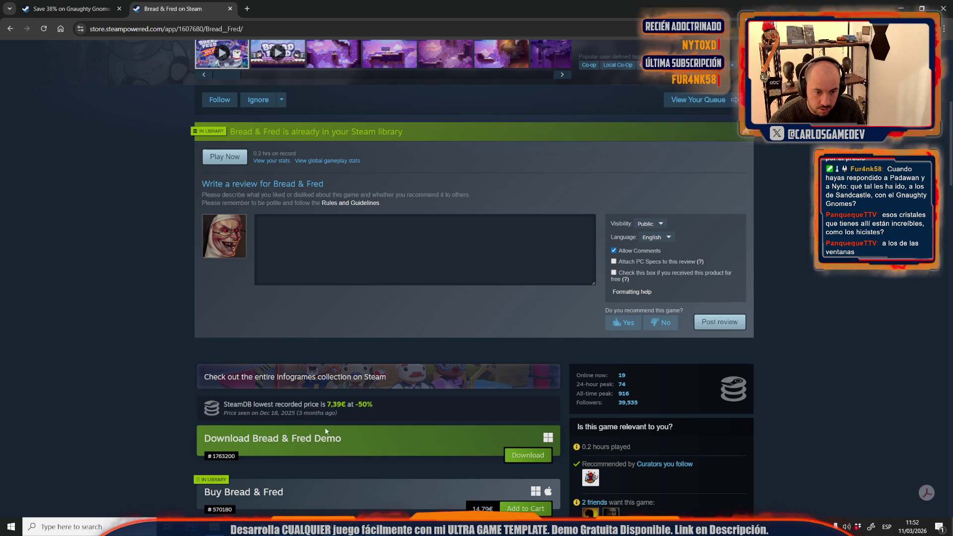
mouse_move(361, 527)
left_click(317, 495)
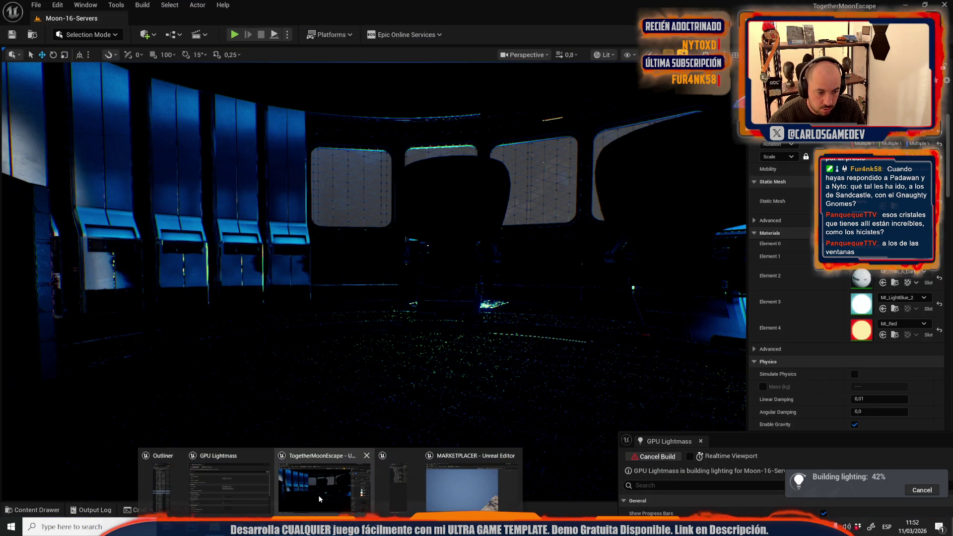
Let the lighting build reach 44%, then switch back to the Bread & Fred browser window
mouse_move(353, 526)
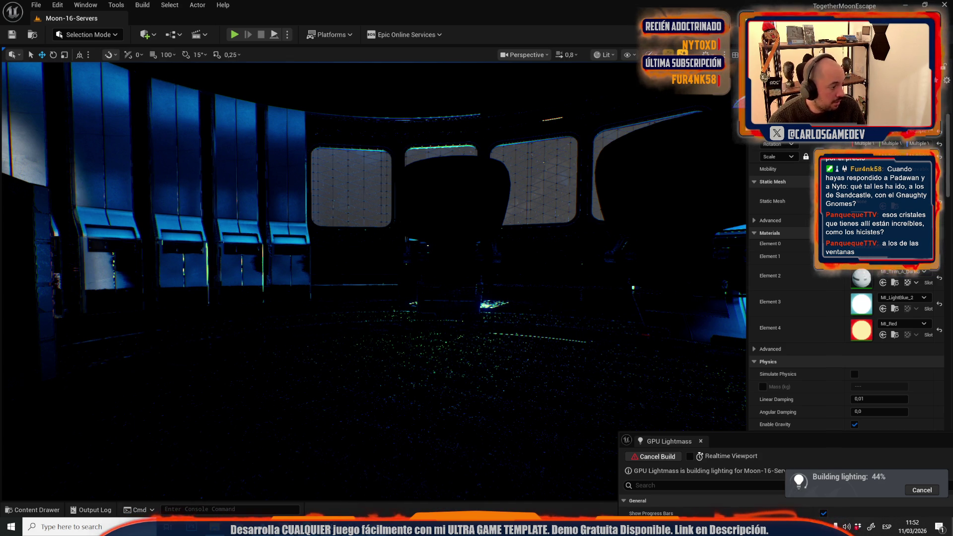
key("alt+Tab")
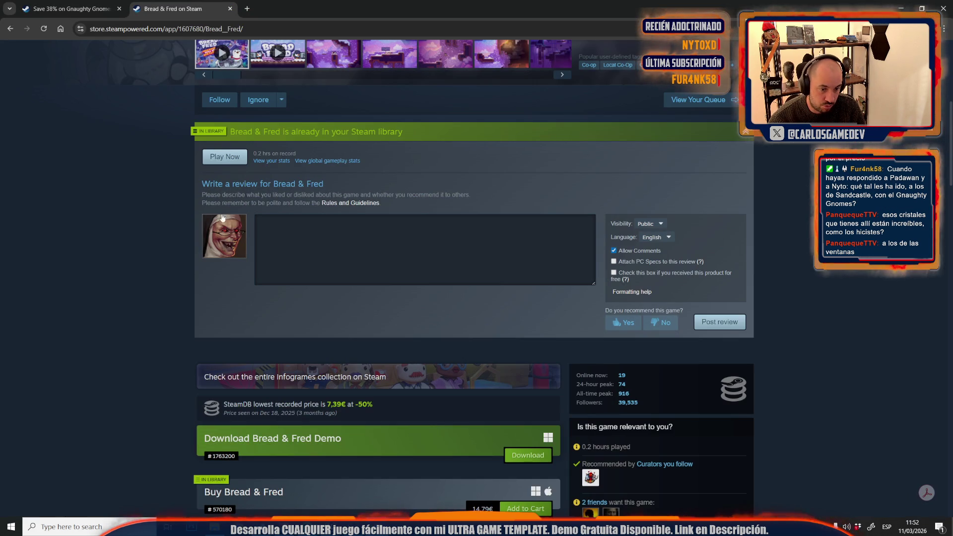
Switch to the Gnaughty Gnomes store tab and pause its trailer
scroll(195, 316, "up", 6)
scroll(195, 316, "down", 5)
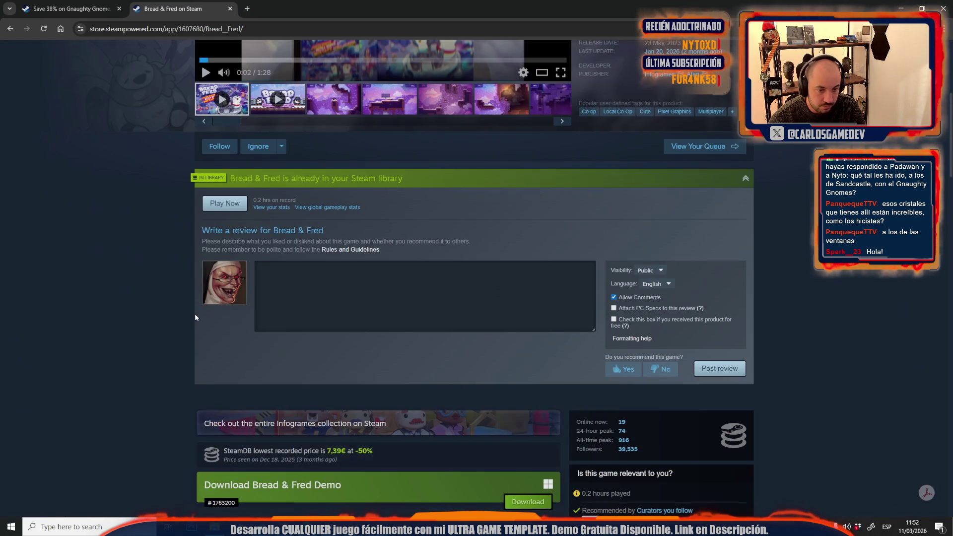
scroll(195, 317, "down", 1)
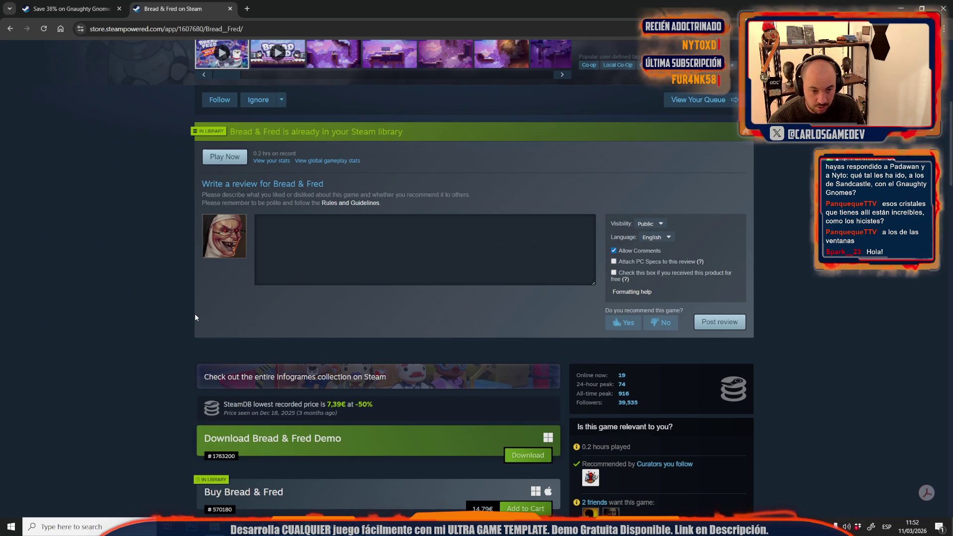
scroll(194, 313, "up", 5)
left_click(58, 9)
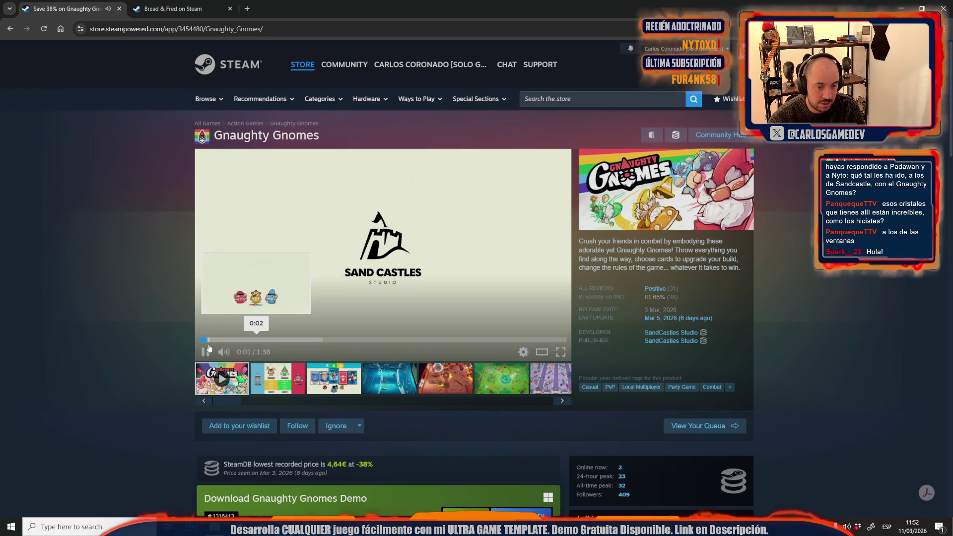
key("space")
scroll(147, 343, "down", 5)
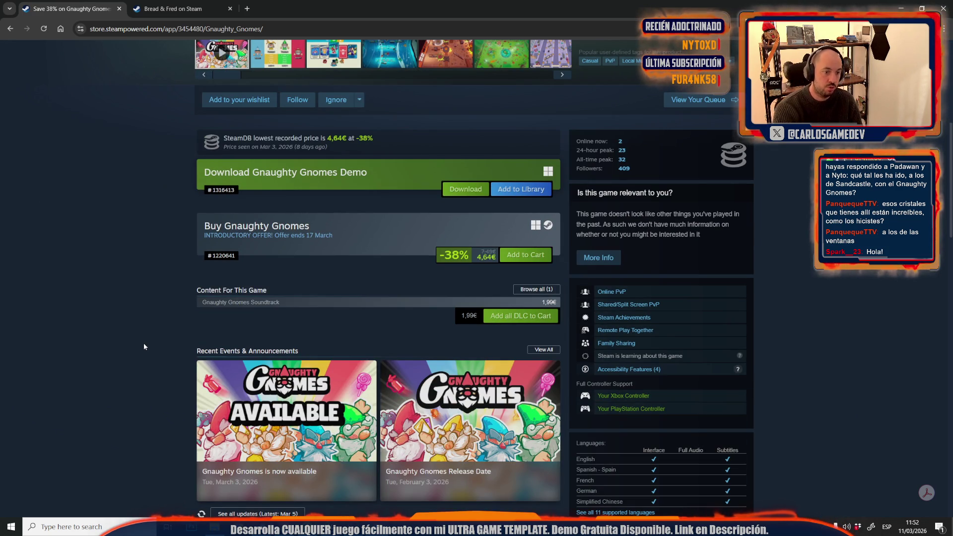
scroll(130, 324, "up", 4)
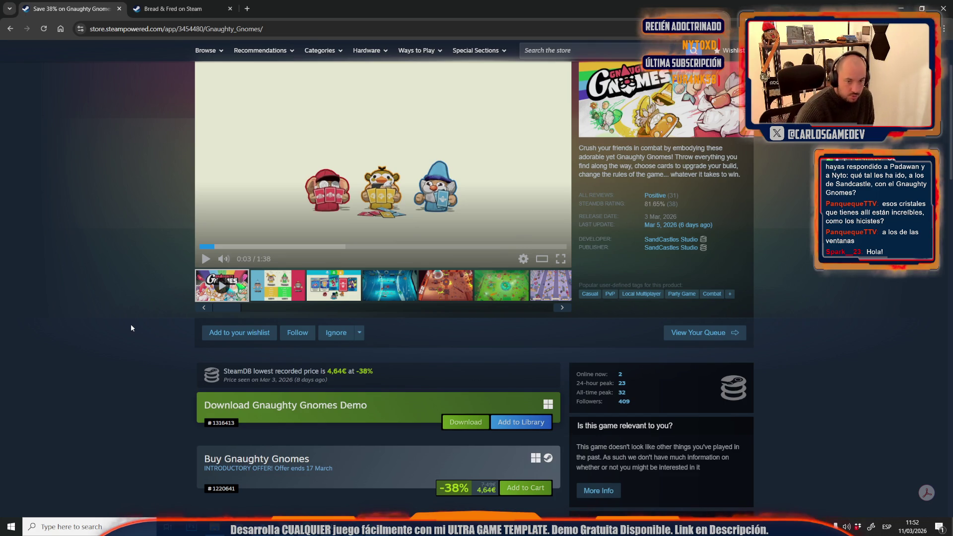
scroll(130, 323, "down", 3)
scroll(131, 327, "down", 4)
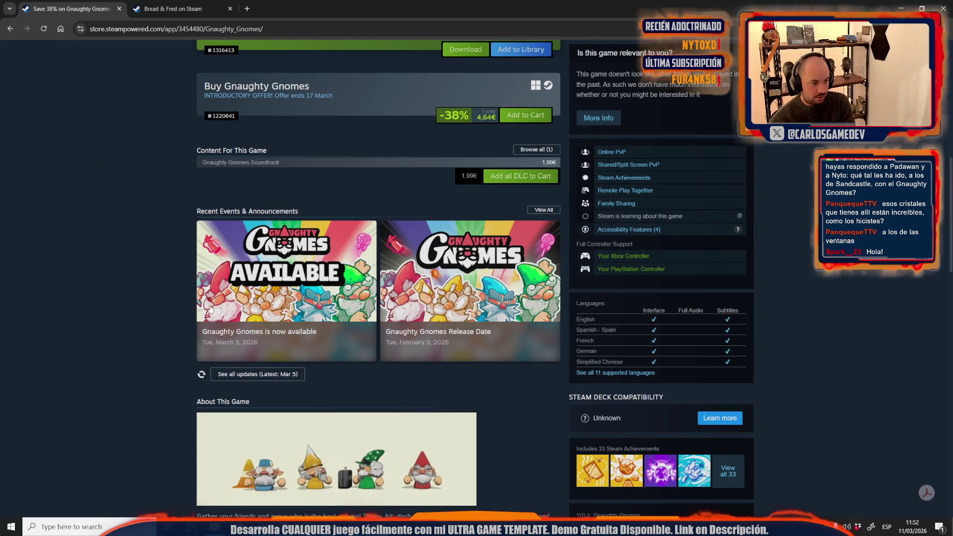
Read the 'Gnaughty Gnomes is now available' announcement, close it, and flip between the store tabs
left_click(268, 296)
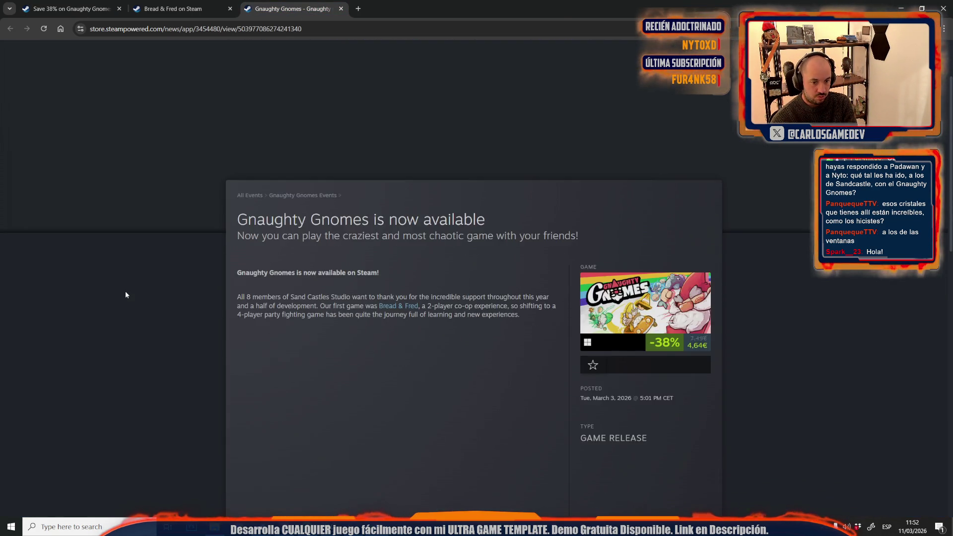
scroll(125, 290, "down", 5)
scroll(125, 291, "down", 3)
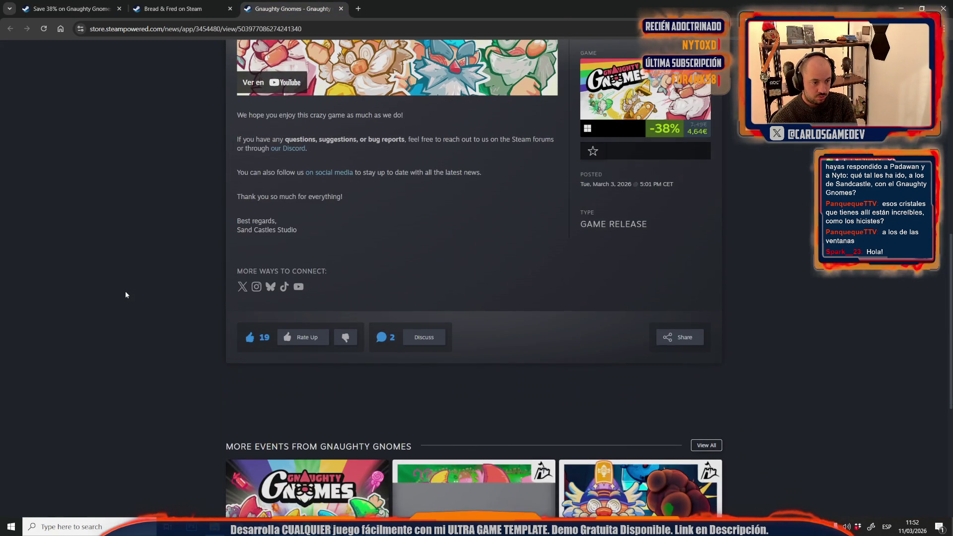
middle_click(314, 4)
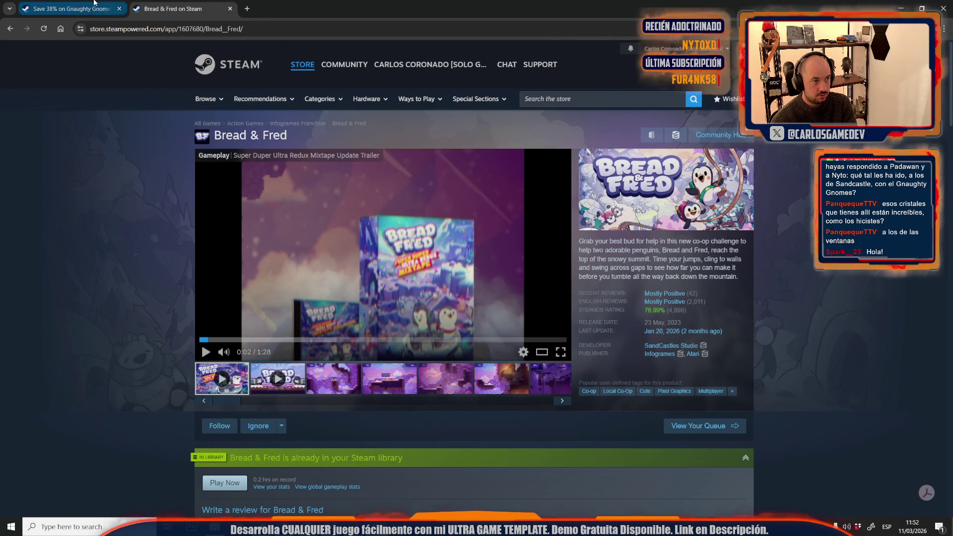
left_click(70, 8)
scroll(166, 232, "up", 10)
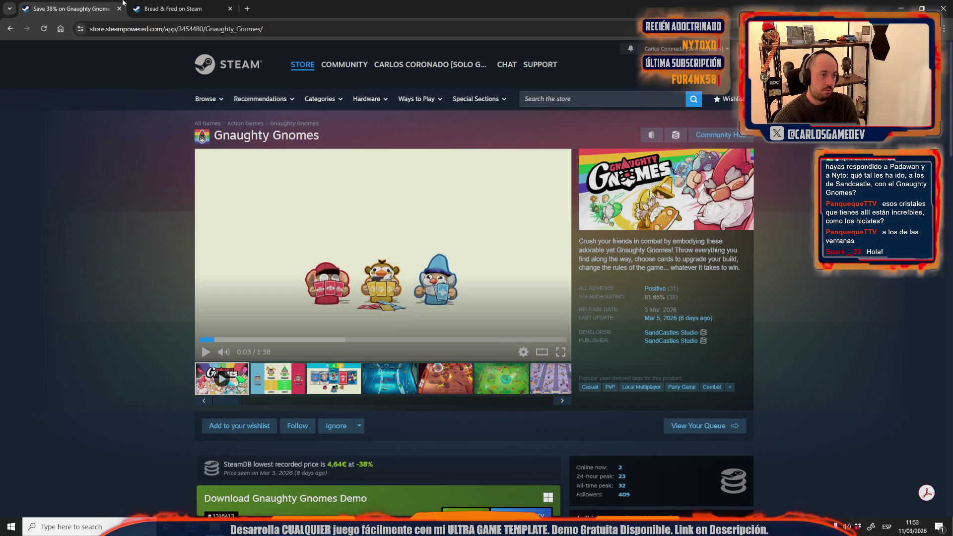
left_click(169, 8)
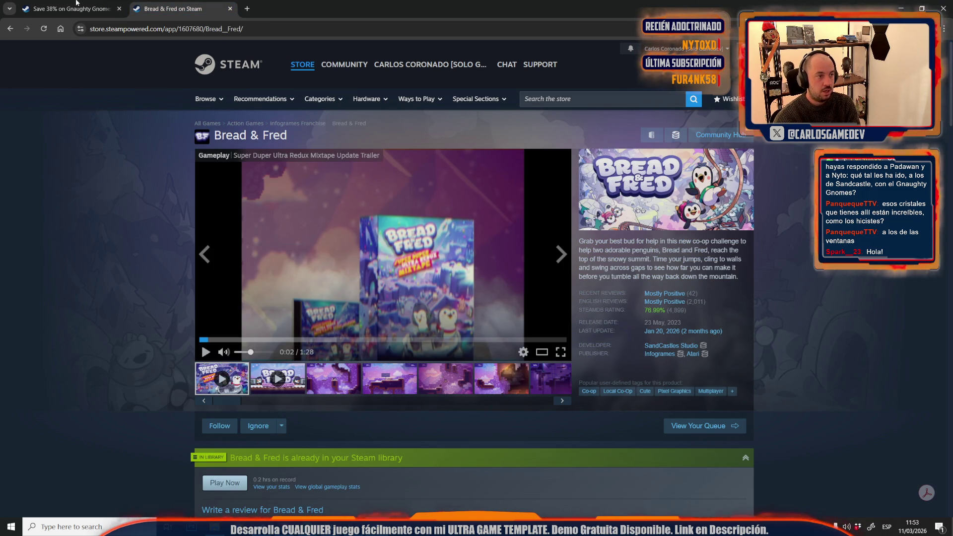
left_click(77, 4)
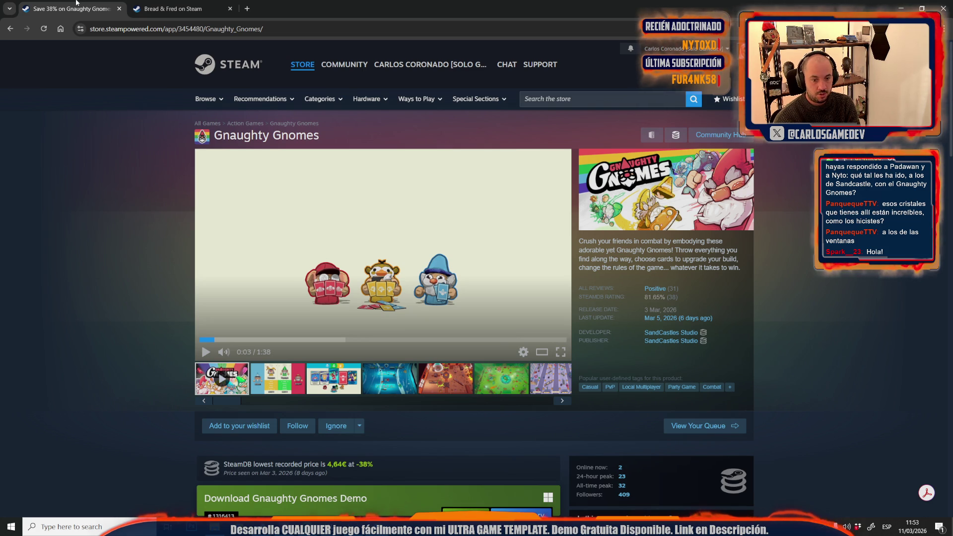
View the full list of the game's tags, then close it
left_click(729, 387)
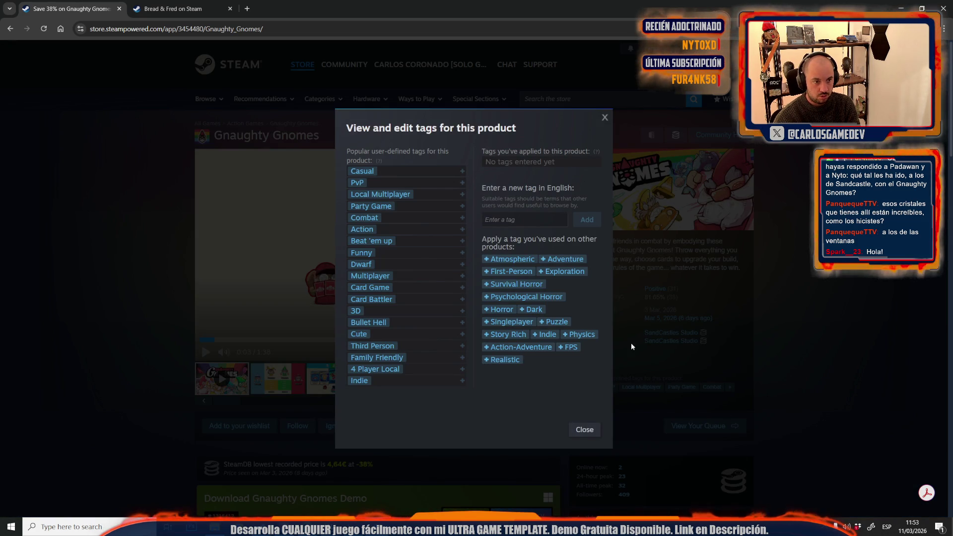
left_click(298, 272)
scroll(169, 412, "down", 5)
scroll(169, 414, "down", 4)
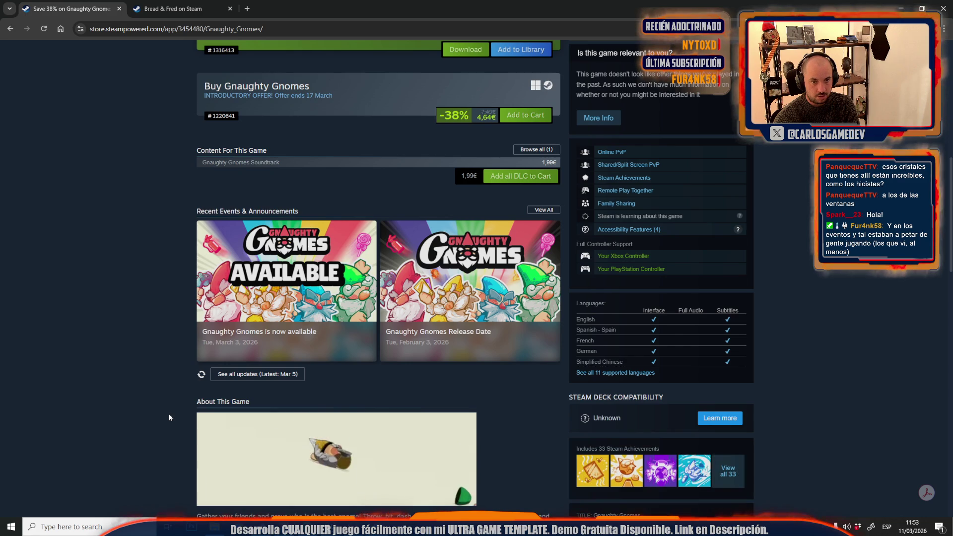
scroll(169, 417, "up", 10)
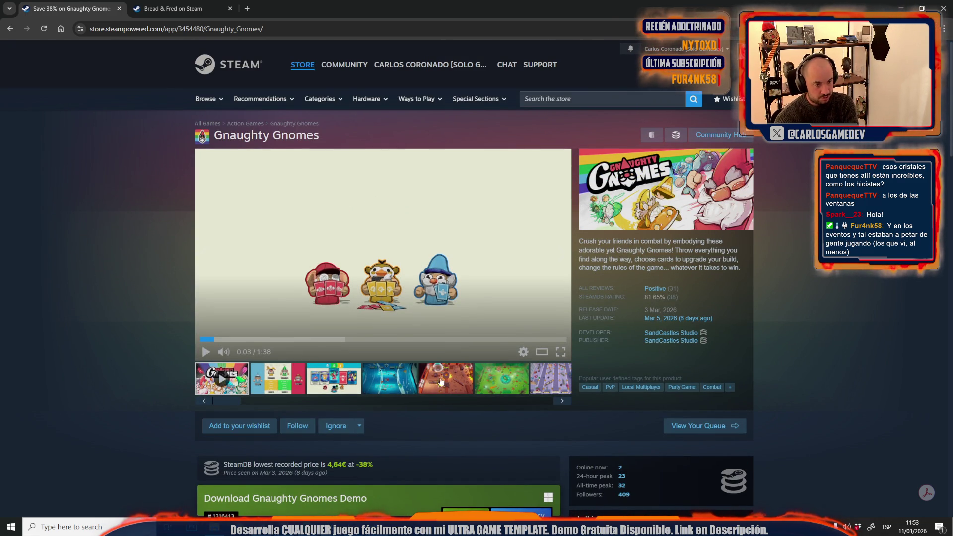
View the underwater, brown room, and green garden arena screenshots in the media viewer
left_click(402, 383)
left_click(453, 386)
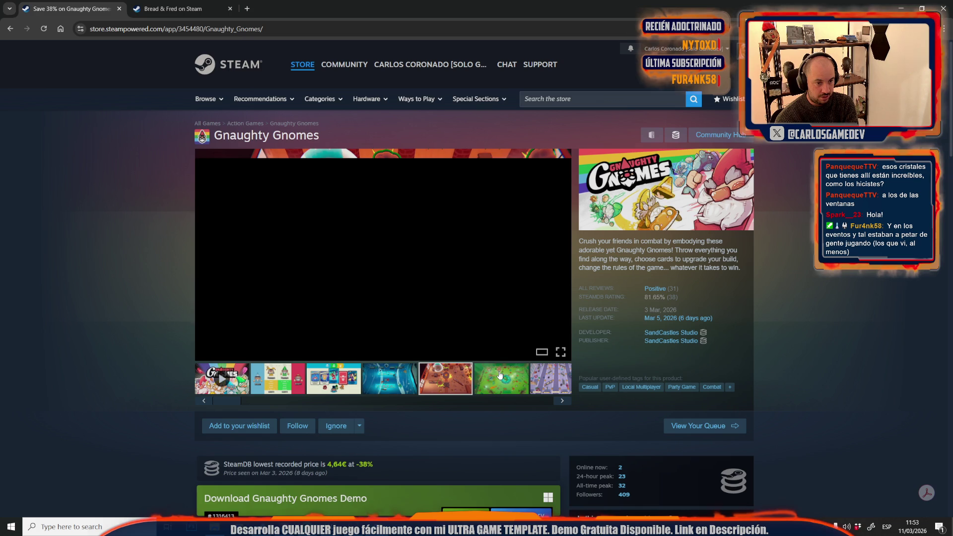
left_click(500, 375)
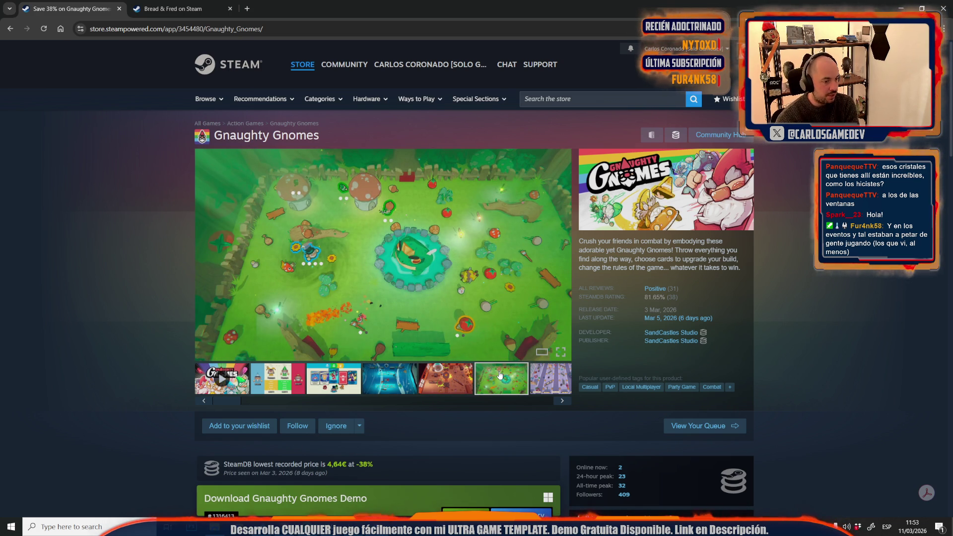
scroll(147, 308, "down", 5)
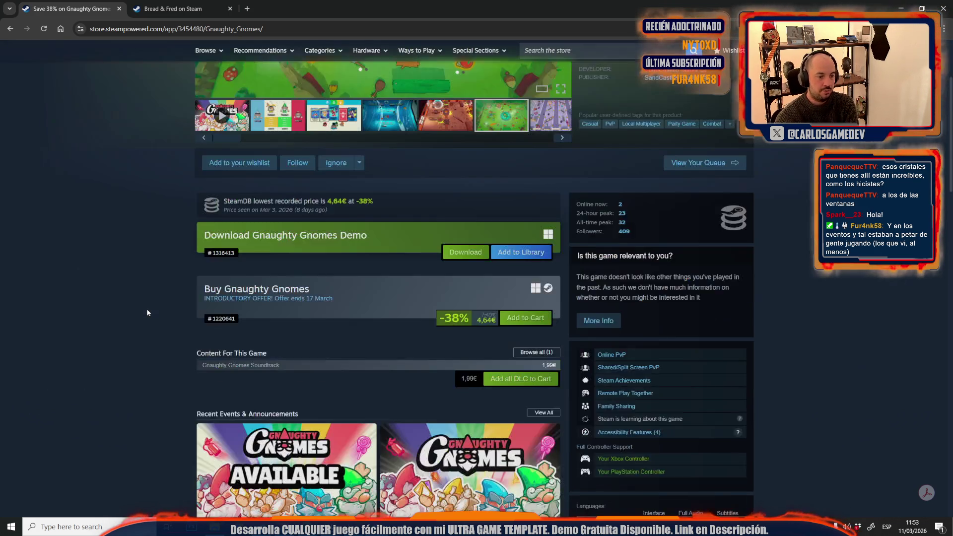
scroll(147, 311, "up", 3)
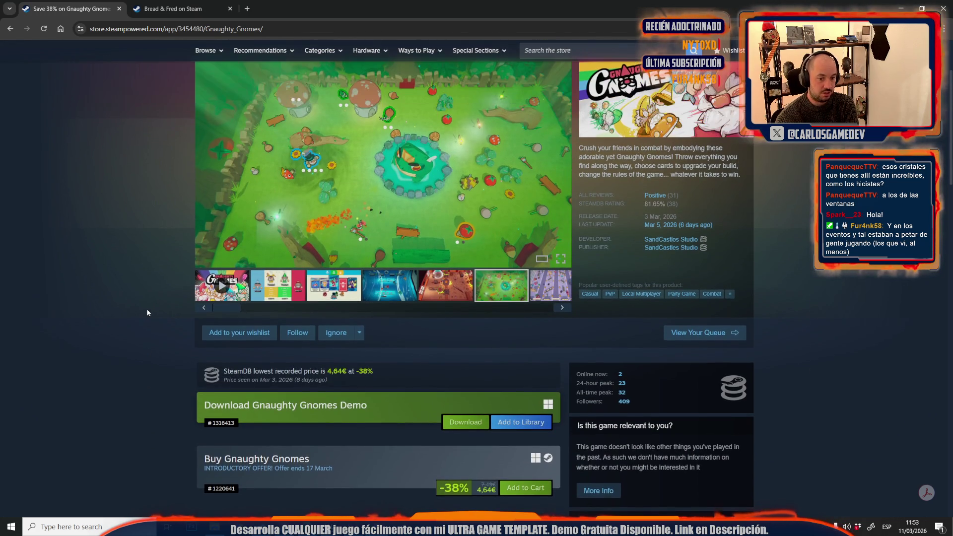
scroll(147, 311, "up", 2)
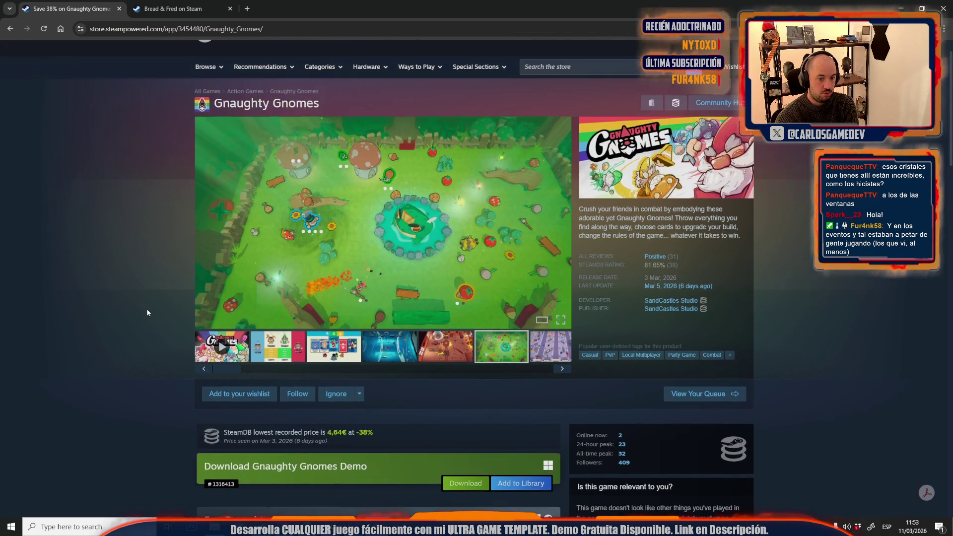
mouse_move(278, 183)
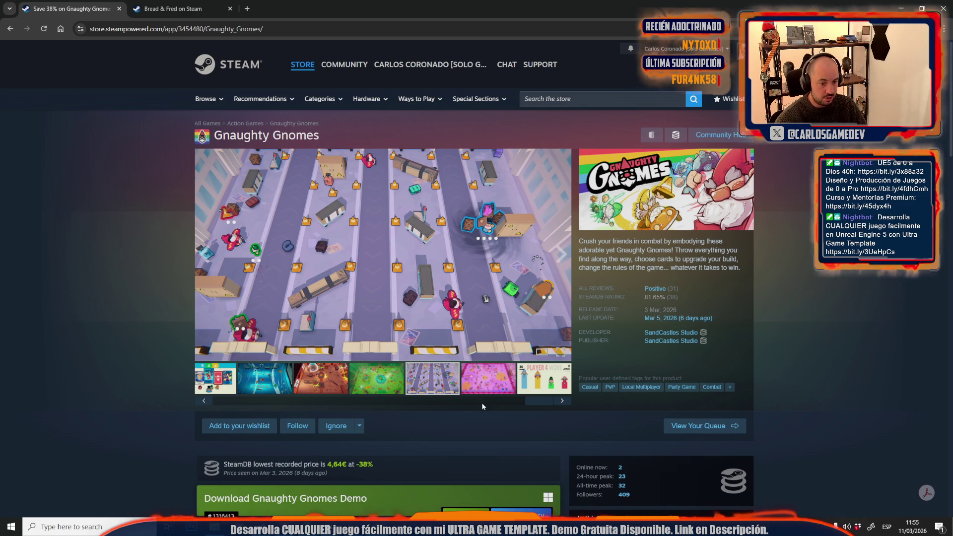
left_click(496, 406)
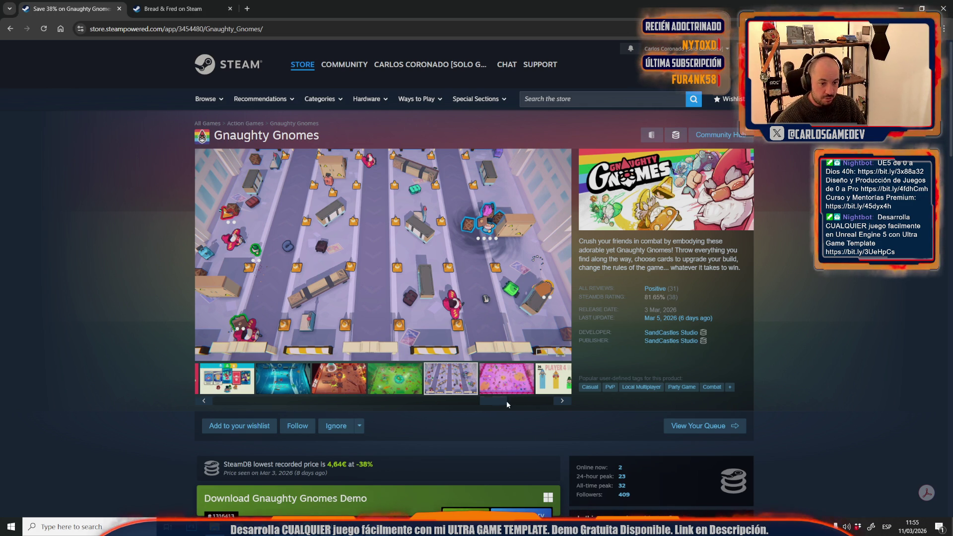
left_click(266, 401)
left_click(267, 400)
left_click(267, 400)
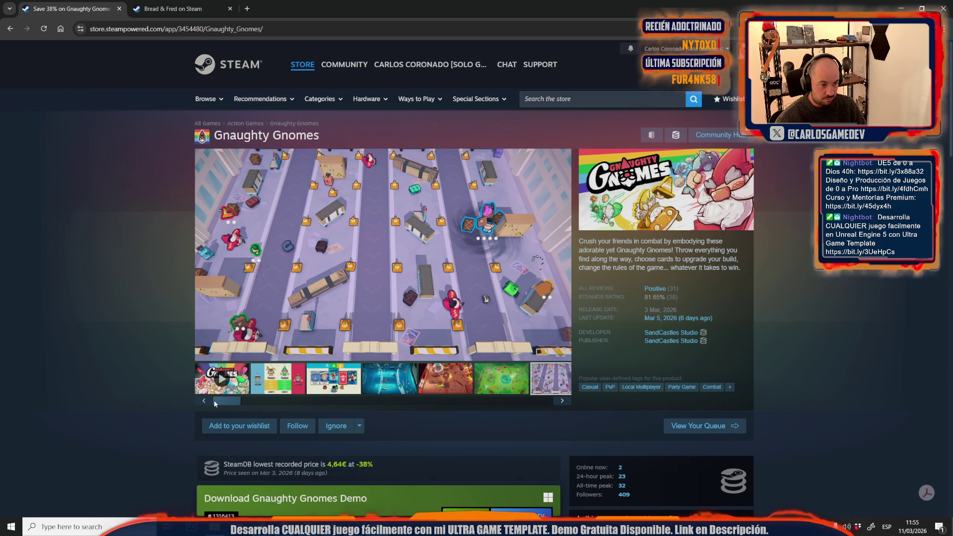
left_click(407, 404)
left_click(407, 404)
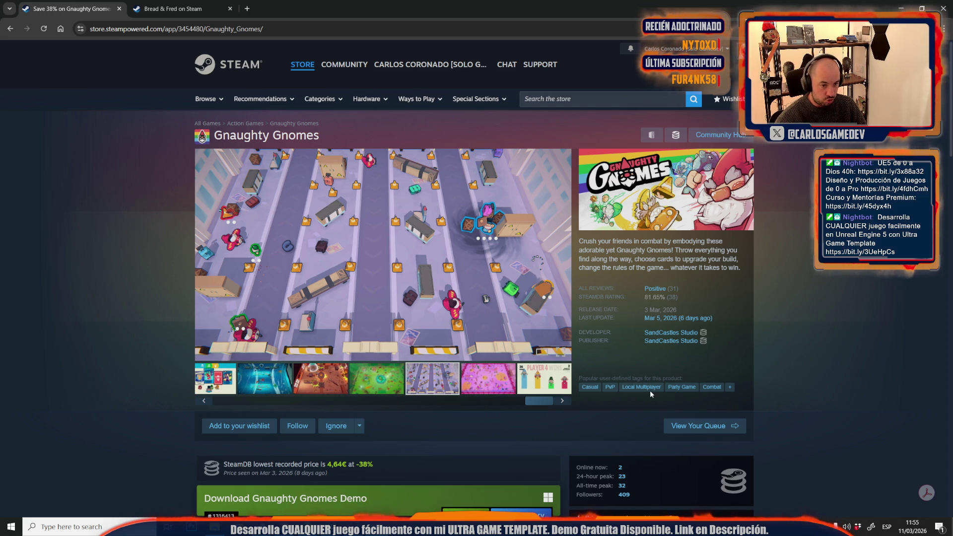
scroll(805, 368, "down", 4)
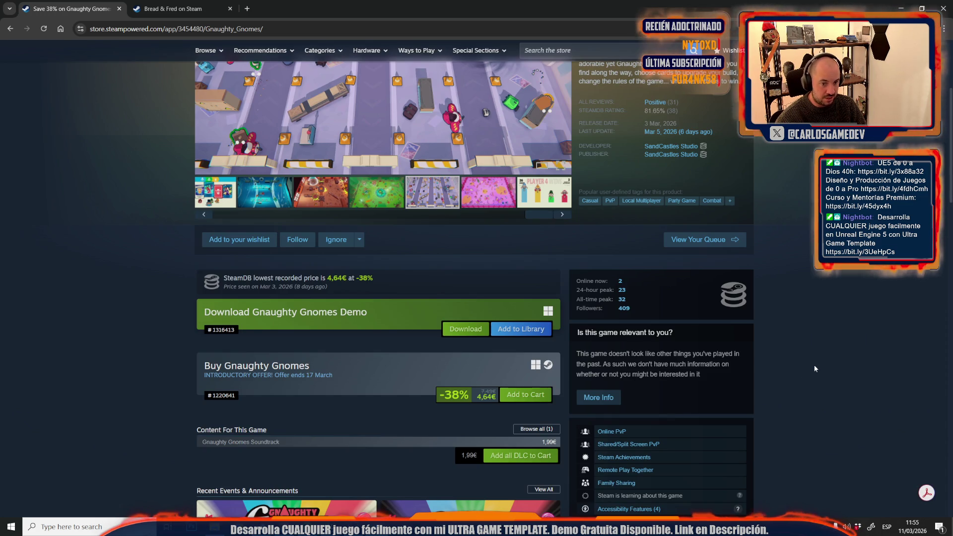
scroll(808, 370, "up", 4)
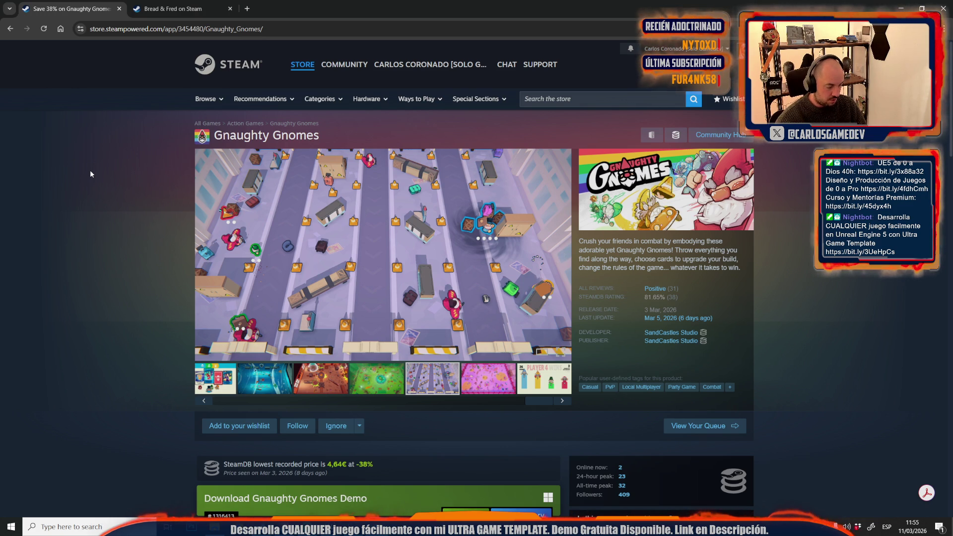
left_click(139, 2)
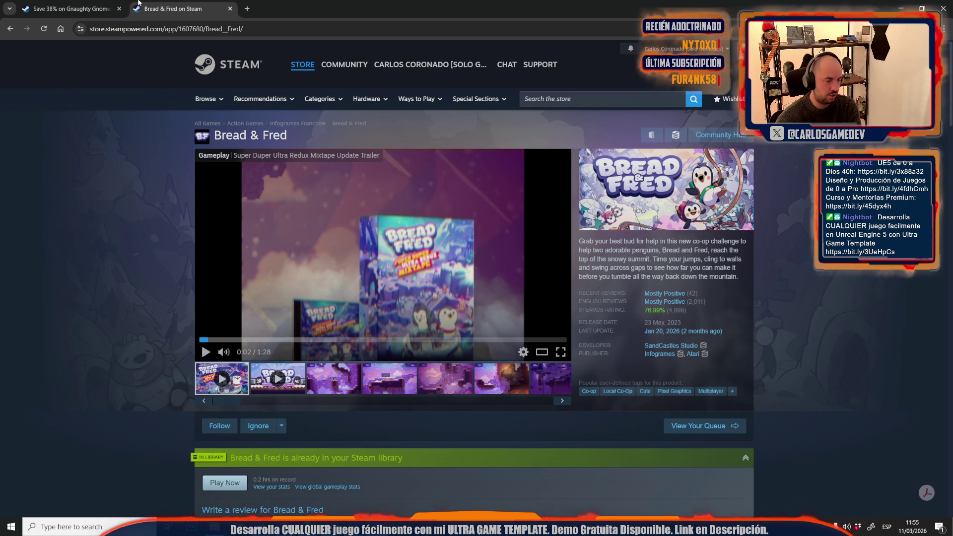
scroll(192, 230, "down", 6)
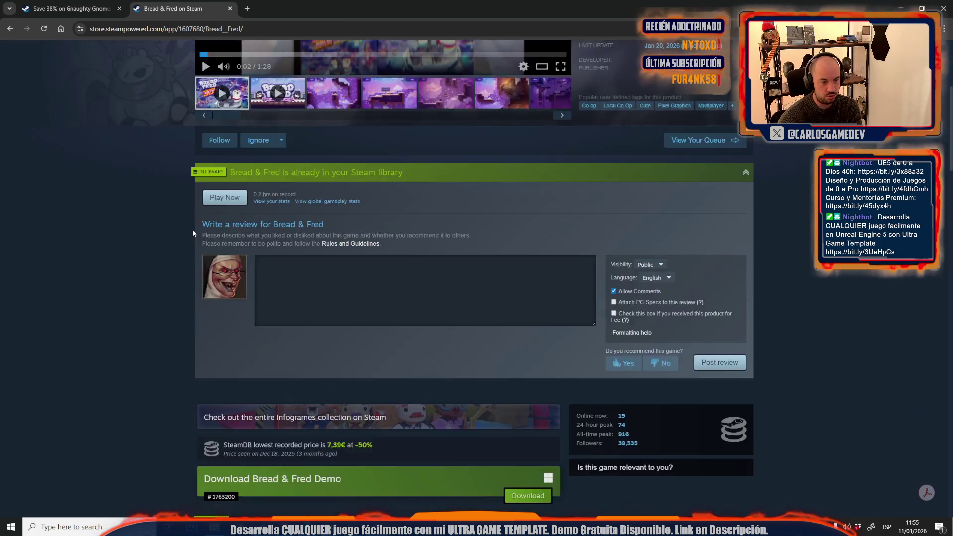
scroll(192, 230, "down", 11)
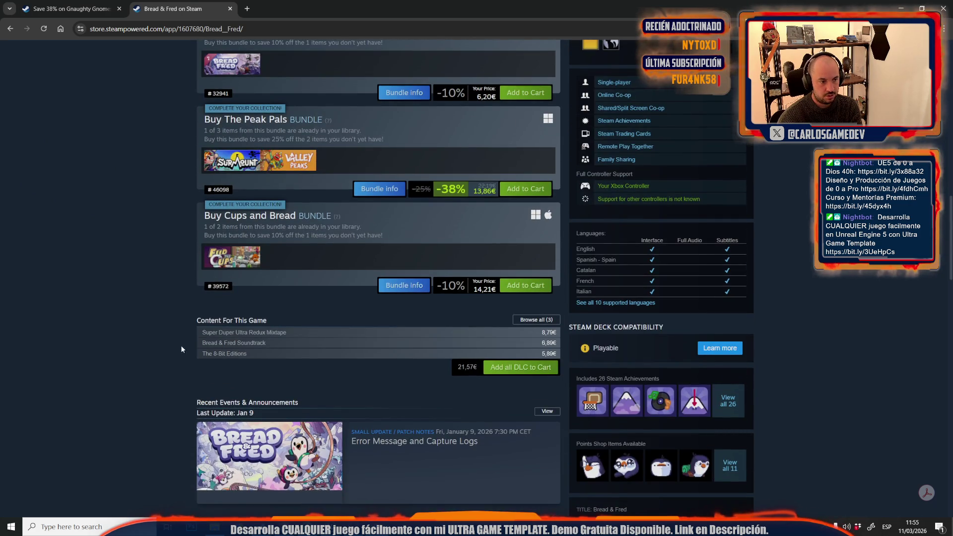
scroll(182, 349, "up", 10)
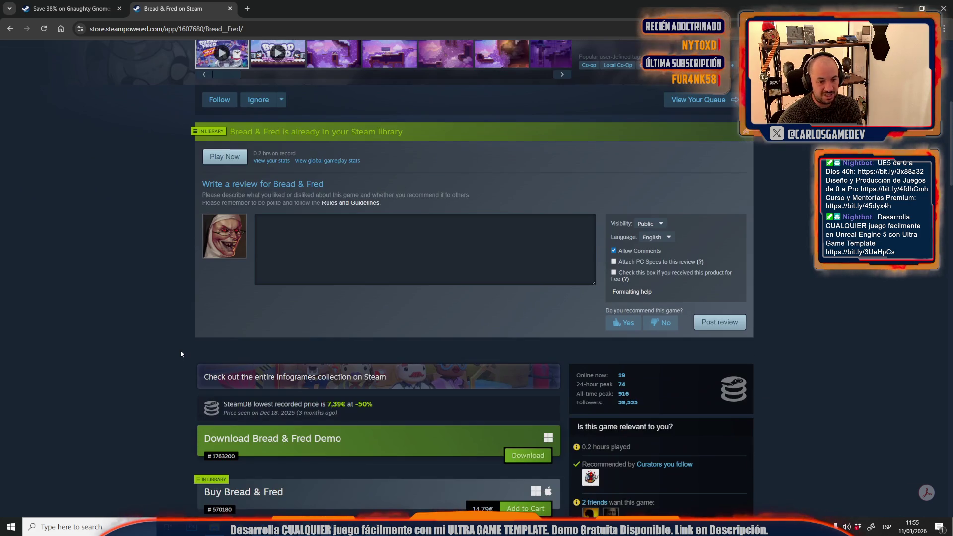
scroll(181, 350, "up", 7)
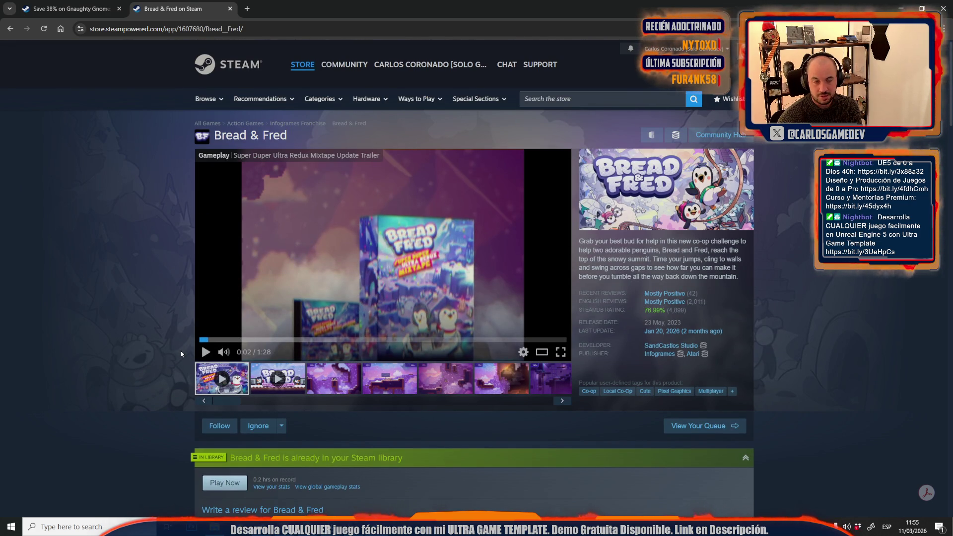
key("ctrl+shift+Tab")
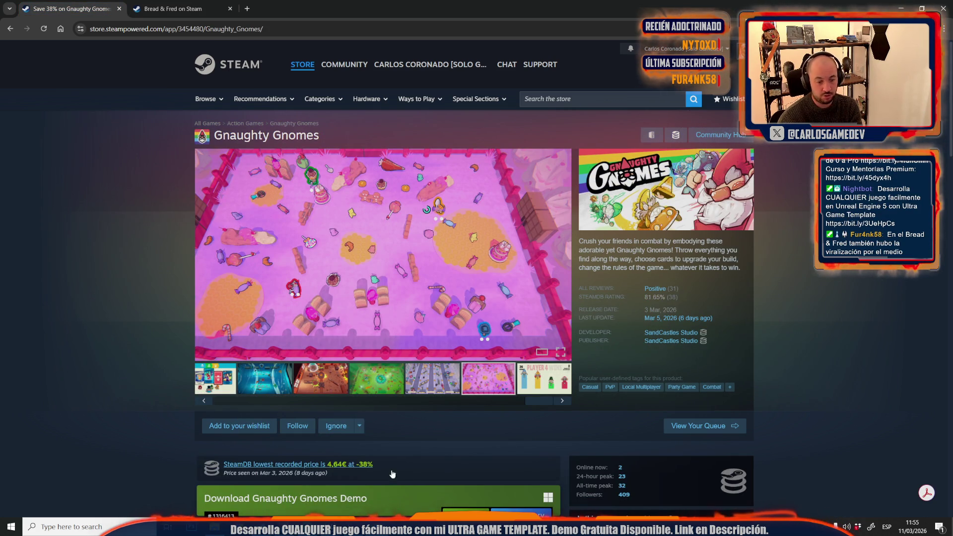
Bring up the Unreal Editor window previews over the Gnaughty Gnomes page
mouse_move(214, 527)
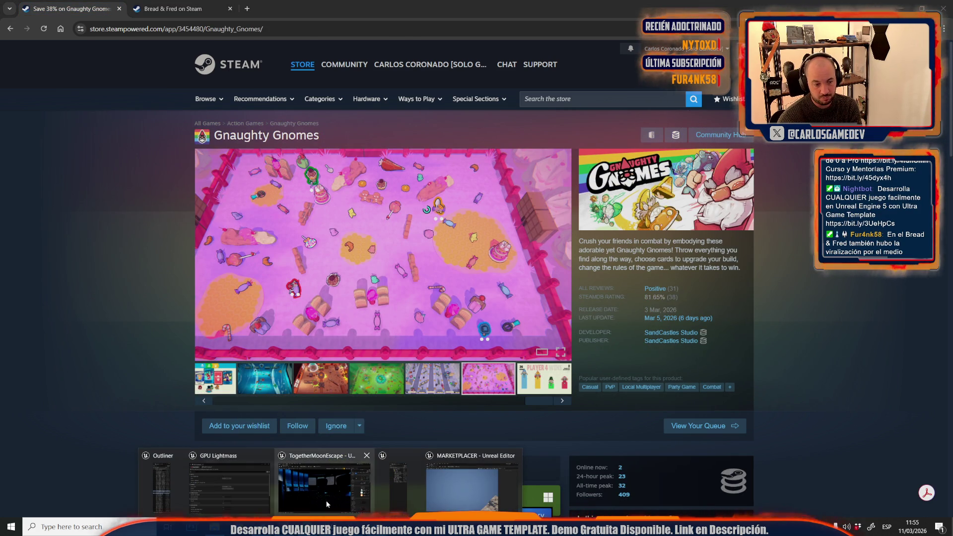
mouse_move(327, 504)
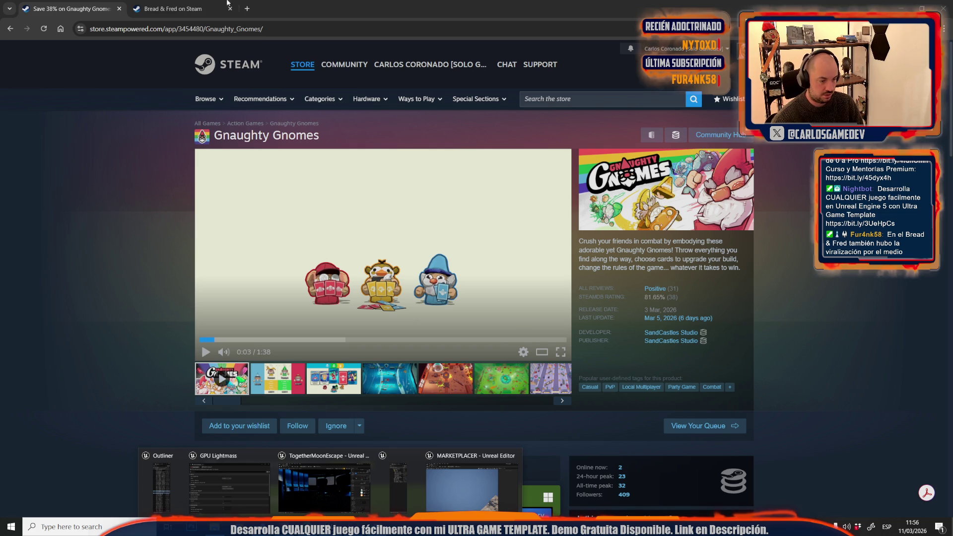
left_click(70, 526)
type("calc")
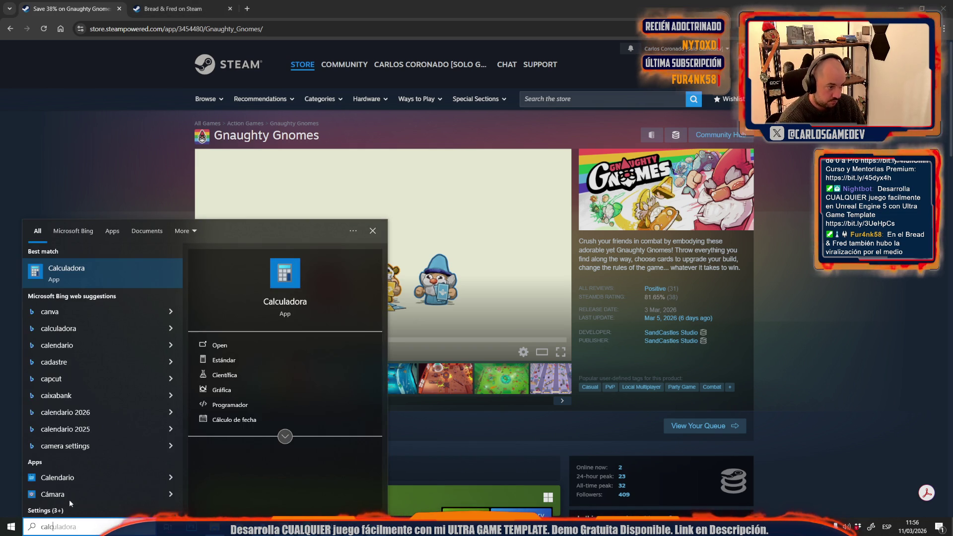
key("Return")
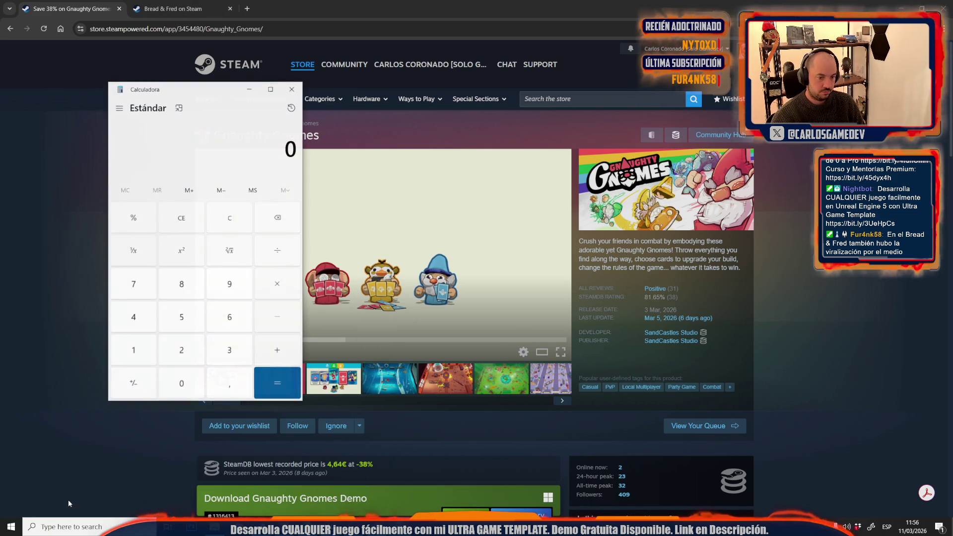
left_click(225, 351)
left_click(188, 350)
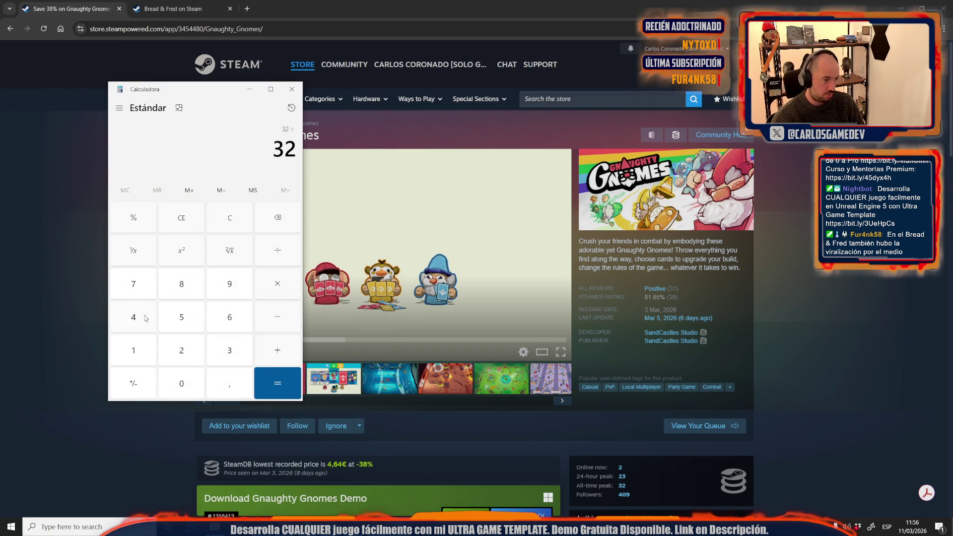
type("/4")
left_click(274, 379)
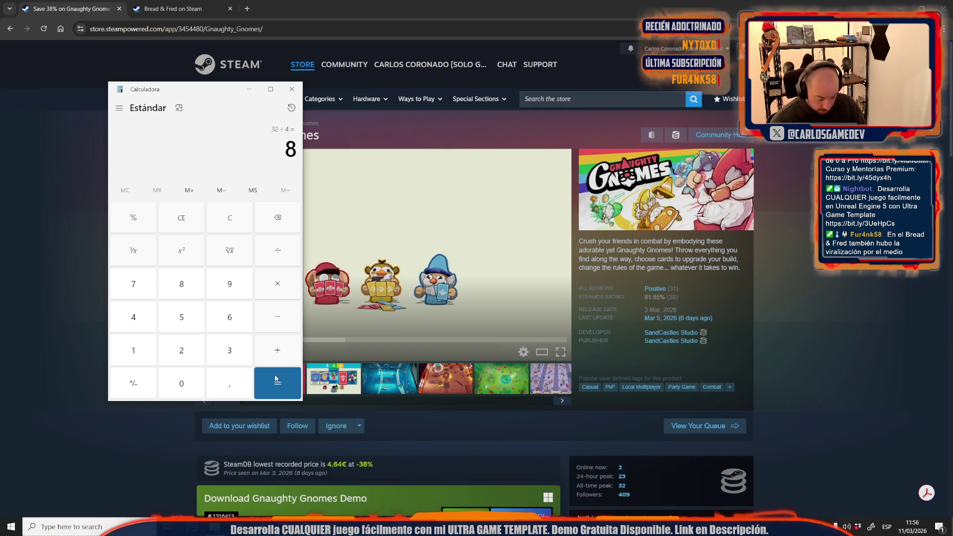
left_click(291, 90)
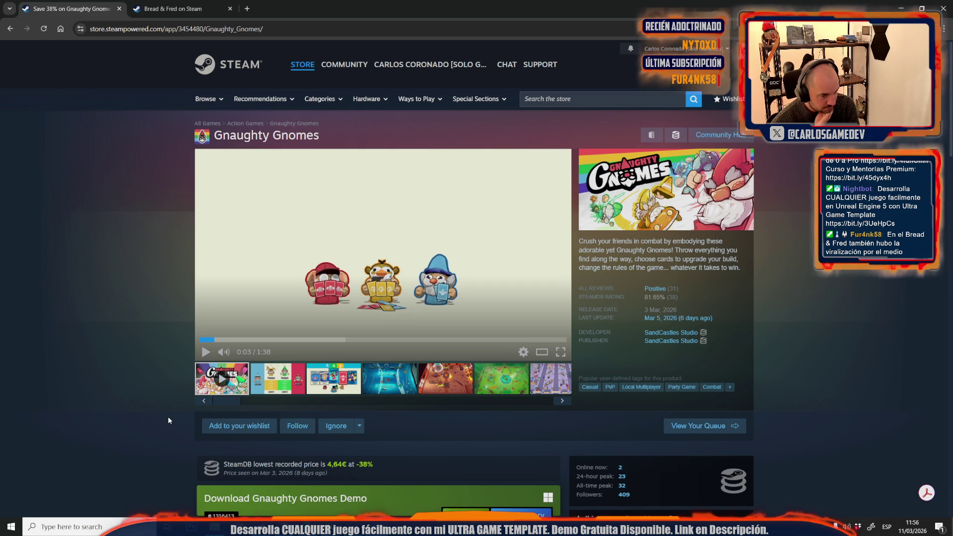
Close the Gnaughty Gnomes tab and return to Unreal Editor with its finished lighting build
scroll(168, 420, "down", 10)
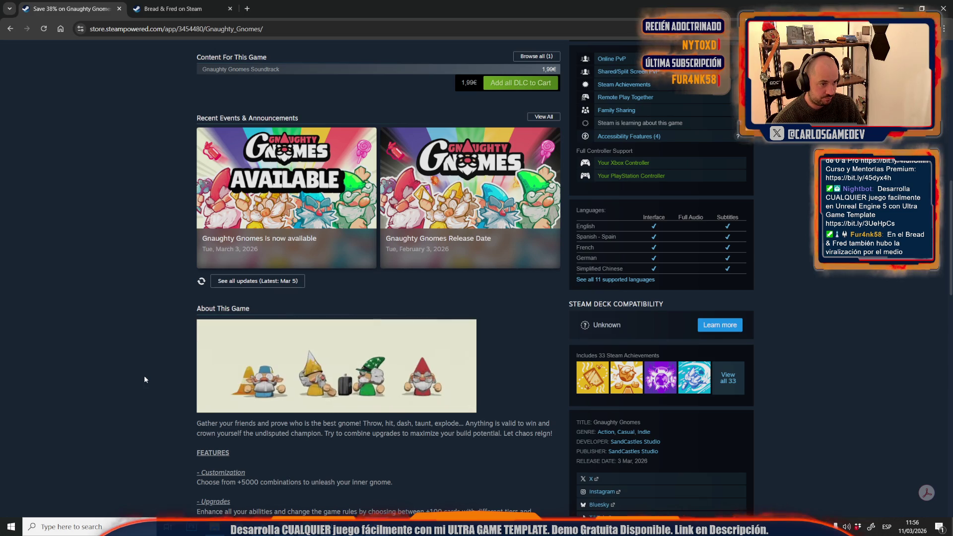
scroll(145, 376, "down", 5)
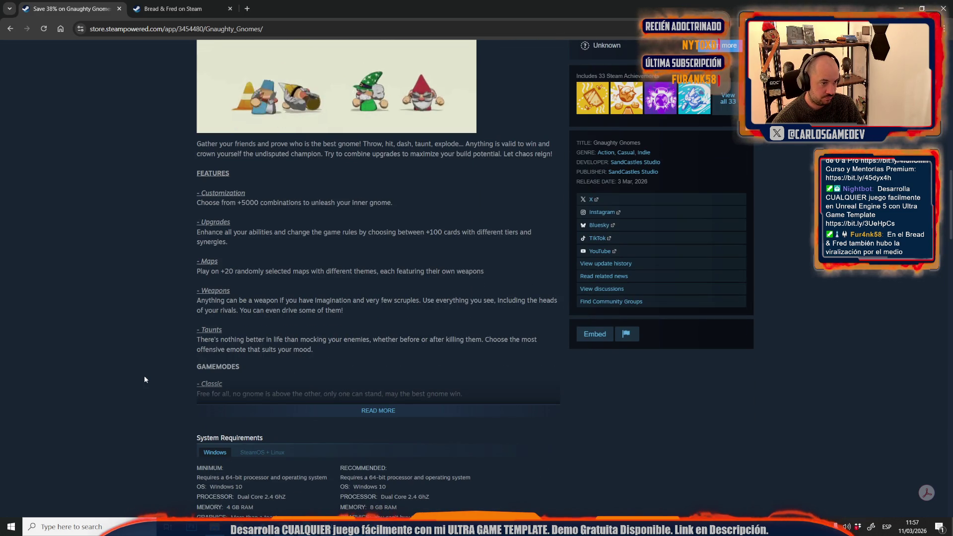
scroll(144, 379, "up", 5)
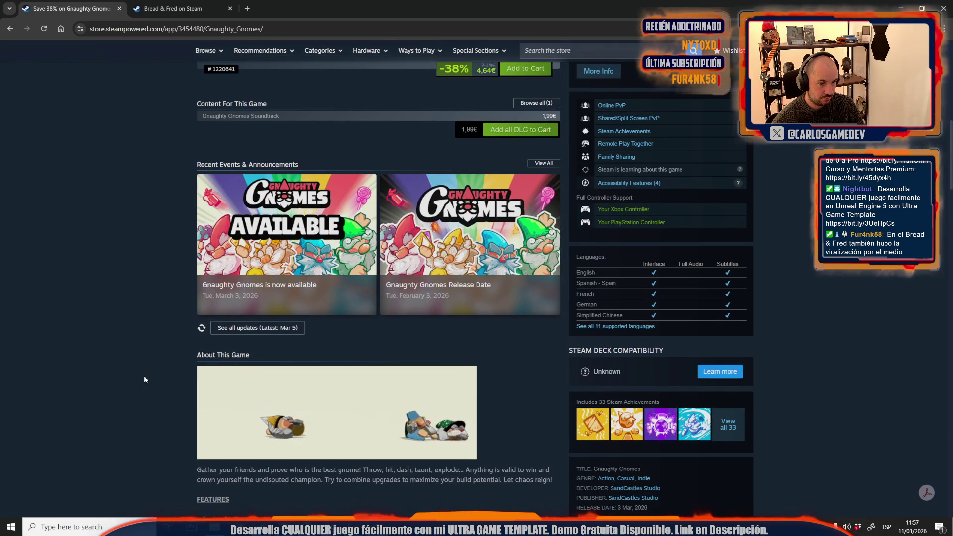
key("ctrl+Tab")
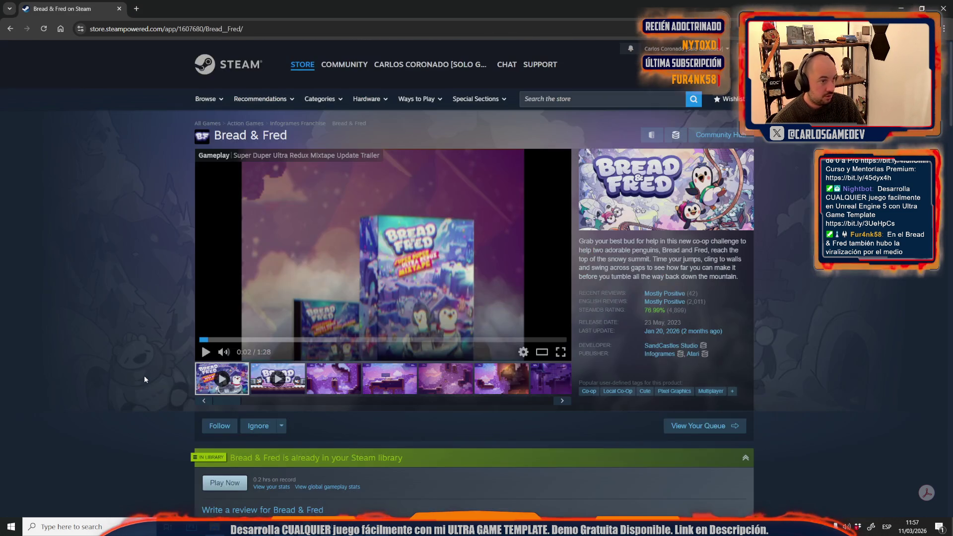
key("alt+Tab")
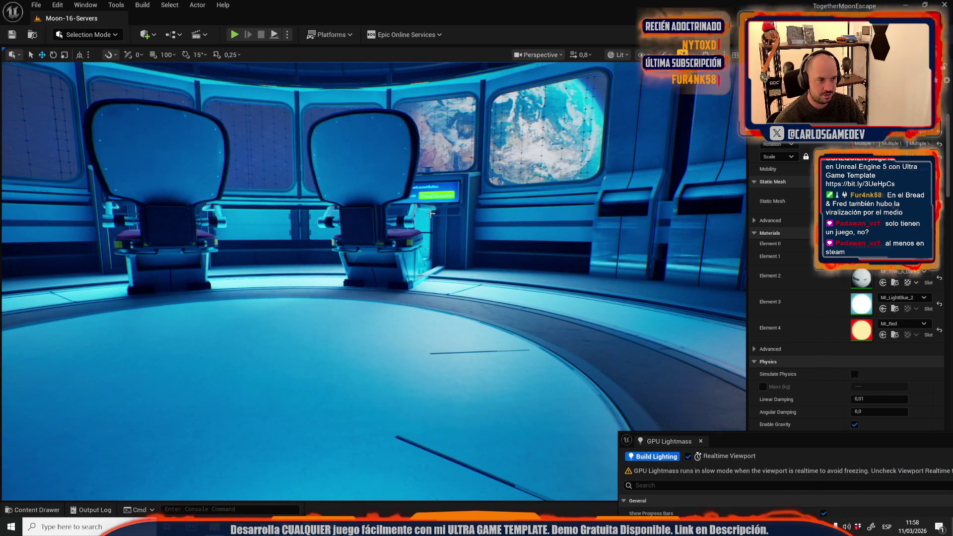
Save the Moon-16-Servers_BuiltData lighting data via Save All and Save Selected
left_click_drag(372, 278, 258, 278)
scroll(298, 280, "down", 1)
key("ctrl+space")
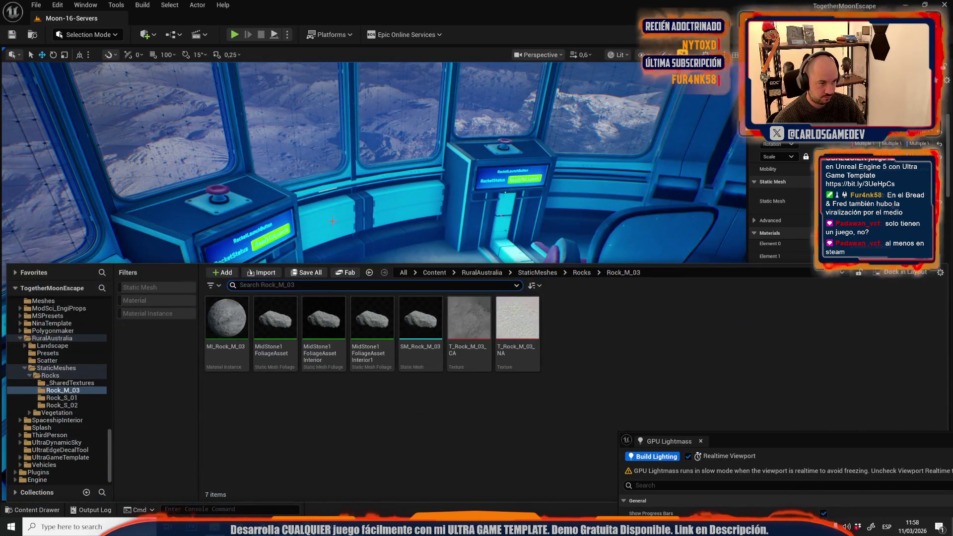
left_click(309, 273)
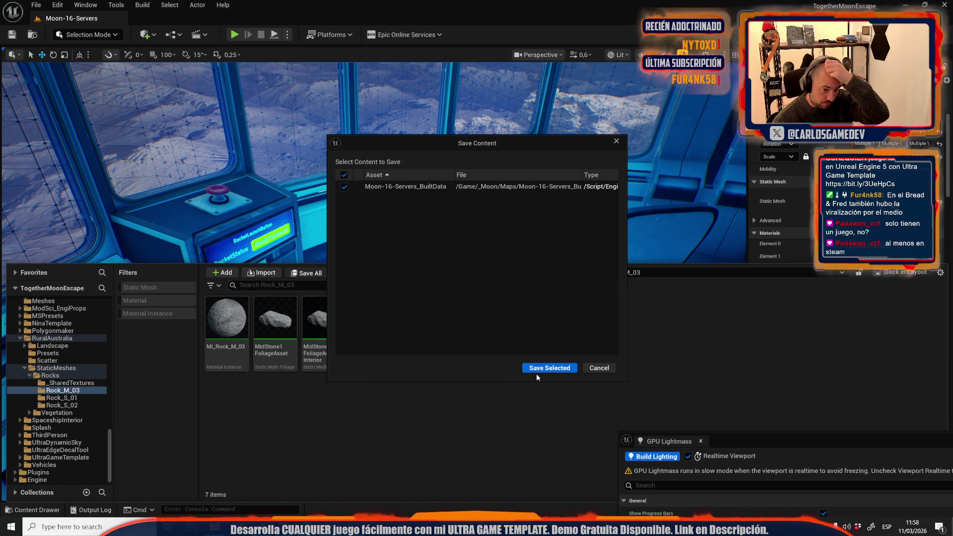
left_click(538, 371)
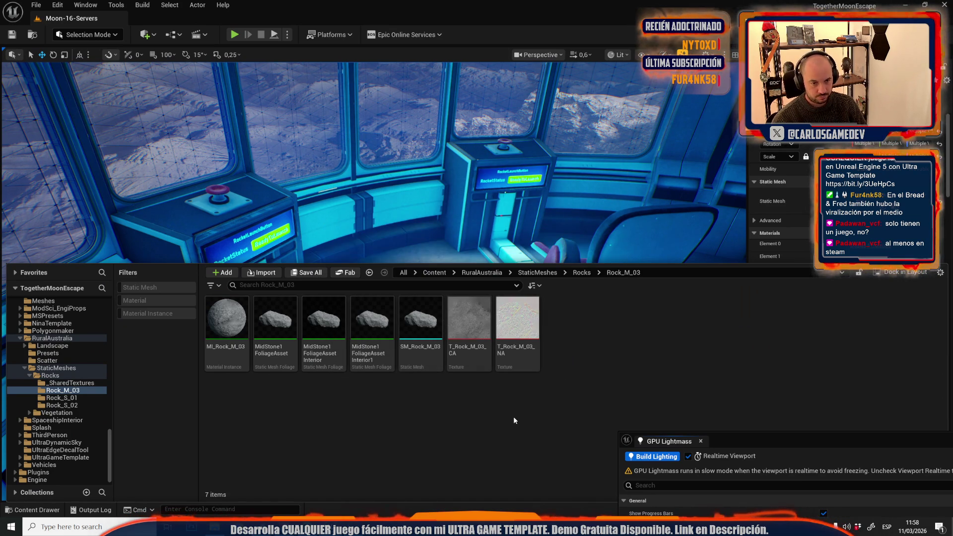
Fly the camera from the chairs out to the lunar surface and select the rock cluster beside the rifle
key("f")
left_click_drag(437, 232, 387, 241)
key("f")
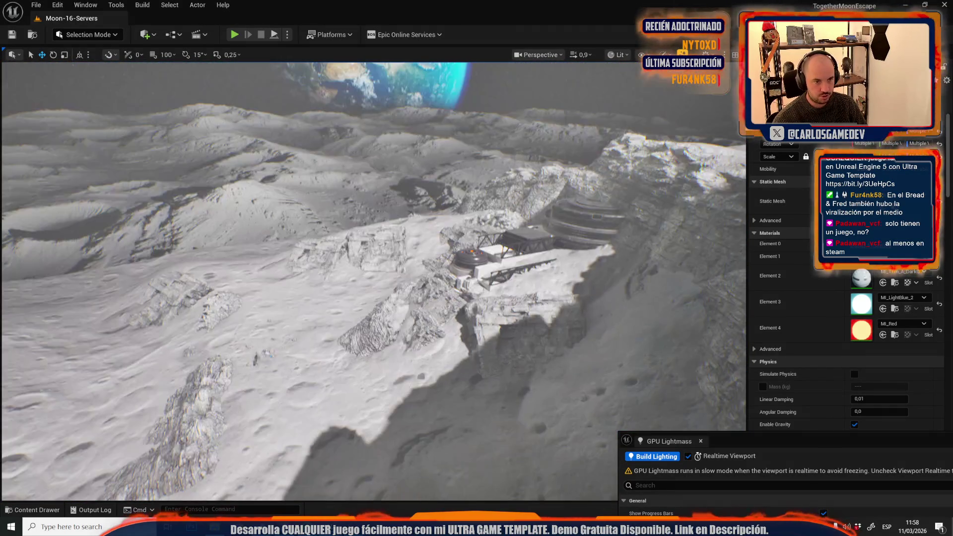
scroll(367, 278, "down", 1)
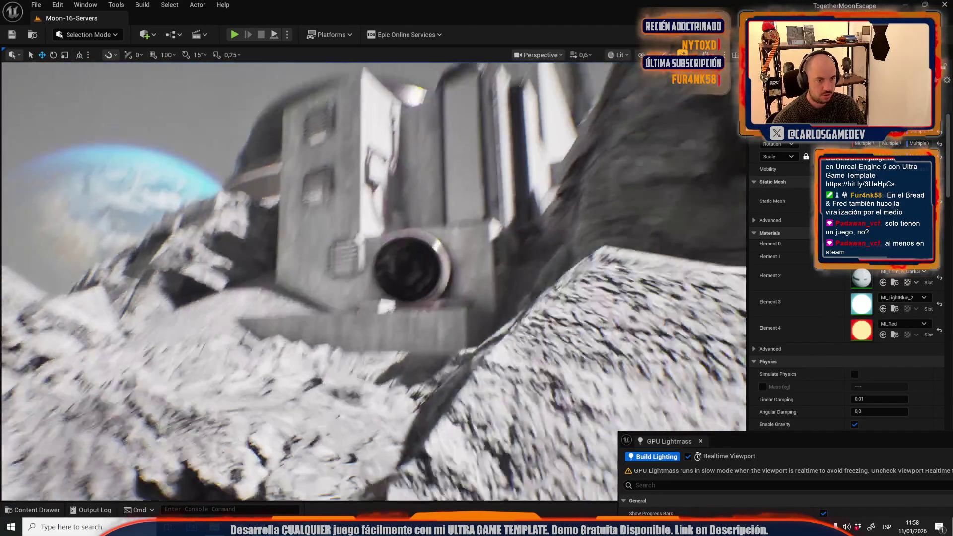
scroll(372, 278, "down", 2)
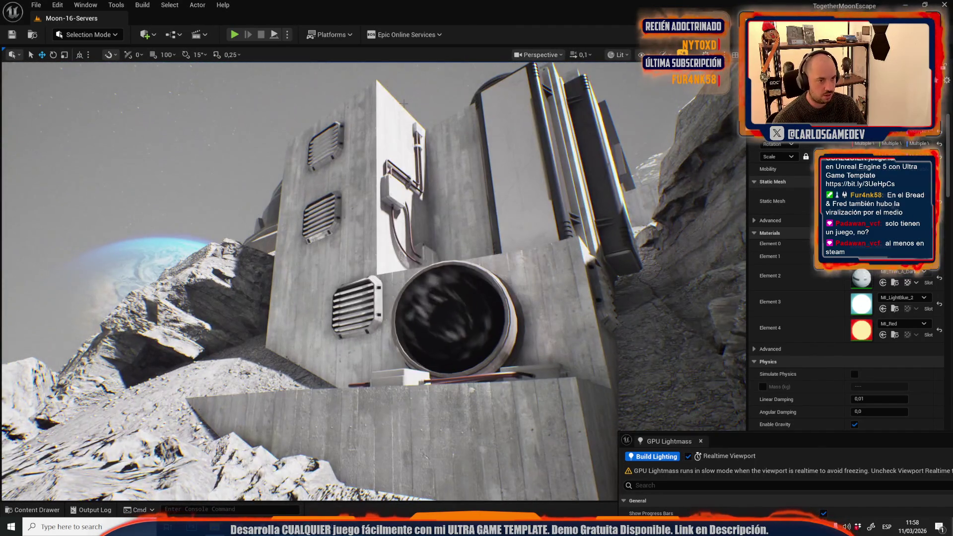
scroll(372, 278, "up", 2)
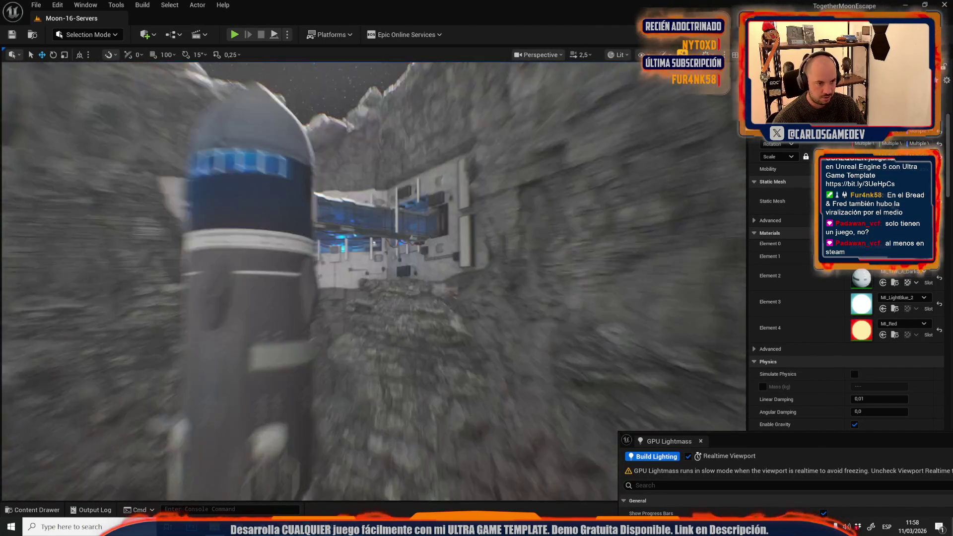
scroll(372, 277, "up", 3)
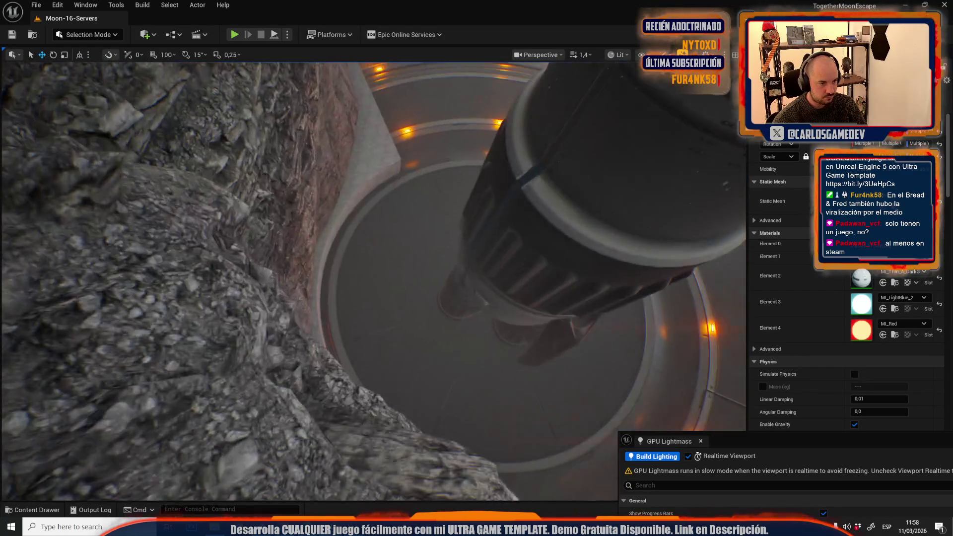
scroll(372, 277, "up", 3)
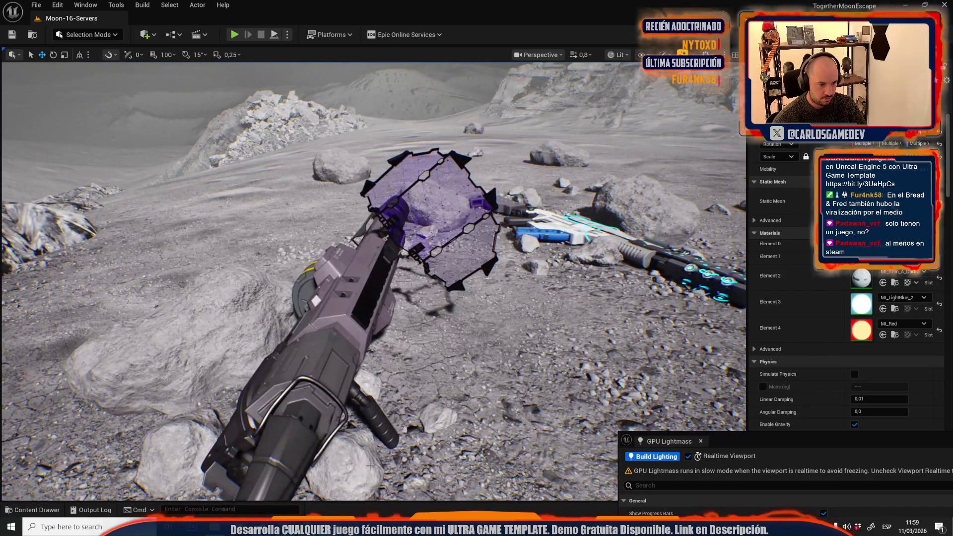
left_click(370, 466)
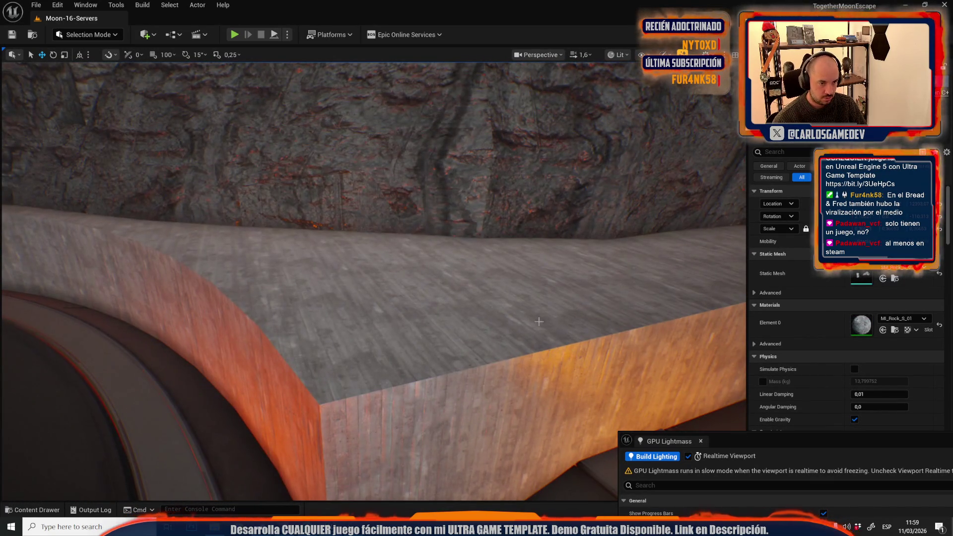
Place the three rocks on the ledge, enlarge them uniformly, and shift them right
left_click_drag(370, 466, 400, 281)
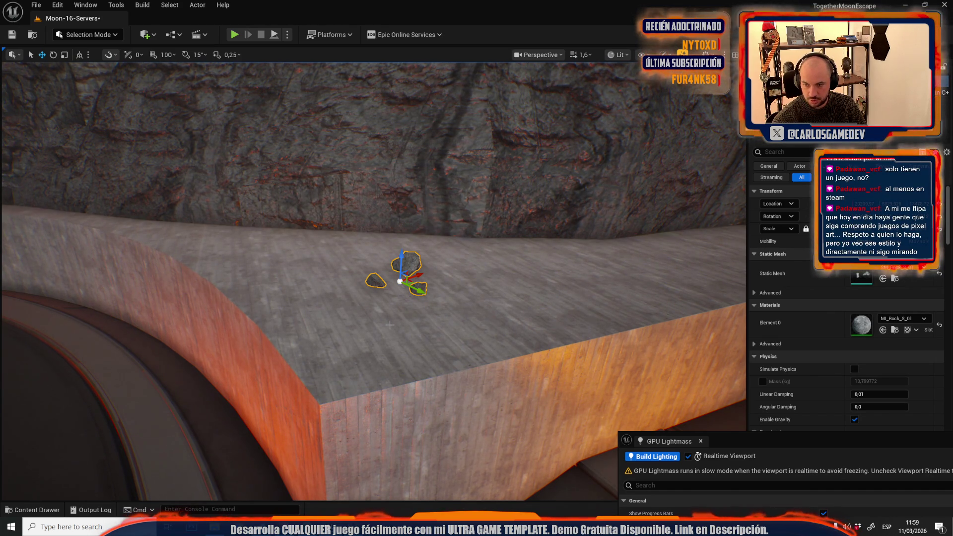
key("r")
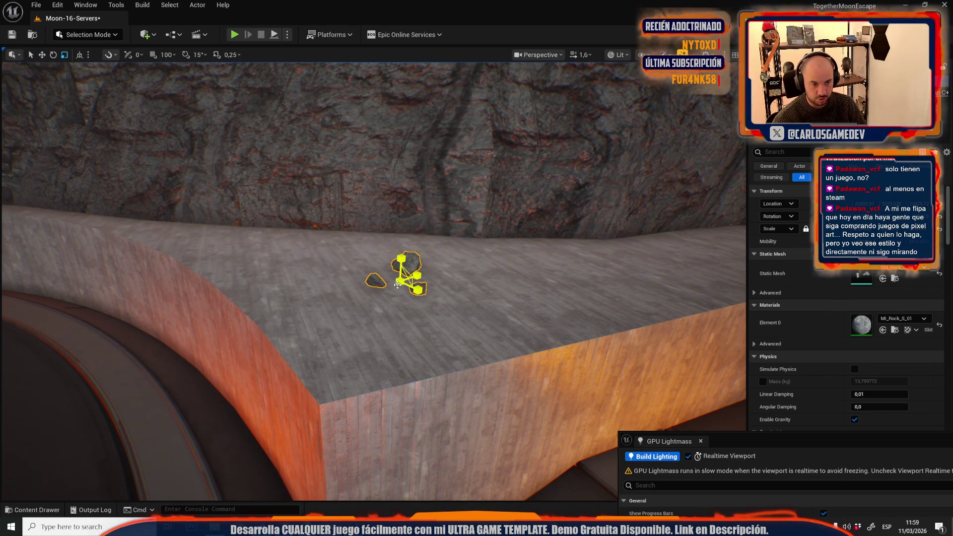
mouse_move(404, 277)
left_mouse_down()
mouse_move(447, 250)
mouse_move(427, 263)
left_mouse_up()
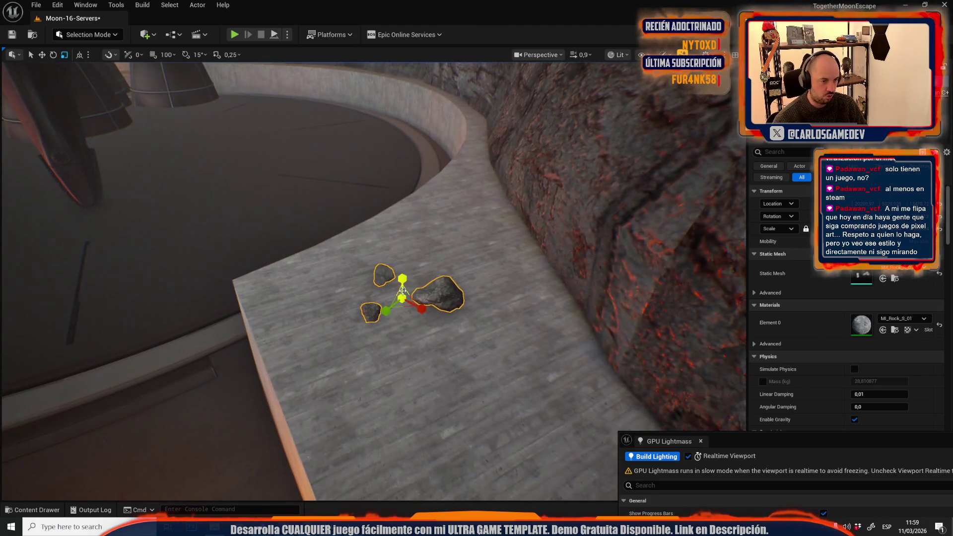
key("w")
mouse_move(407, 304)
left_mouse_down()
mouse_move(428, 309)
mouse_move(416, 310)
mouse_move(437, 292)
mouse_move(424, 302)
left_mouse_up()
Duplicate the rock cluster further right along the ledge and rotate the copy for variety
key("w")
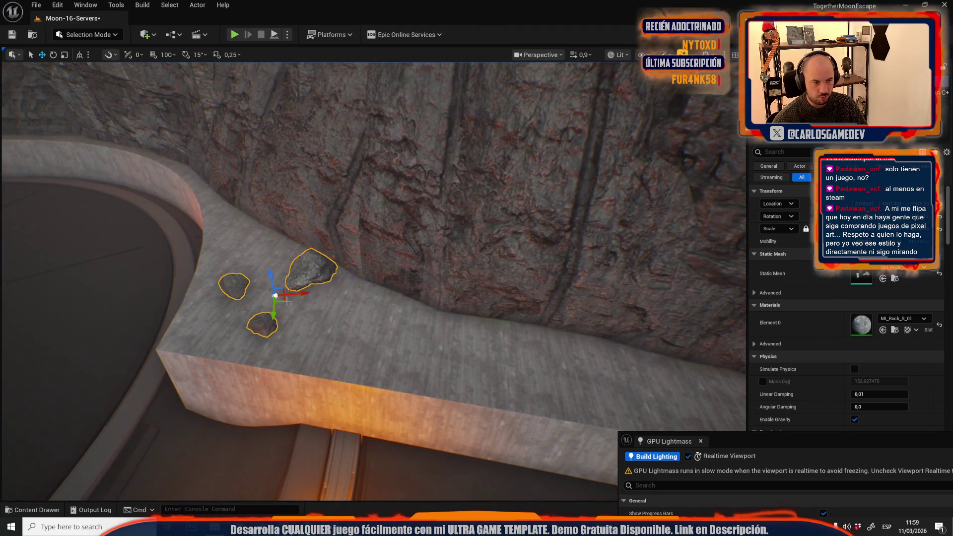
mouse_move(283, 301)
left_mouse_down("alt")
mouse_move(416, 328)
mouse_move(451, 314)
left_mouse_up("alt")
key("e")
scroll(451, 314, "down", 5)
key("w")
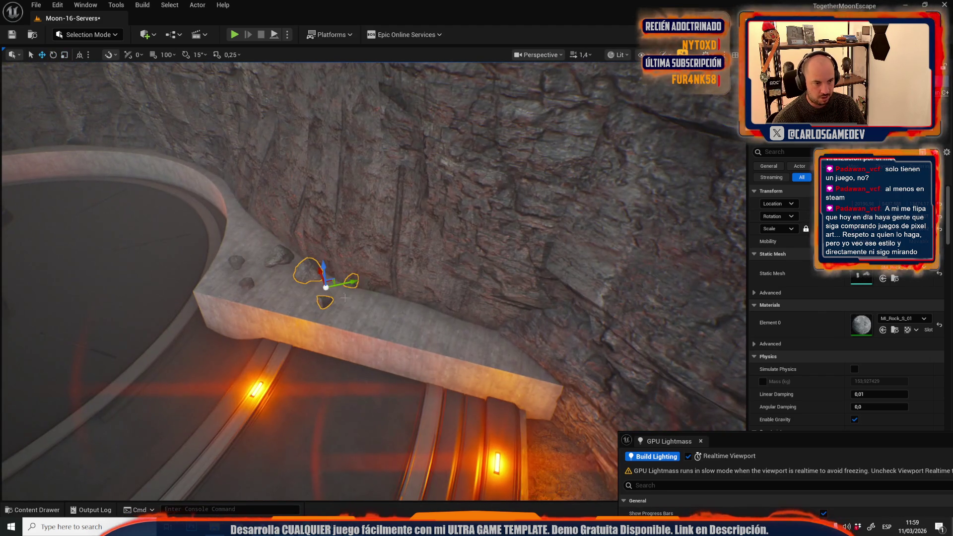
left_click_drag(329, 282, 449, 317, "alt")
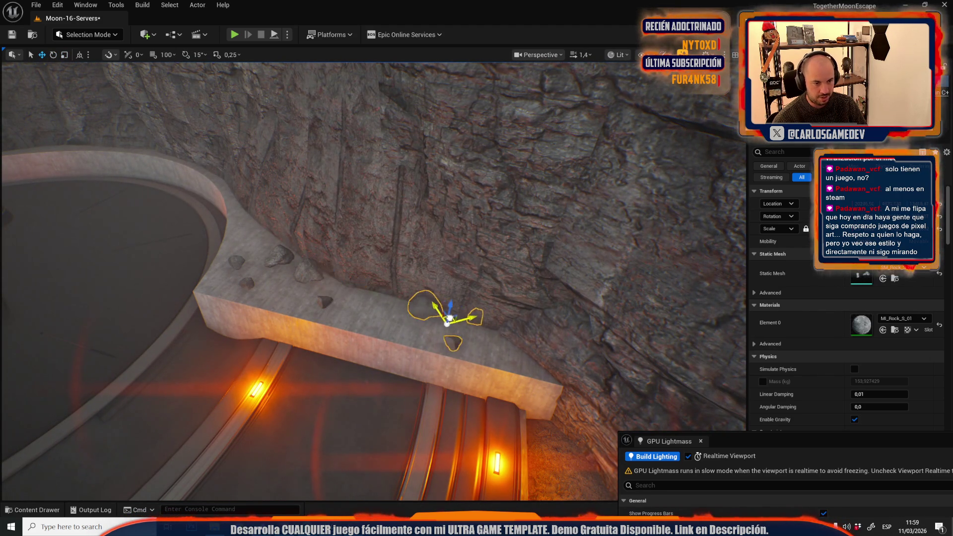
mouse_move(392, 324)
left_mouse_down()
mouse_move(399, 343)
mouse_move(428, 334)
left_mouse_up()
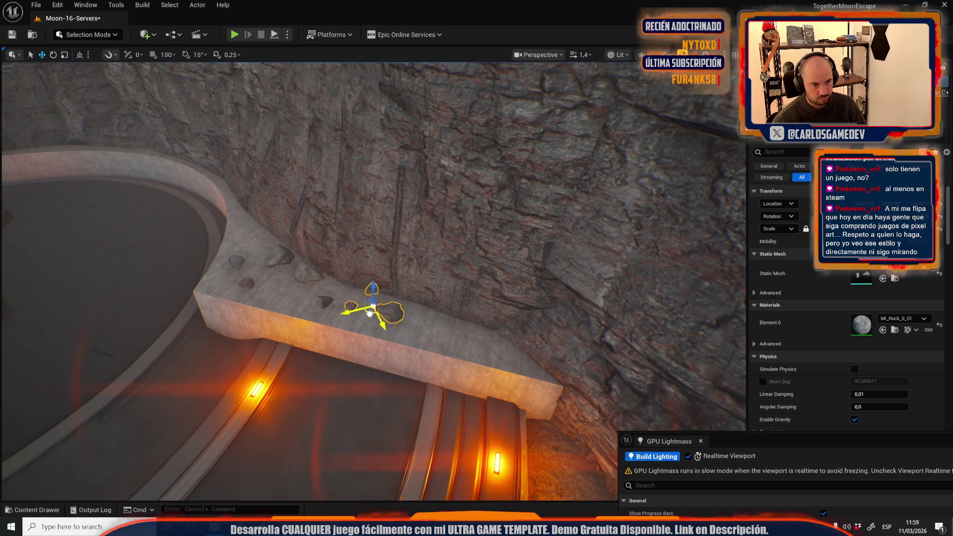
Turn the view down toward the rocket and rotate the selected rock
scroll(415, 335, "up", 2)
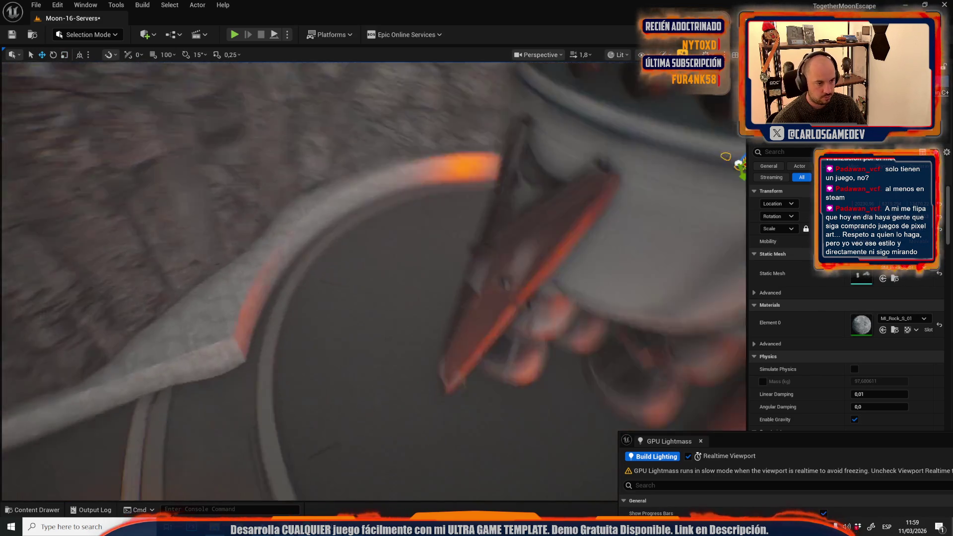
mouse_move(590, 200)
left_mouse_down()
mouse_move(249, 318)
mouse_move(260, 298)
mouse_move(225, 354)
left_mouse_up()
key("e")
scroll(372, 278, "up", 1)
scroll(372, 278, "up", 1)
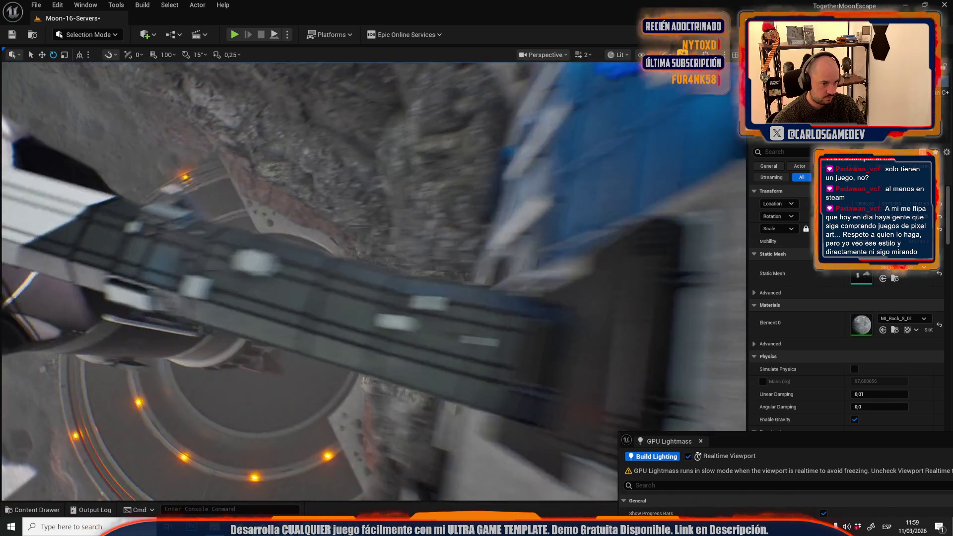
scroll(372, 278, "down", 2)
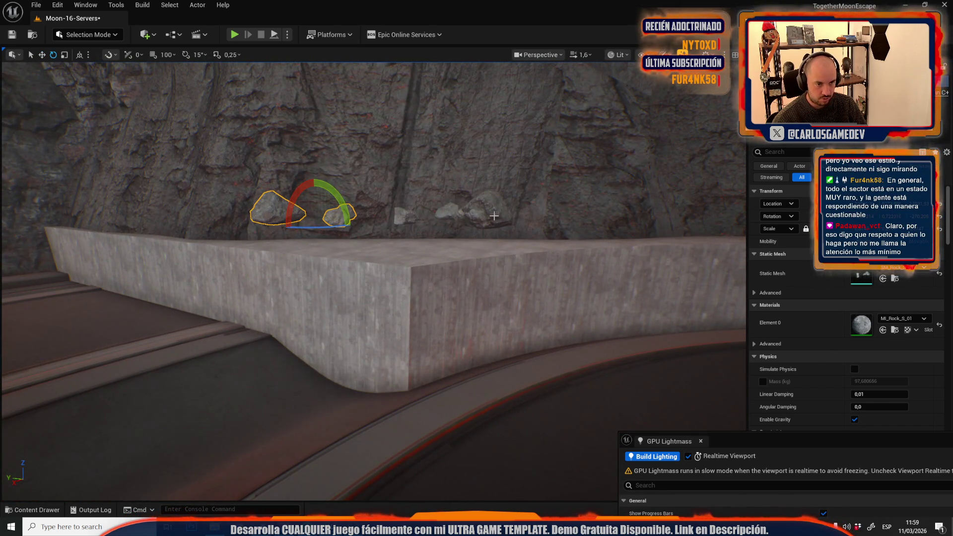
scroll(494, 216, "down", 1)
Raise the selected ledge rocks up out of the concrete along Z
key("w")
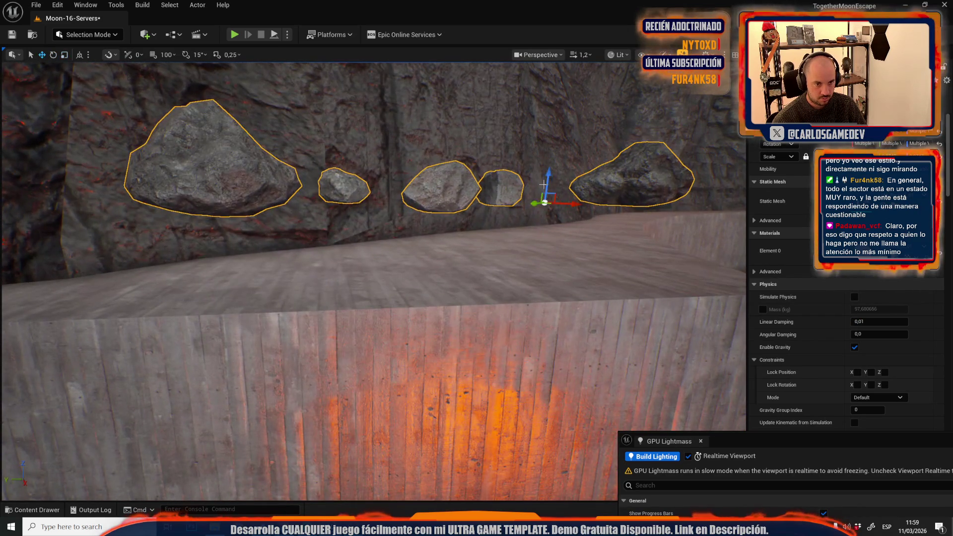
mouse_move(534, 241)
left_mouse_down()
mouse_move(541, 231)
mouse_move(377, 278)
mouse_move(358, 330)
mouse_move(324, 354)
left_mouse_up()
scroll(358, 330, "down", 2)
scroll(357, 329, "down", 1)
scroll(323, 353, "up", 3)
Scale another rock group and reposition it on the floor beside the ring light
key("e")
key("r")
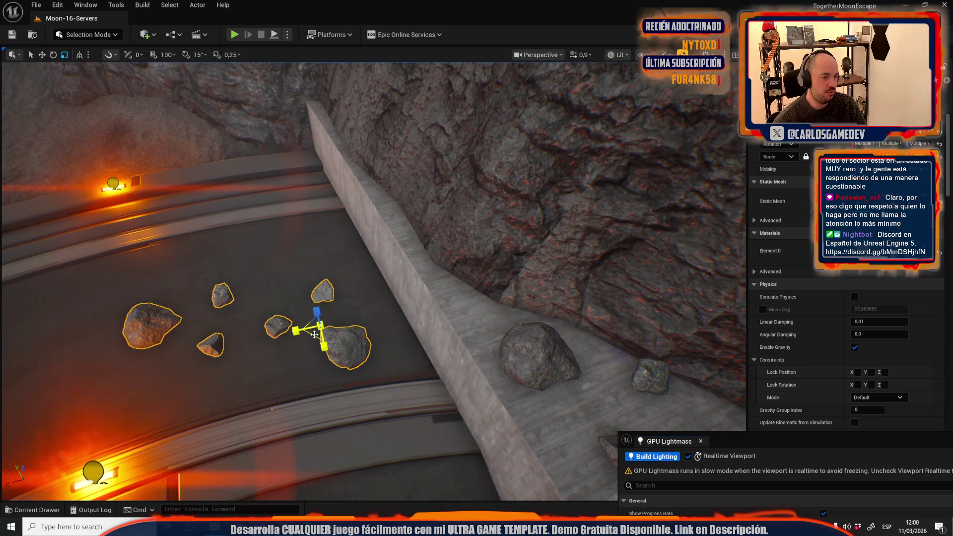
scroll(331, 326, "up", 2)
key("w")
left_click_drag(360, 311, 398, 310)
scroll(232, 275, "up", 4)
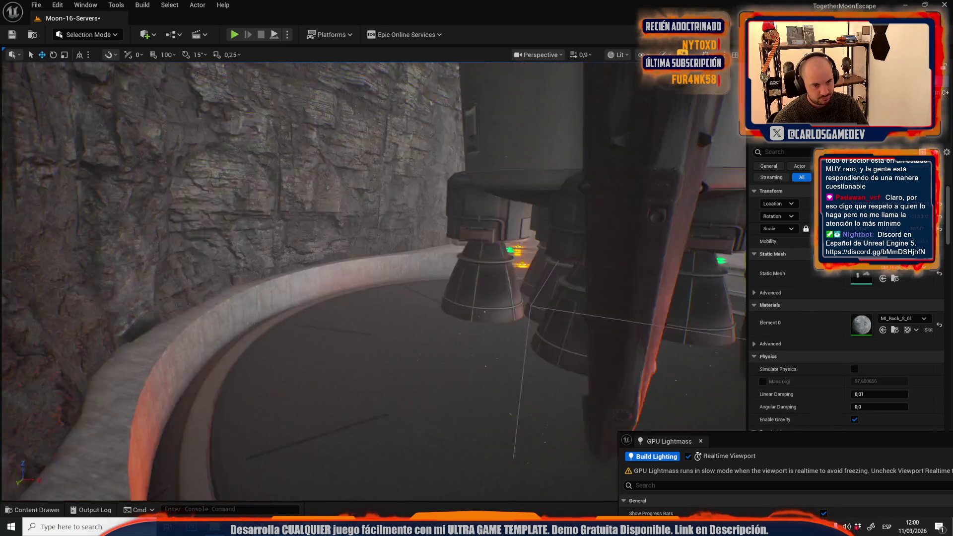
key("f")
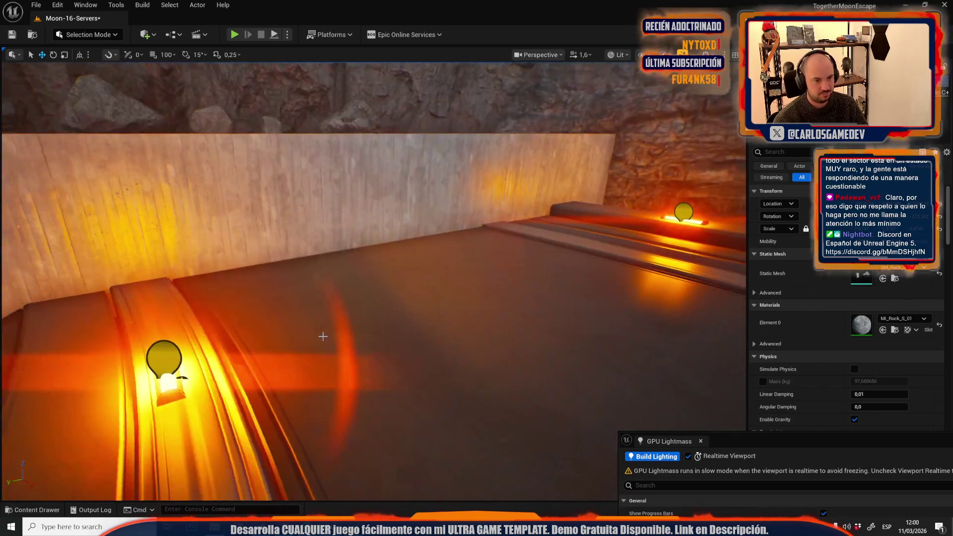
scroll(370, 311, "down", 2)
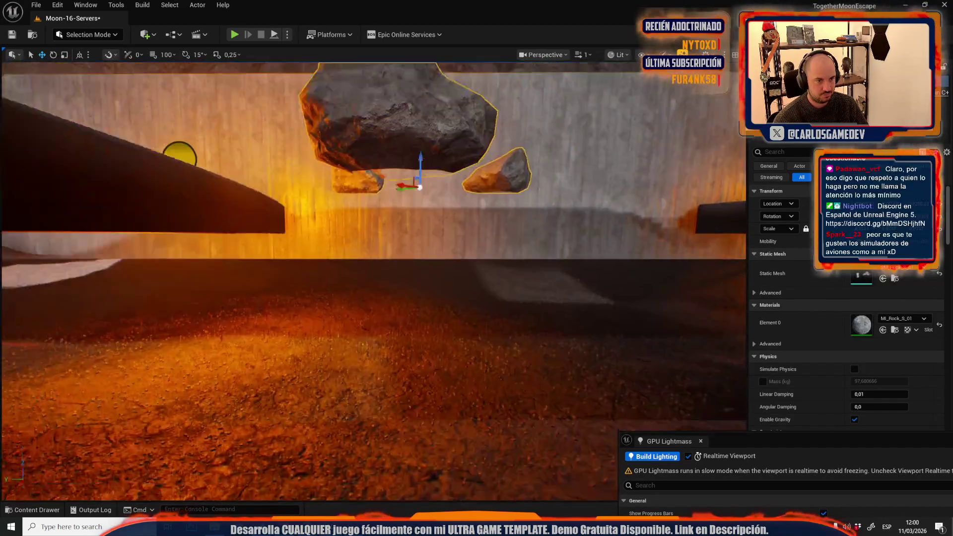
key("f")
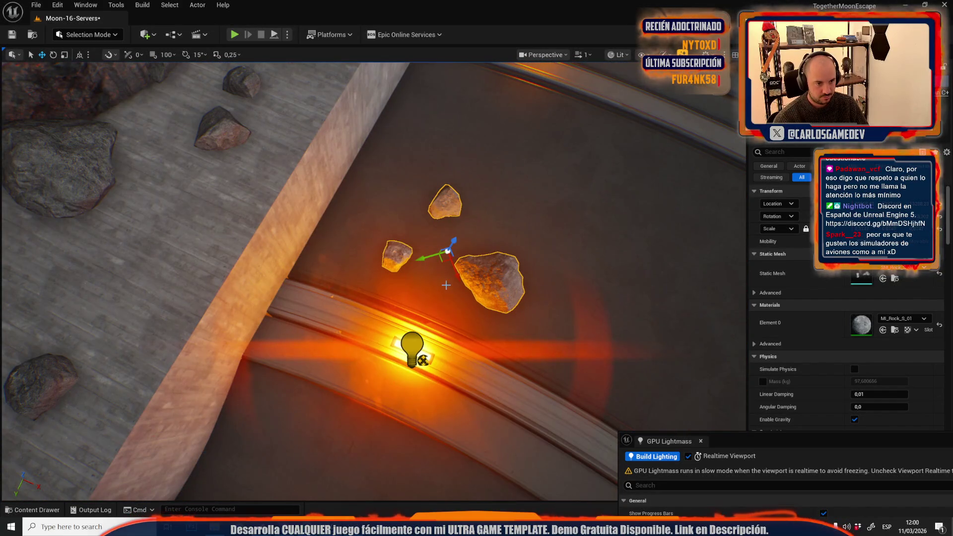
mouse_move(441, 263)
left_mouse_down()
mouse_move(374, 254)
mouse_move(332, 188)
mouse_move(359, 310)
left_mouse_up()
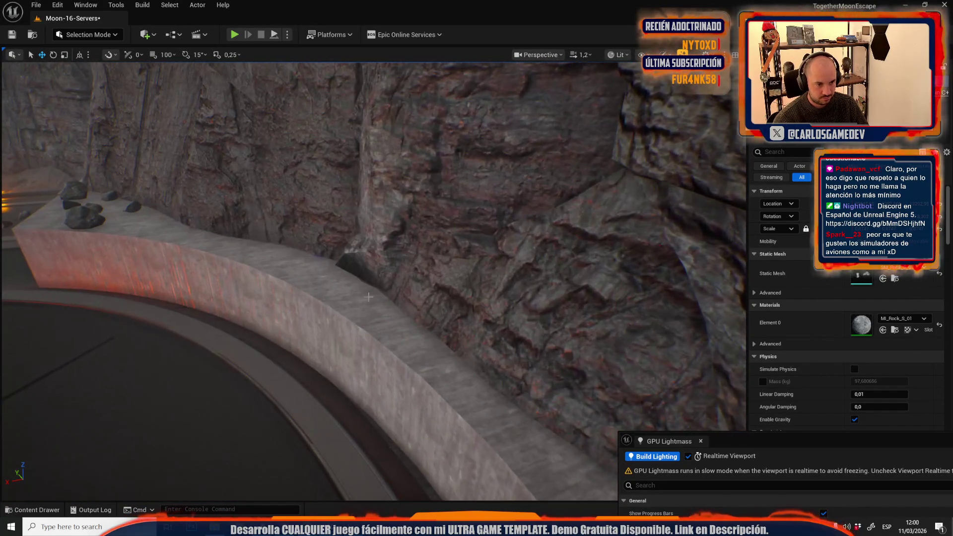
Alt-drag a copy of the rocks further along the ledge and spin it around its pivot
key("e")
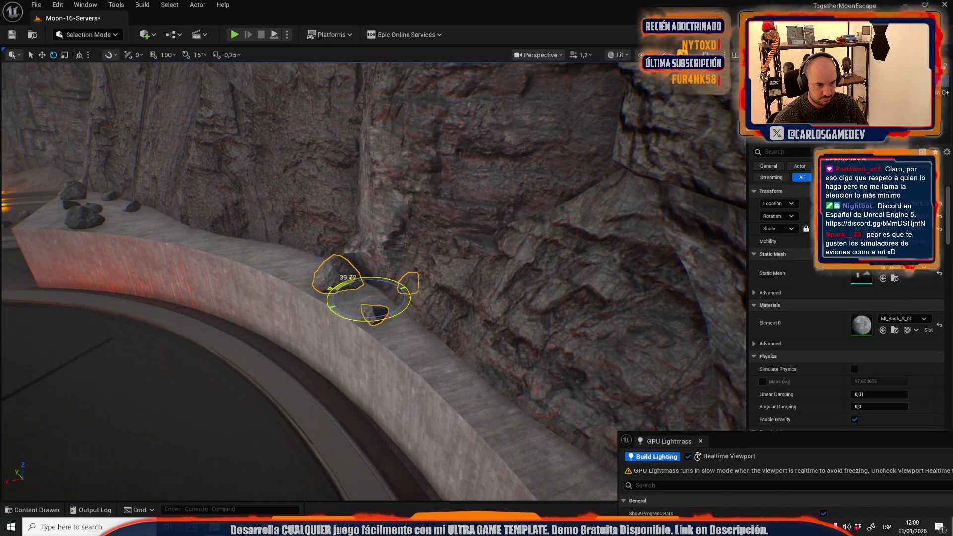
left_click_drag(359, 309, 287, 257)
scroll(313, 277, "down", 1)
key("w")
left_click_drag(128, 203, 377, 252)
left_click_drag(346, 286, 376, 257)
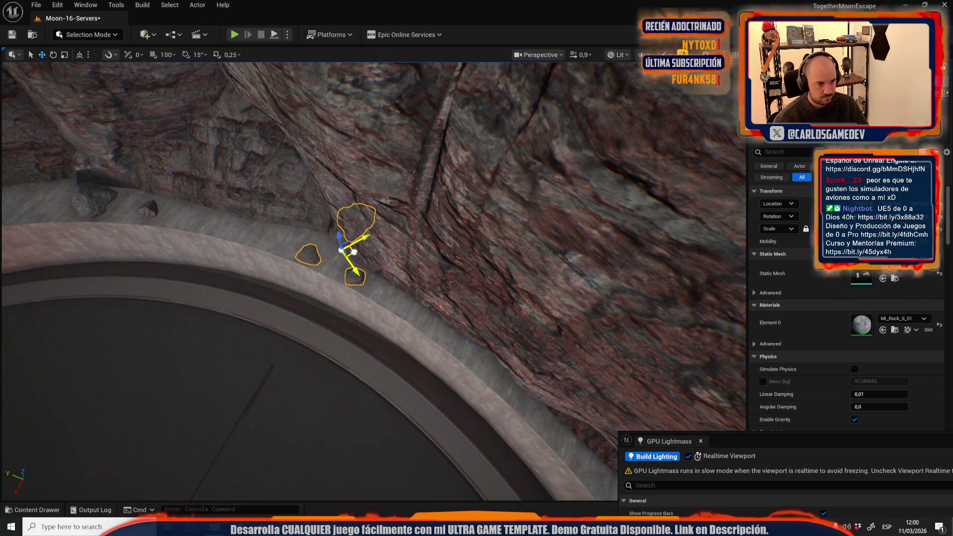
Slide the copied rocks down the curved ledge toward the cliff wall
left_click_drag(353, 252, 226, 205)
scroll(273, 218, "up", 2)
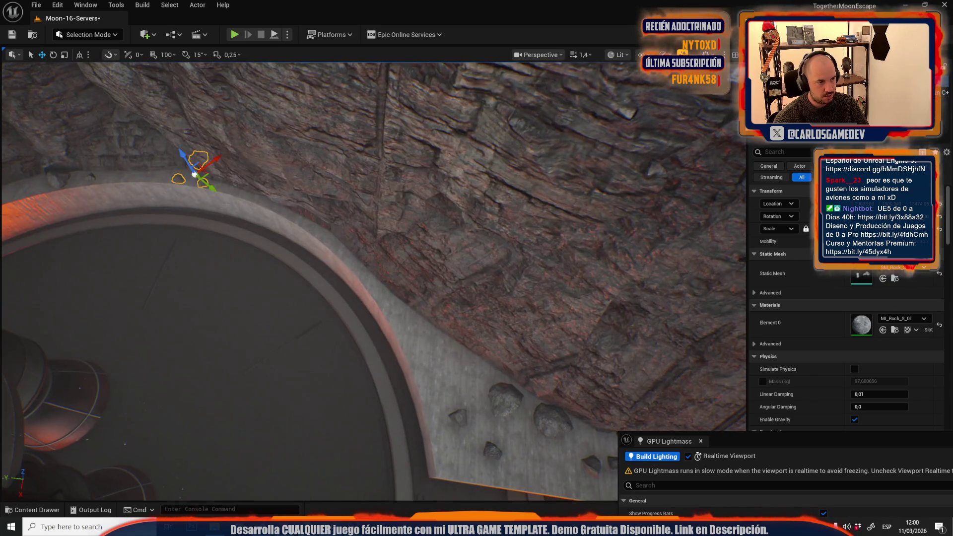
mouse_move(195, 175)
left_mouse_down()
mouse_move(421, 294)
mouse_move(404, 343)
mouse_move(431, 318)
left_mouse_up()
key("e")
left_click_drag(366, 324, 365, 324)
key("r")
key("w")
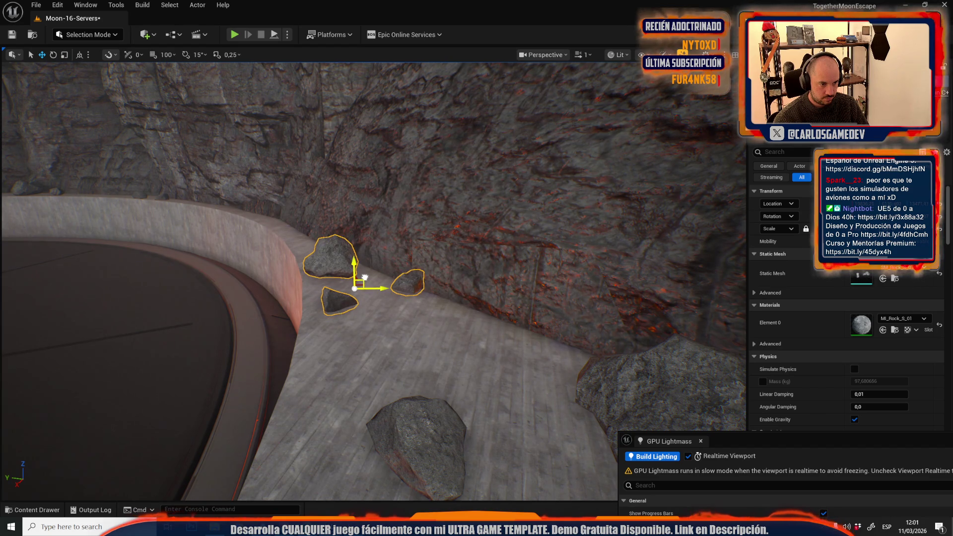
Deselect the rocks and pull back to a wide view of the cliff
key("Escape")
scroll(365, 324, "up", 1)
left_click_drag(366, 324, 365, 325)
scroll(365, 325, "down", 1)
scroll(366, 325, "down", 1)
key("ctrl+space")
Save all content including Moon-16-Servers, then toggle GPU Lightmass Realtime Viewport off and back on
left_click(289, 272)
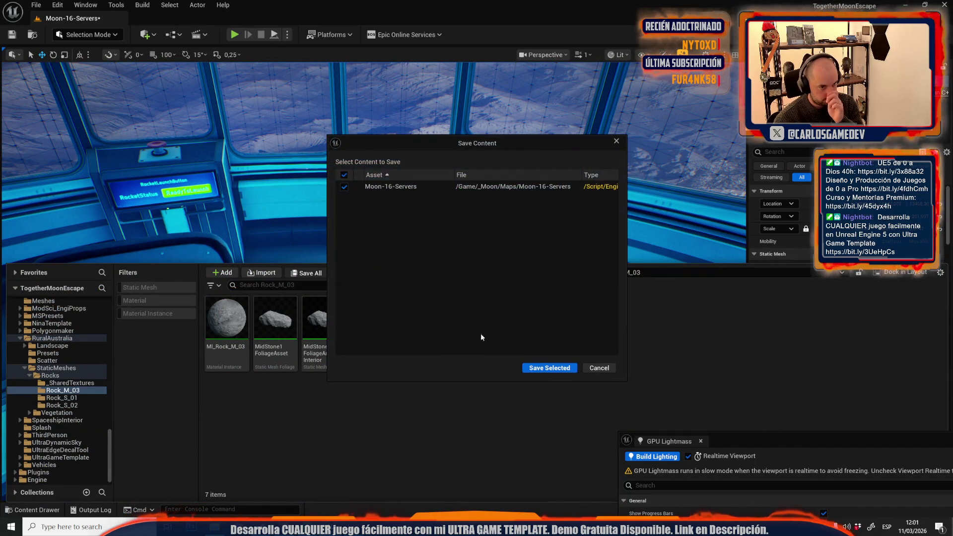
left_click(543, 370)
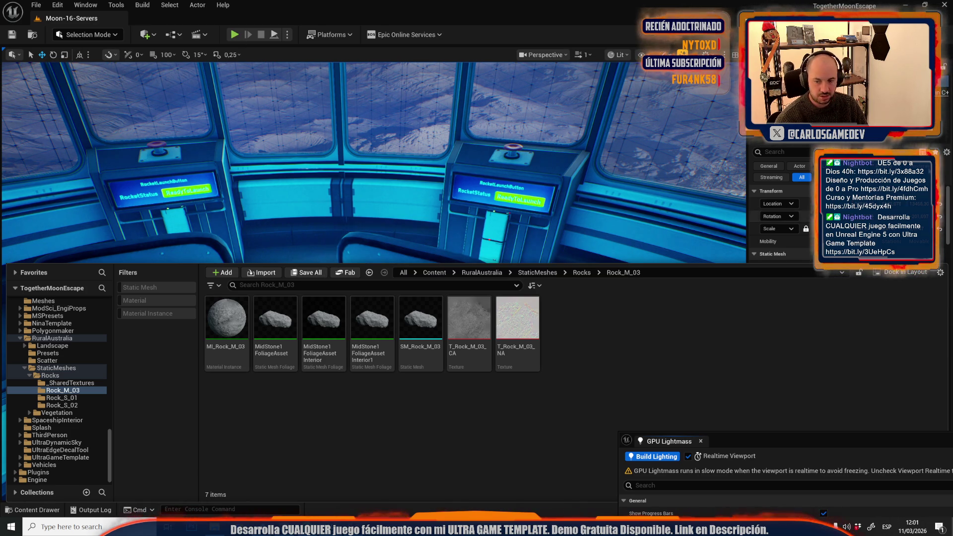
key("ctrl+r")
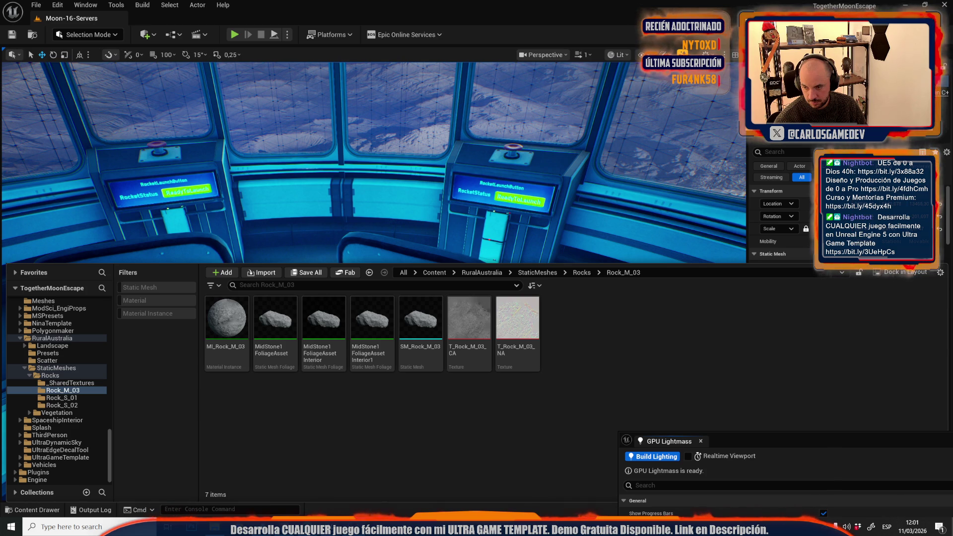
key("ctrl+r")
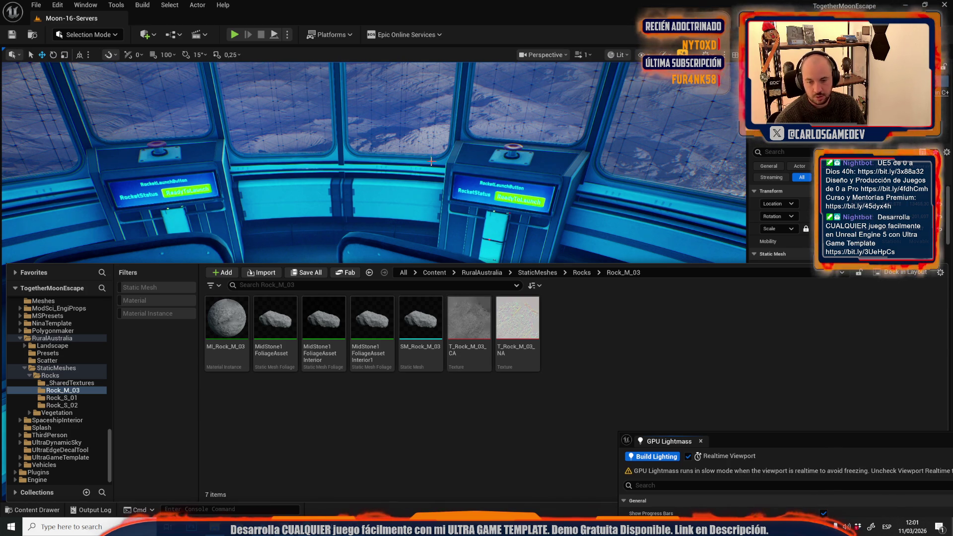
Play-test the level with Alt+P, shoot at the consoles and windows, then stop the session
right_click(464, 215)
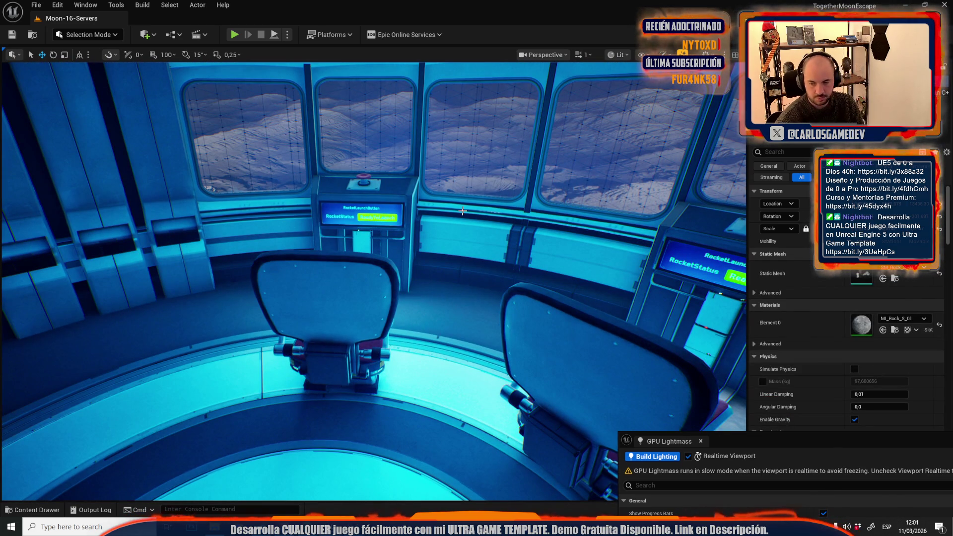
key("alt+p")
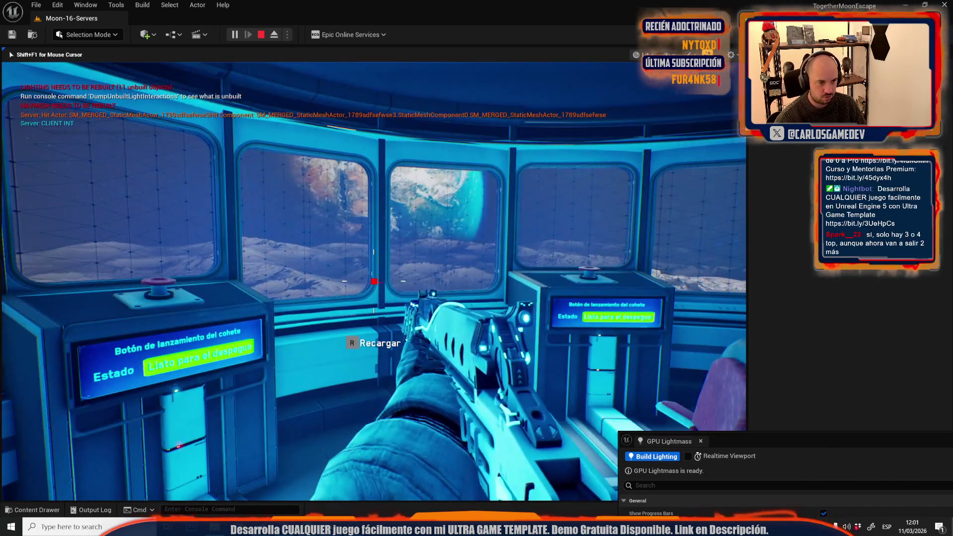
left_click(373, 281)
left_click(373, 282)
left_click(374, 281)
left_click(374, 281)
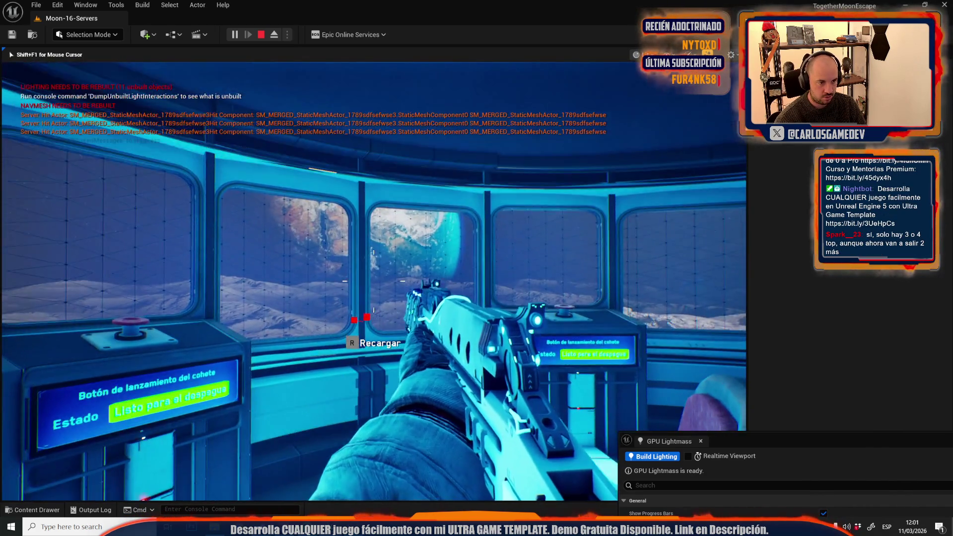
left_click(373, 282)
left_click(373, 281)
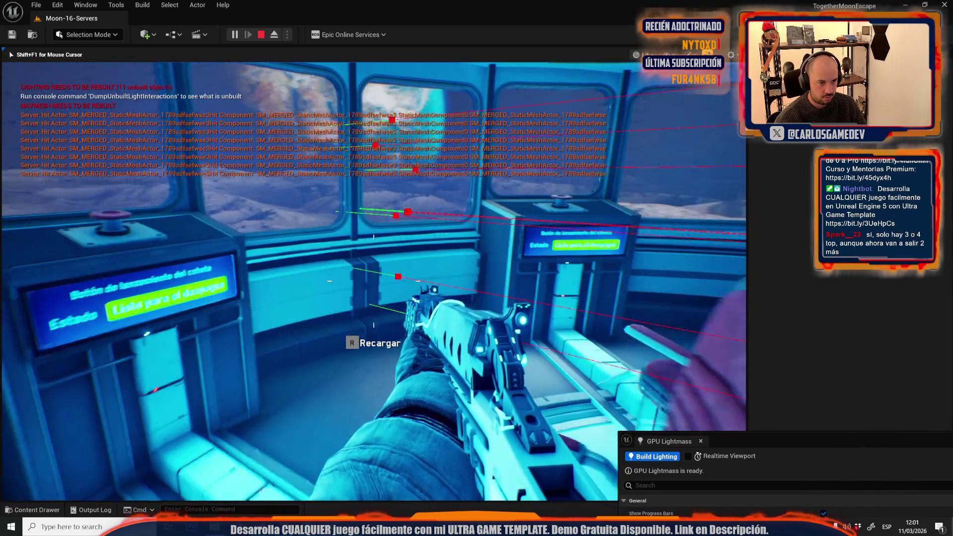
left_click(374, 282)
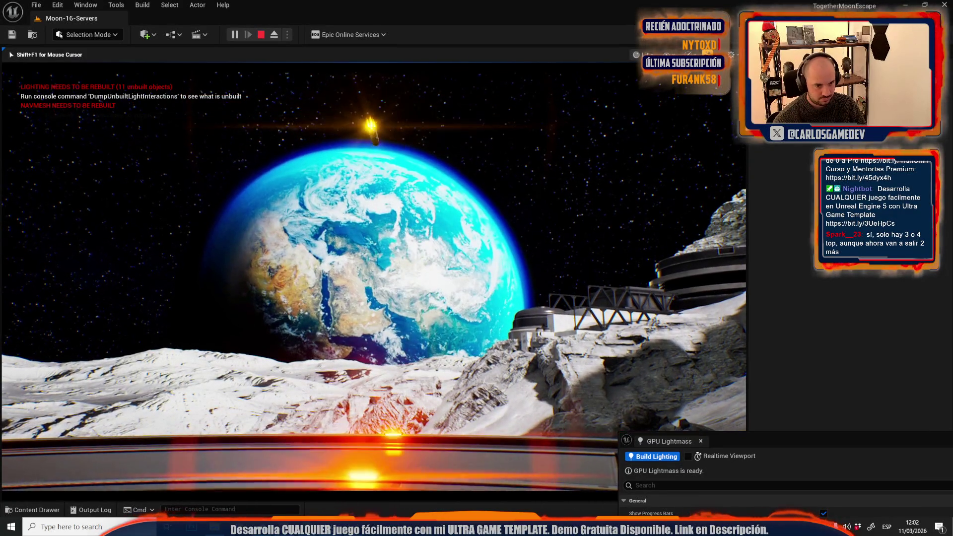
key("Escape")
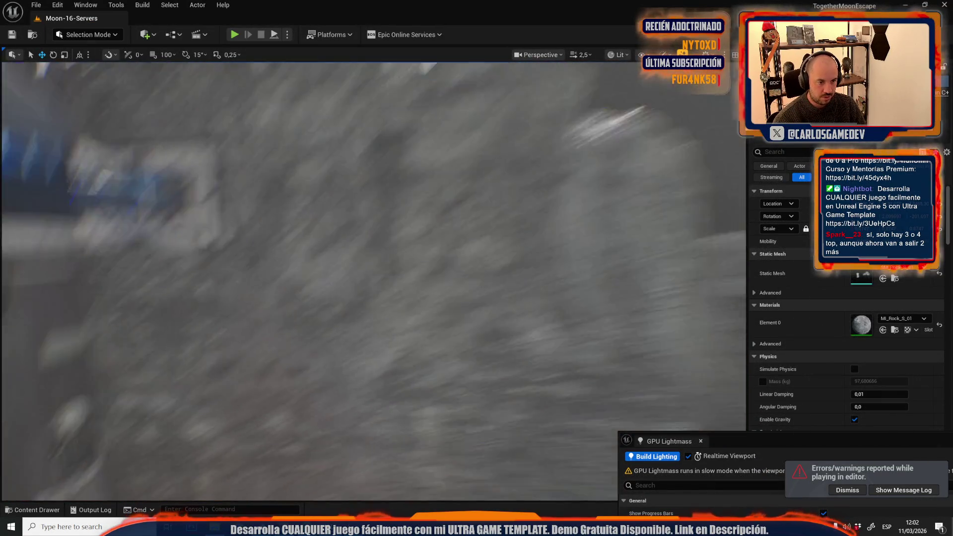
Scroll the editor viewport after returning from the play-test
scroll(372, 278, "down", 4)
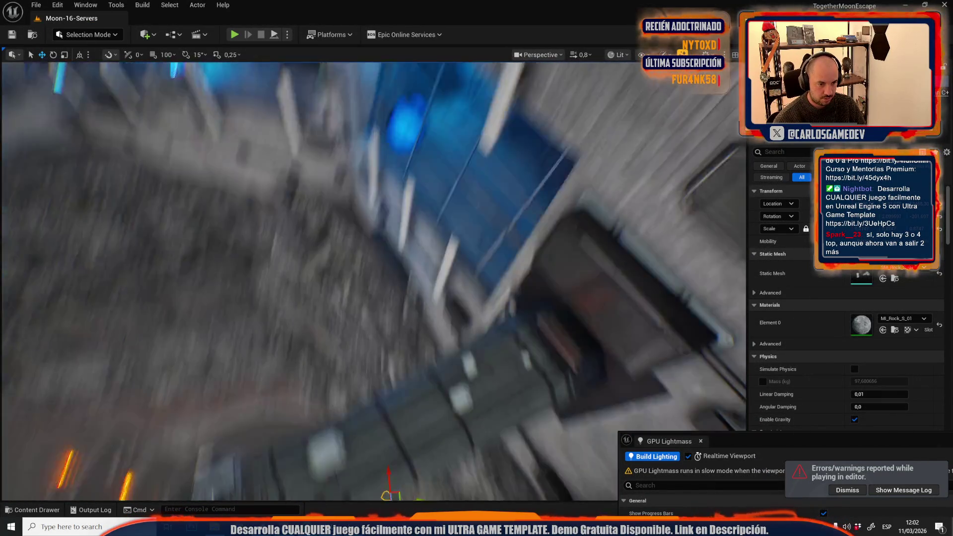